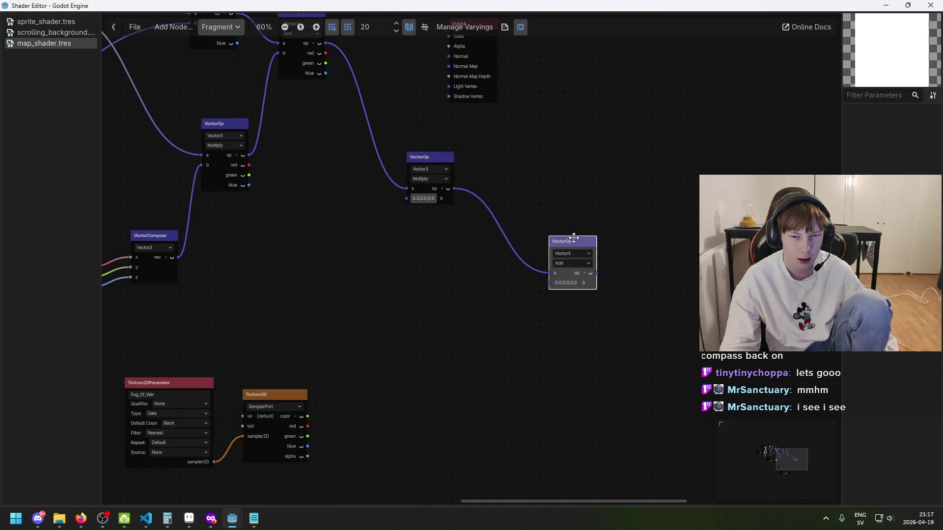
Move the Add and Multiply vector nodes to a new spot on the shader graph.
mouse_move(422, 153)
mouse_down()
mouse_move(341, 109)
mouse_move(400, 116)
mouse_up()
scroll(491, 163, down, 1)
scroll(442, 319, left, 2)
Shift the Texture2D and Fog_Of_War parameter nodes apart below the vector chain.
drag(387, 381, 484, 381)
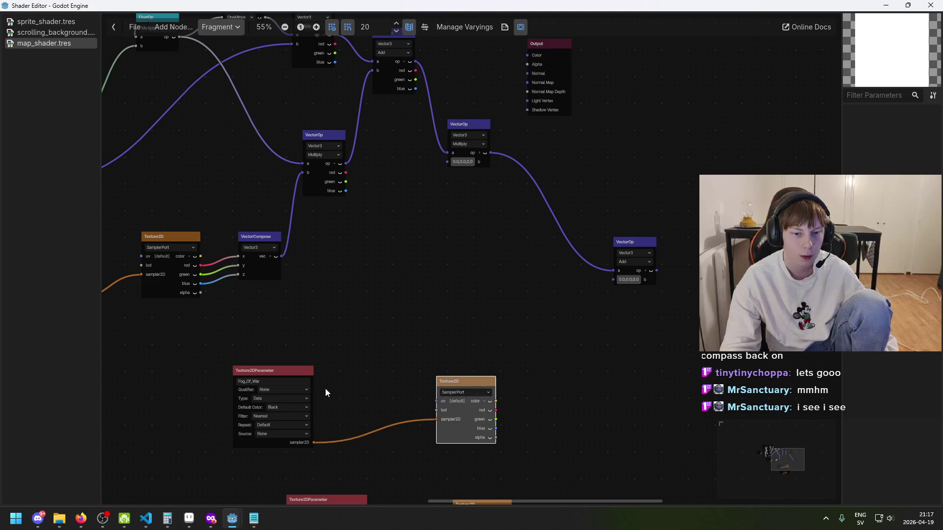
drag(286, 375, 376, 322)
drag(485, 382, 505, 348)
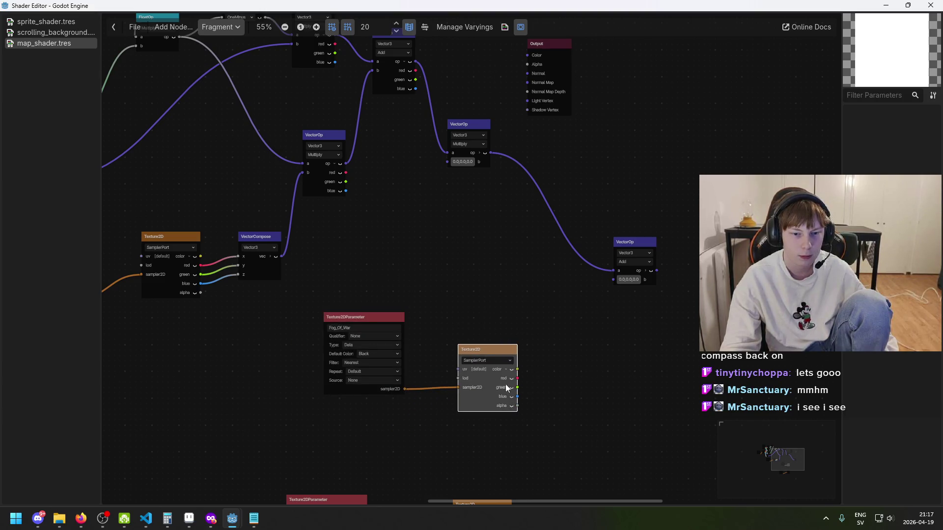
scroll(565, 314, down, 5)
scroll(564, 314, left, 2)
scroll(535, 285, right, 3)
scroll(454, 283, up, 2)
right_click(530, 293)
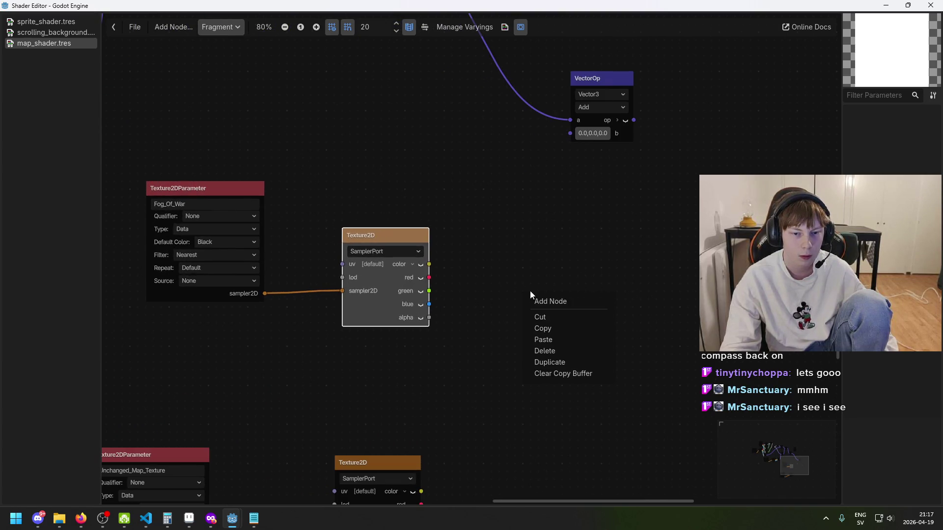
Add a Vector3 VectorCompose node found by searching 'compose'.
right_click(474, 330)
key(Escape)
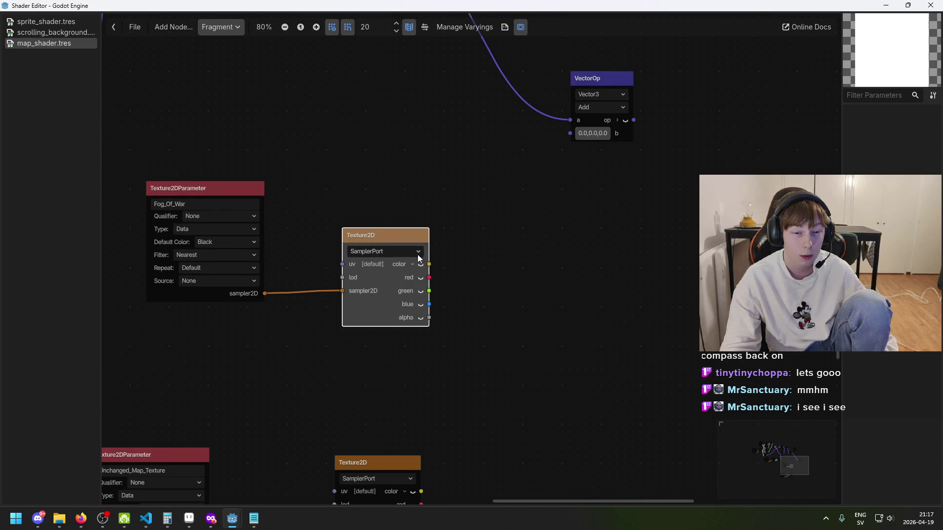
drag(428, 278, 609, 280)
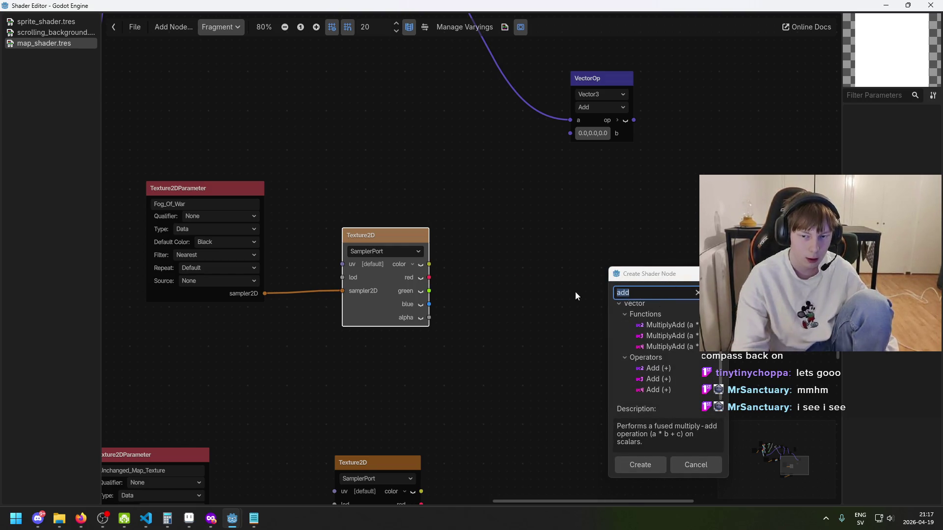
click(701, 465)
right_click(579, 312)
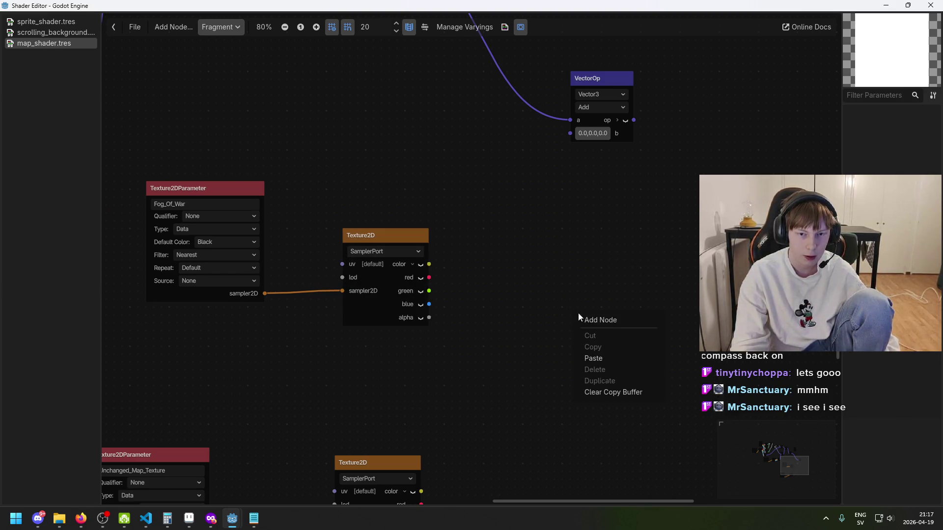
click(594, 322)
text(compose)
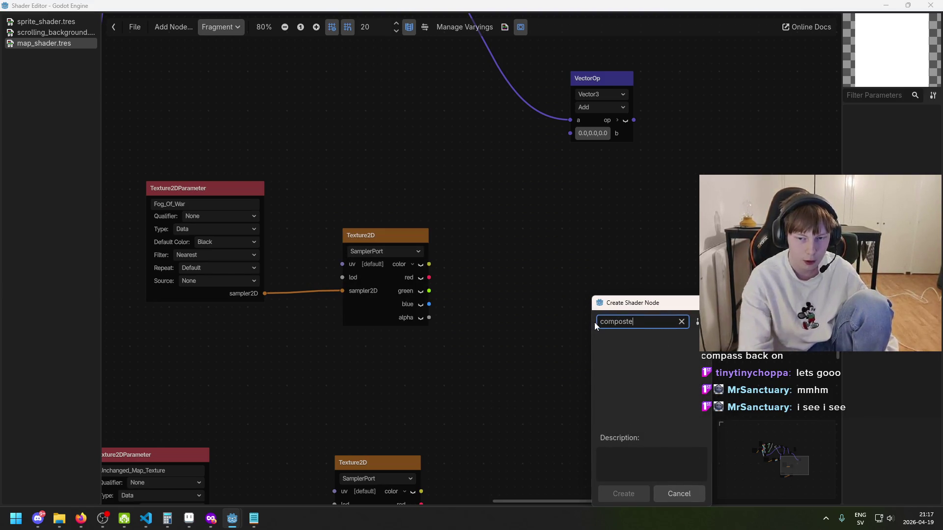
scroll(665, 383, down, 2)
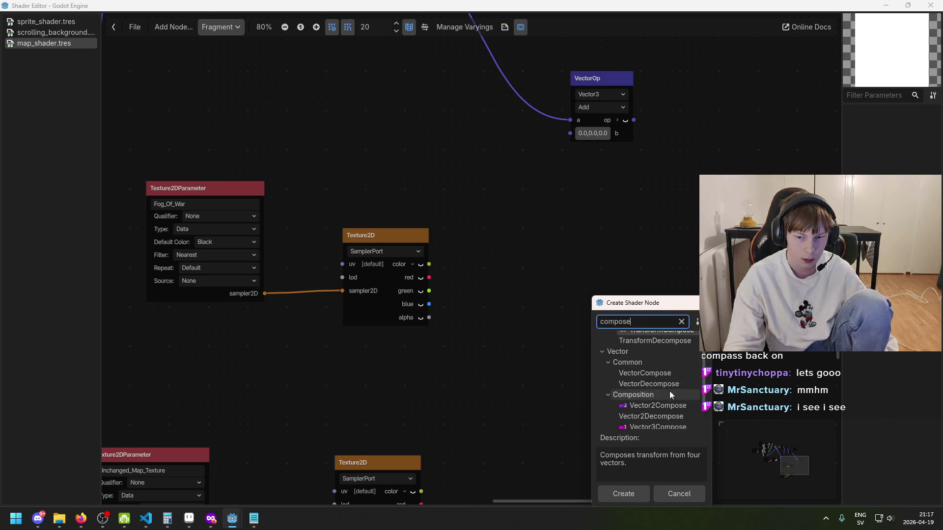
click(679, 416)
double_click(679, 416)
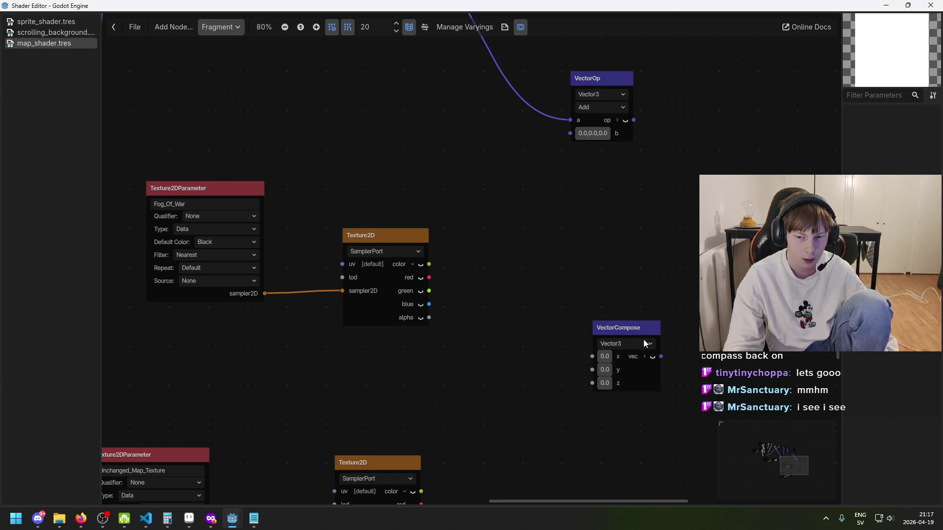
Wire Texture2D's red, green and blue outputs into the compose node's x, y and z.
mouse_move(429, 278)
mouse_down()
mouse_move(539, 256)
mouse_move(520, 272)
mouse_move(539, 269)
mouse_up()
click(441, 305)
mouse_move(429, 305)
mouse_down()
mouse_move(529, 278)
mouse_move(555, 295)
mouse_up()
scroll(558, 303, up, 2)
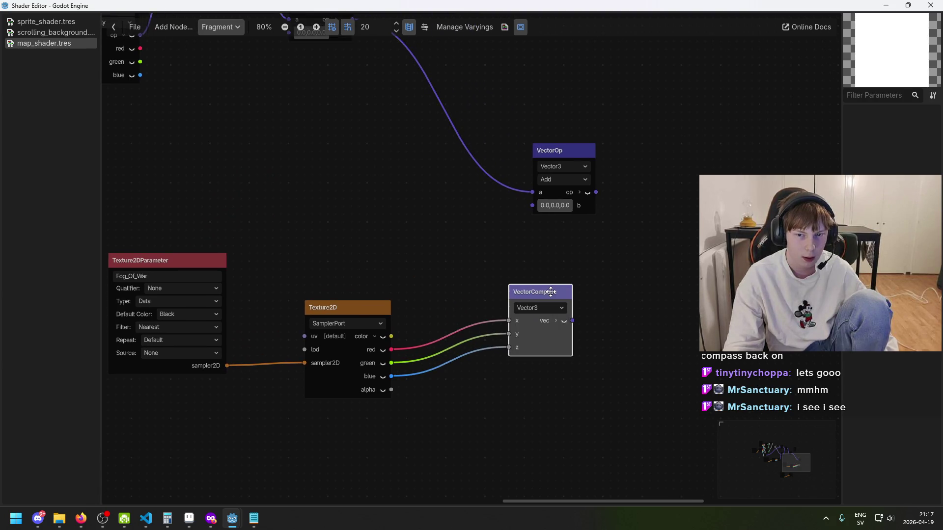
scroll(598, 293, down, 1)
scroll(540, 270, up, 2)
drag(507, 252, 448, 193)
scroll(594, 285, left, 4)
scroll(594, 285, up, 1)
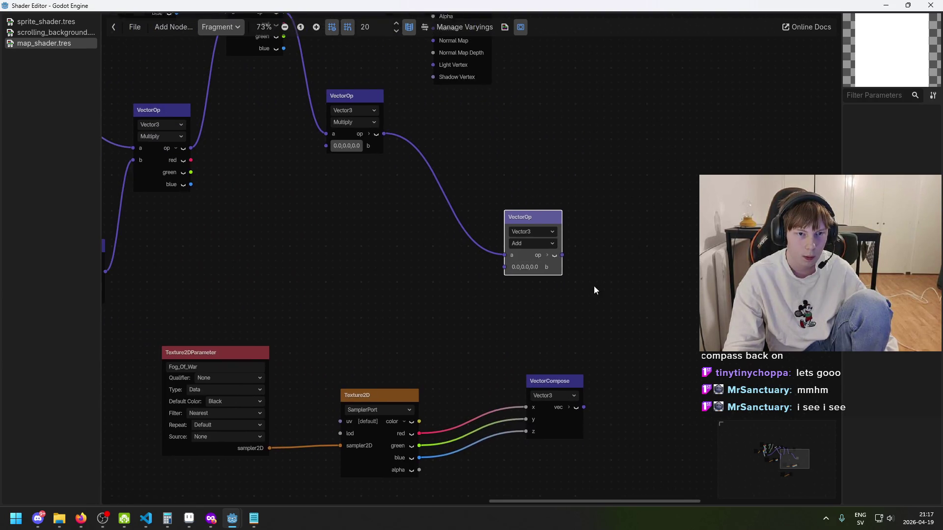
mouse_move(569, 339)
mouse_down()
mouse_move(598, 384)
mouse_move(464, 326)
mouse_up()
Create a Vector2 Multiply node from the compose output by searching 'multiply'.
text(mn)
key(BackSpace)
text(ultiple)
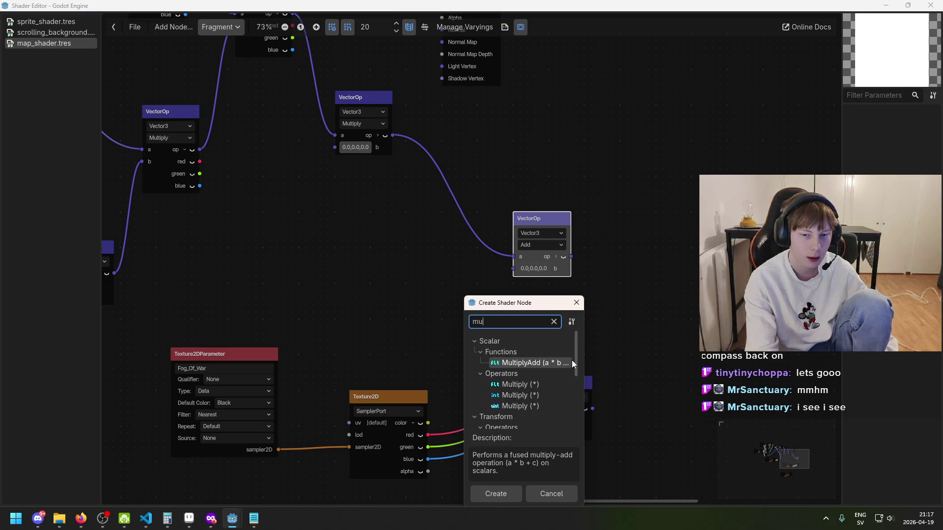
key(BackSpace)
key(BackSpace)
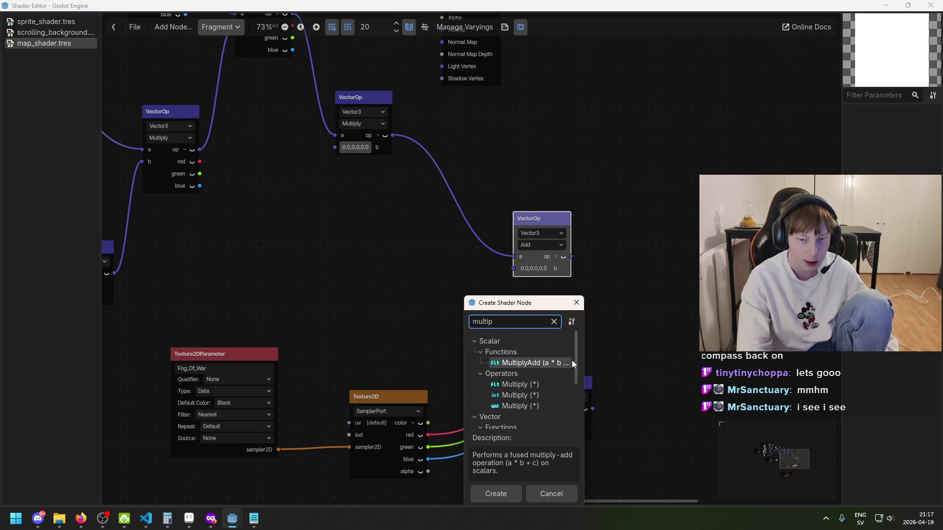
key(Down)
key(Down)
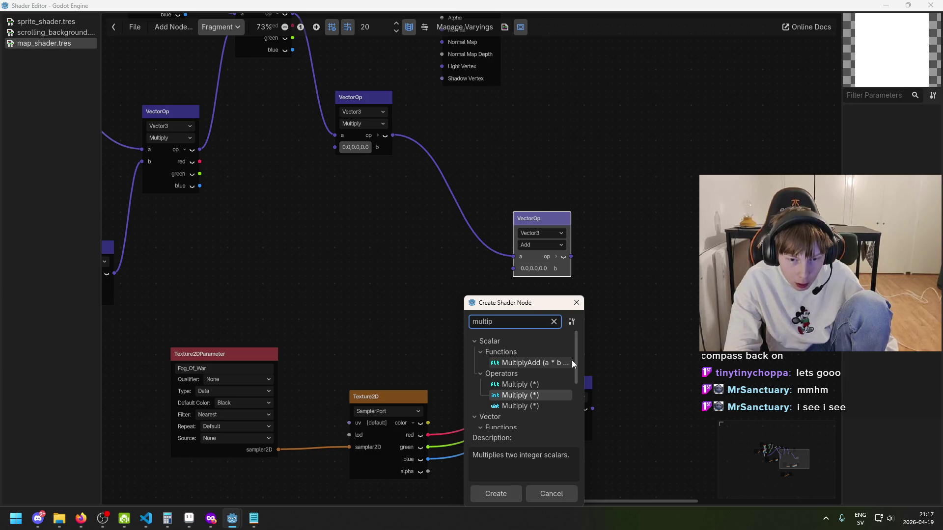
scroll(554, 373, down, 3)
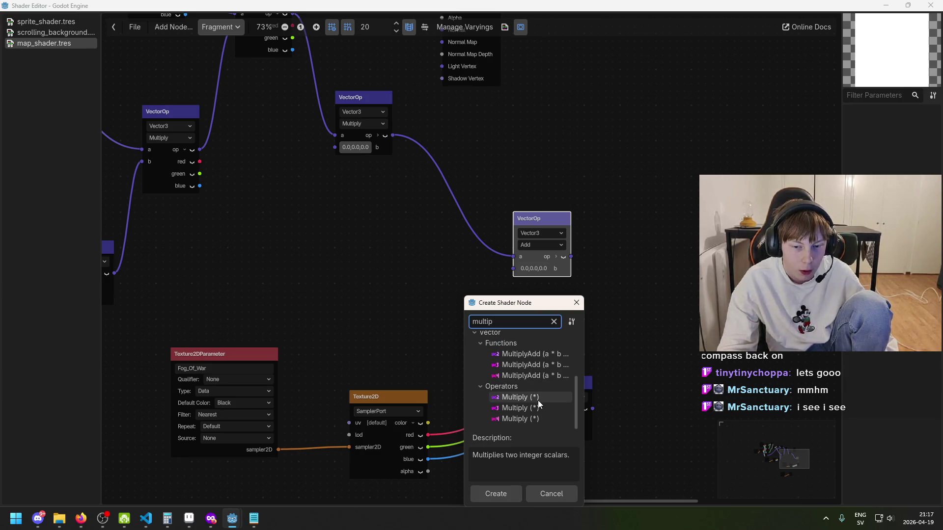
double_click(539, 400)
Reposition the compose and Multiply nodes and check the Multiply node's b value.
drag(555, 401, 547, 437)
click(493, 336)
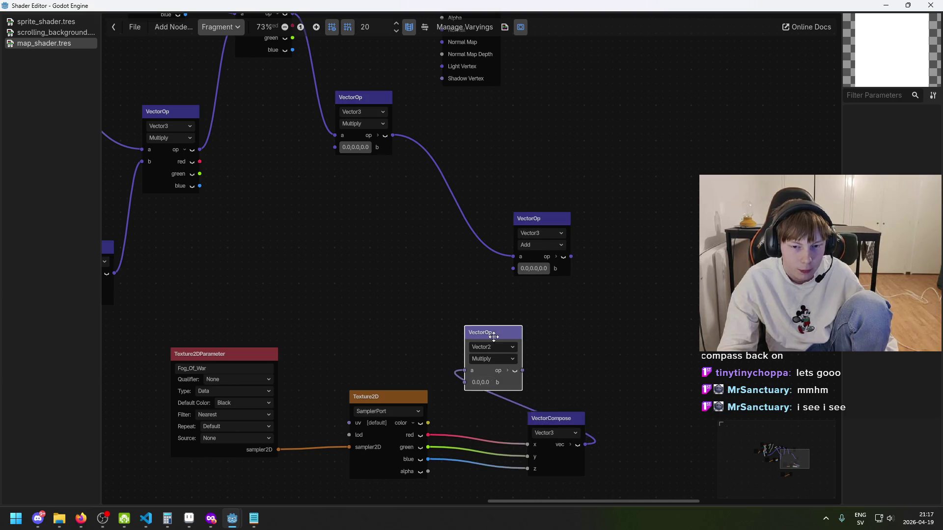
drag(493, 336, 433, 255)
scroll(471, 282, up, 3)
scroll(471, 282, left, 3)
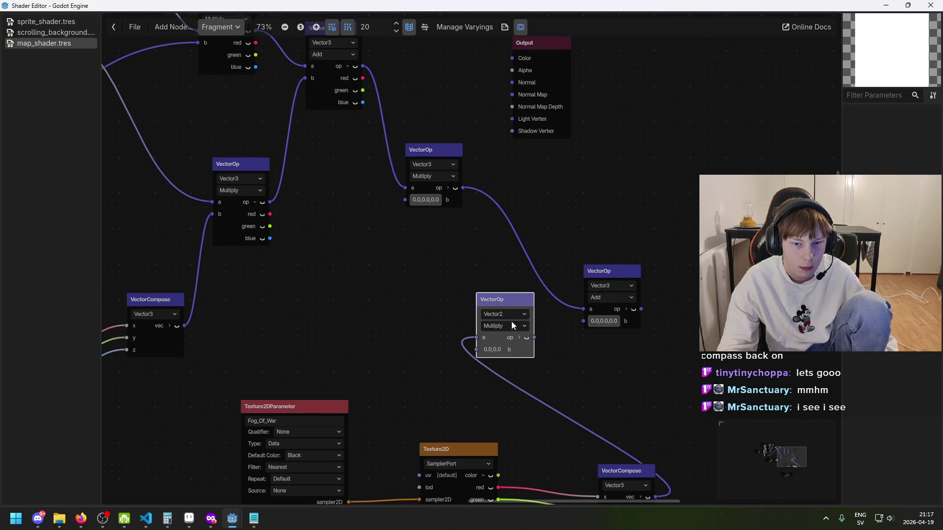
click(494, 349)
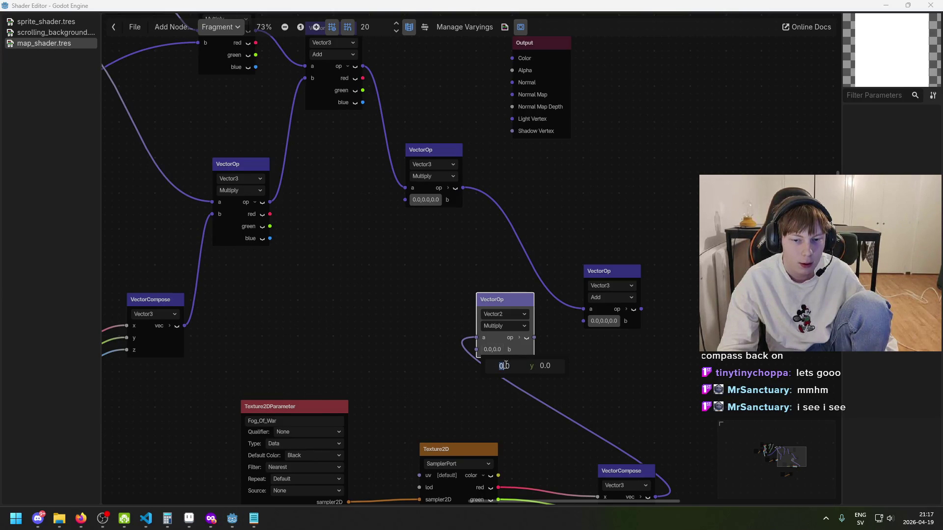
click(466, 368)
Add a 1.0 FloatConstant node and connect it to the Multiply node's b input.
right_click(373, 352)
click(388, 357)
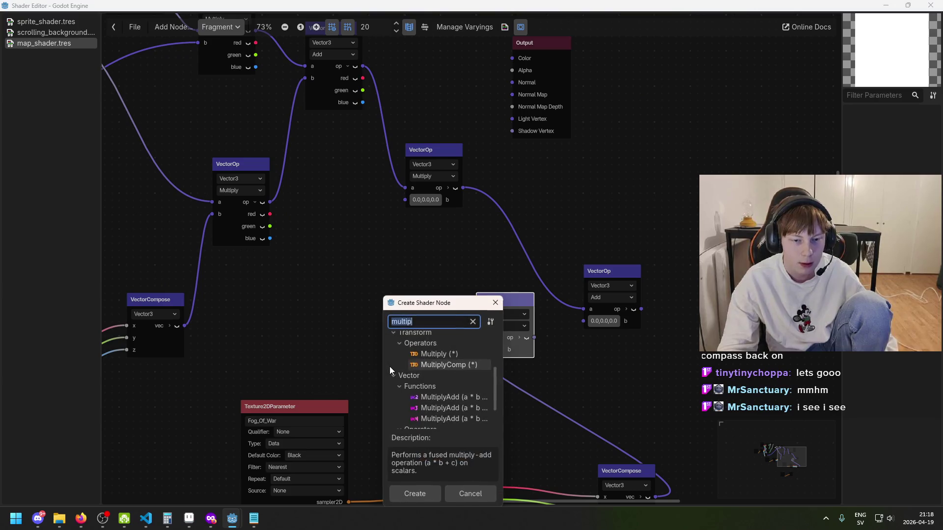
text(float)
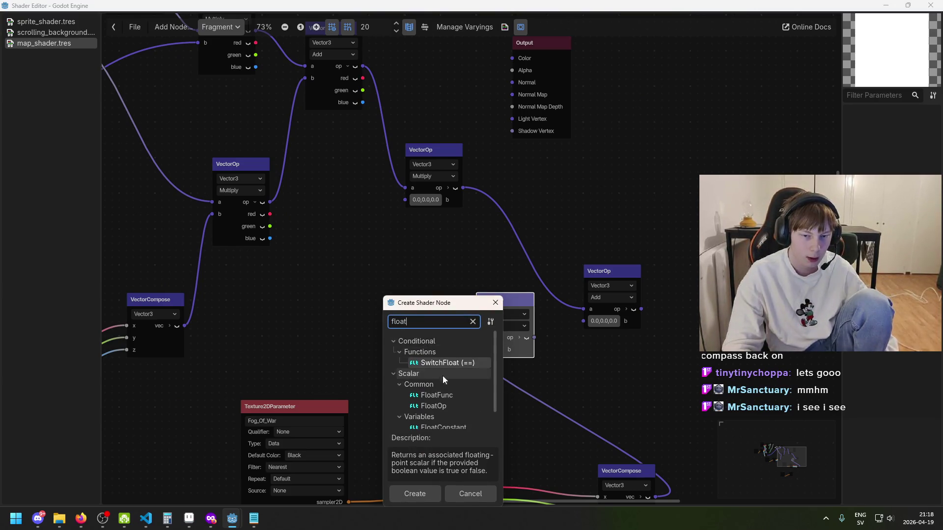
double_click(462, 406)
drag(441, 365, 404, 344)
drag(472, 353, 471, 352)
mouse_move(387, 347)
mouse_down()
mouse_move(359, 348)
mouse_move(366, 357)
mouse_up()
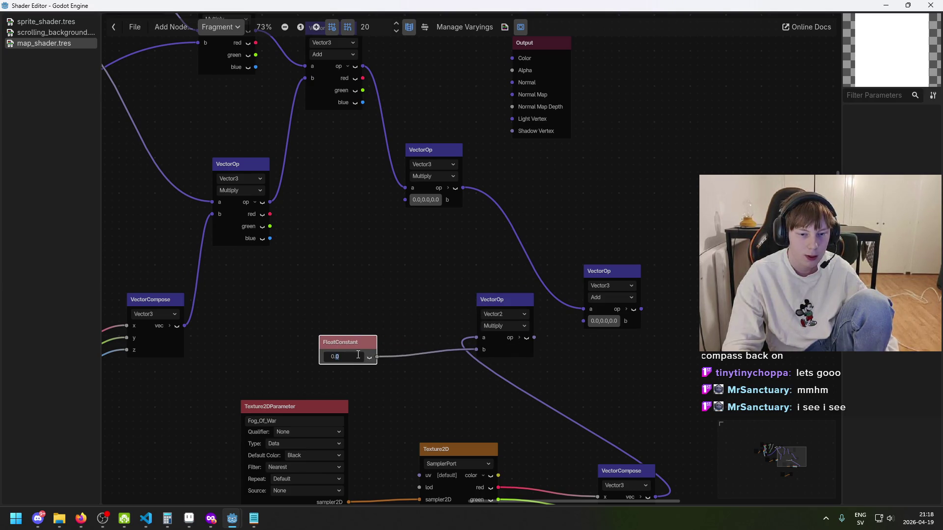
Connect the Multiply output to the Add node's b input.
drag(534, 338, 590, 323)
key(Escape)
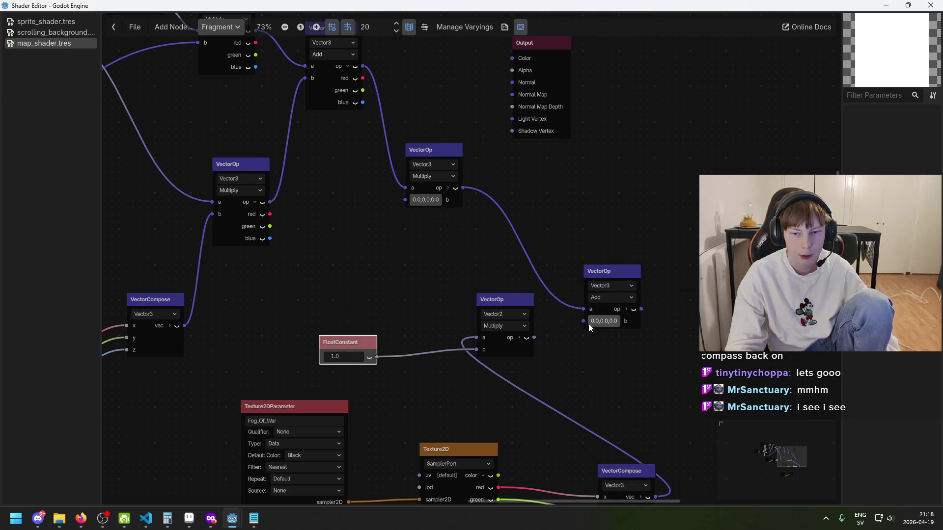
drag(536, 337, 583, 321)
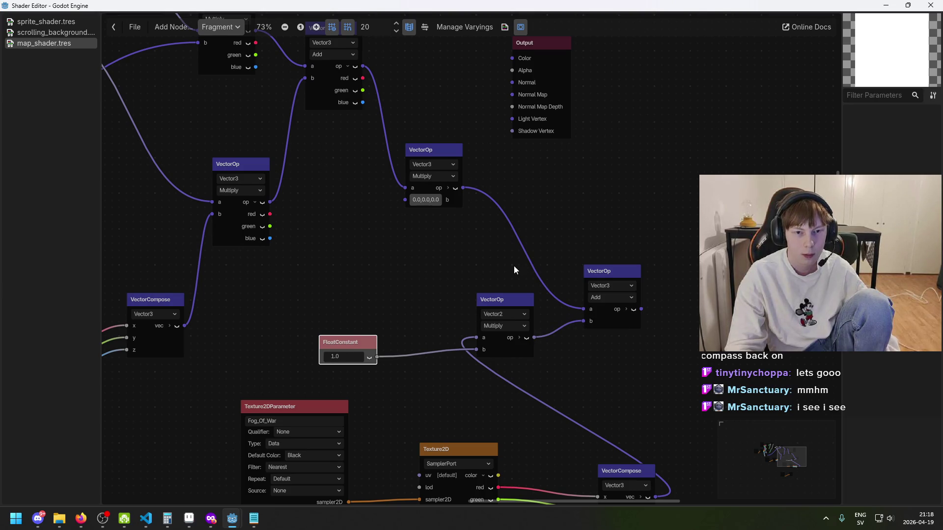
scroll(514, 266, up, 1)
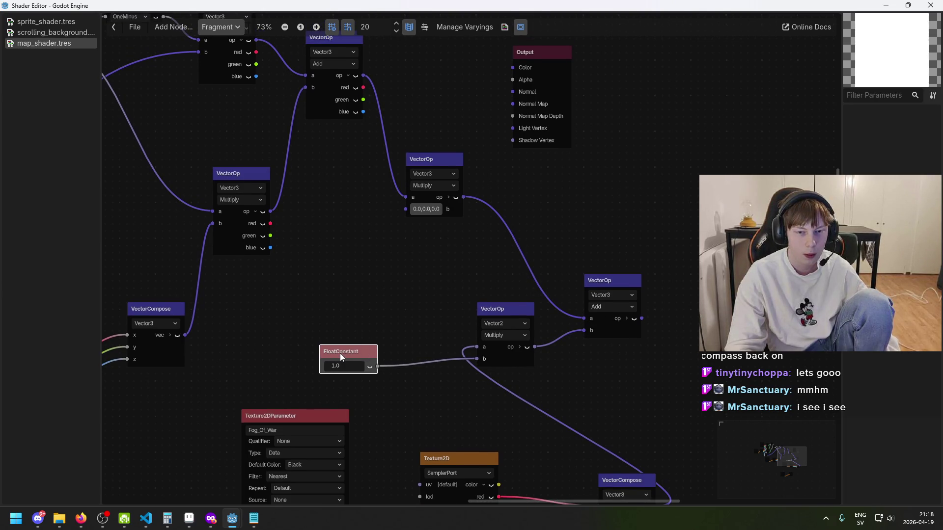
drag(338, 352, 302, 344)
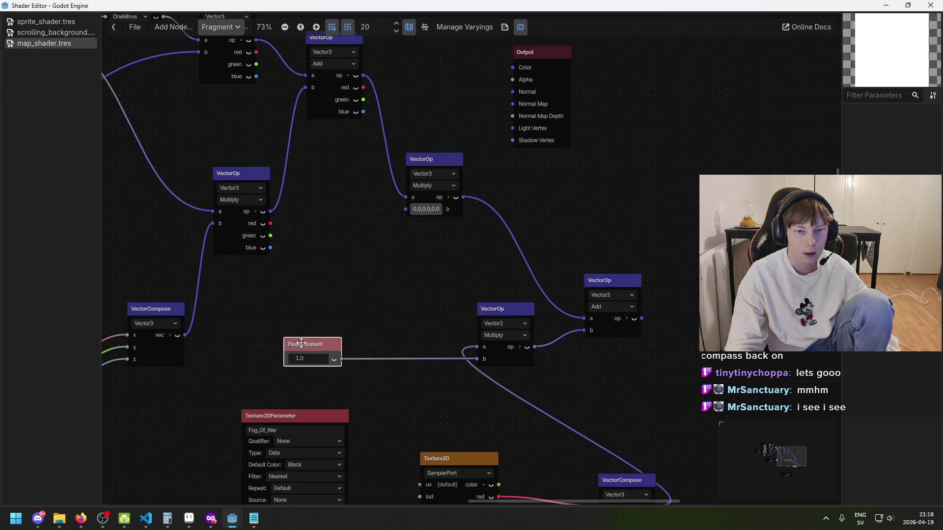
Add a OneMinus node fed by the 1.0 constant, driving the upper Multiply's b input.
right_click(342, 301)
click(358, 303)
text(oneminus)
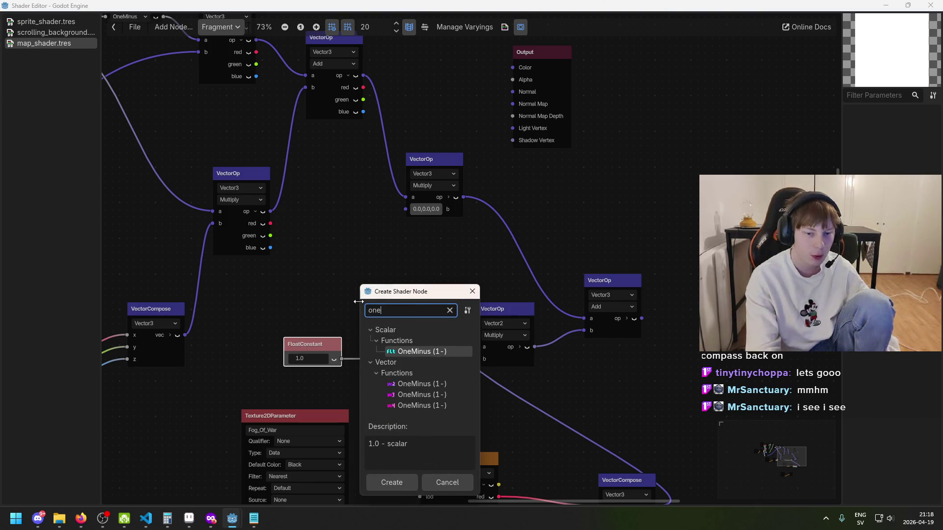
key(Return)
drag(305, 347, 285, 332)
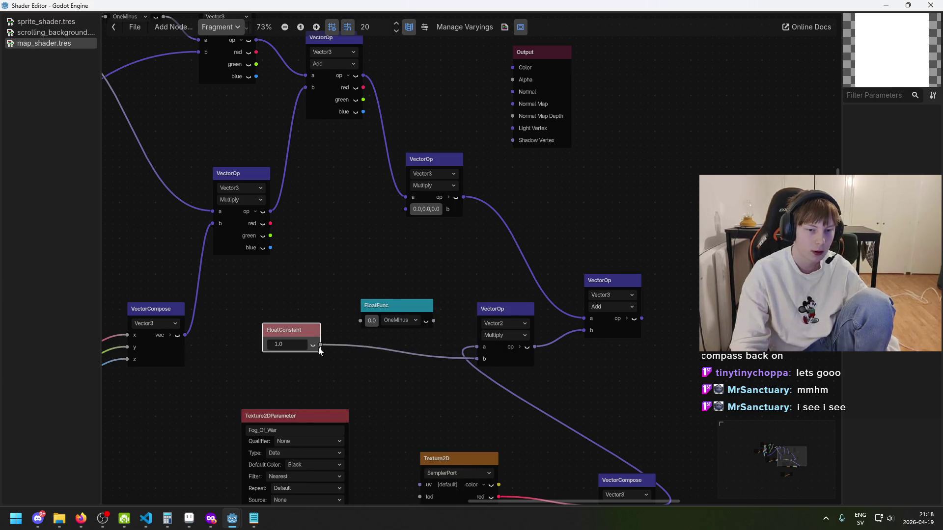
drag(354, 324, 359, 321)
drag(418, 320, 406, 209)
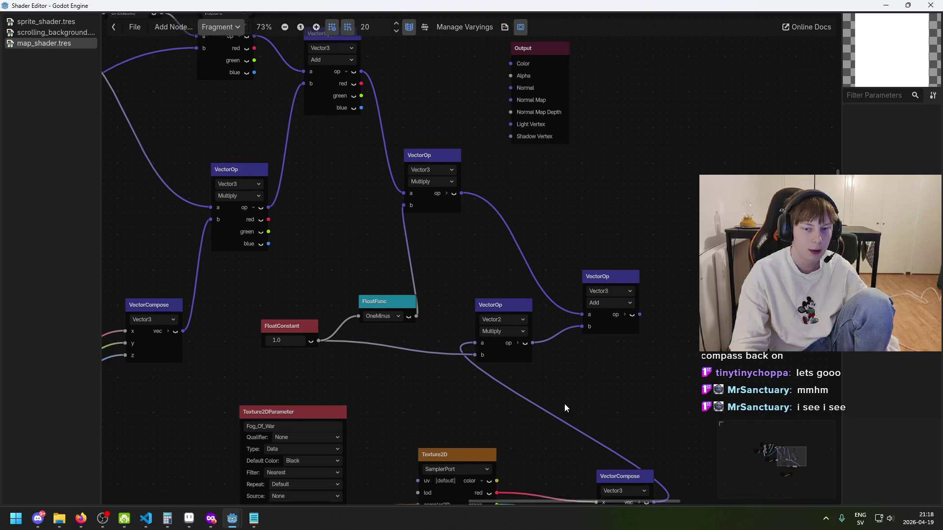
Tidy the layout by moving the Vector3 Add node up and nudging the Vector2 Multiply.
drag(564, 402, 452, 273)
scroll(394, 364, up, 2)
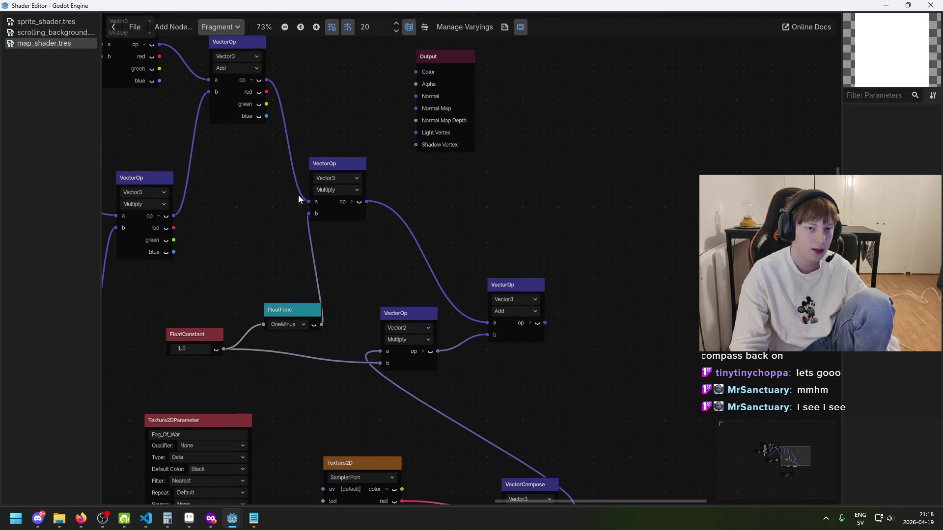
drag(518, 284, 520, 255)
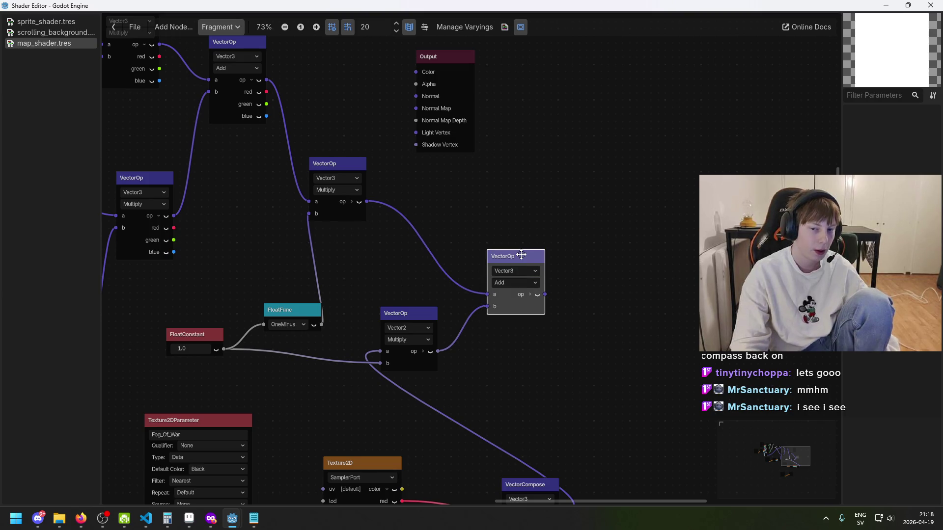
drag(415, 313, 402, 305)
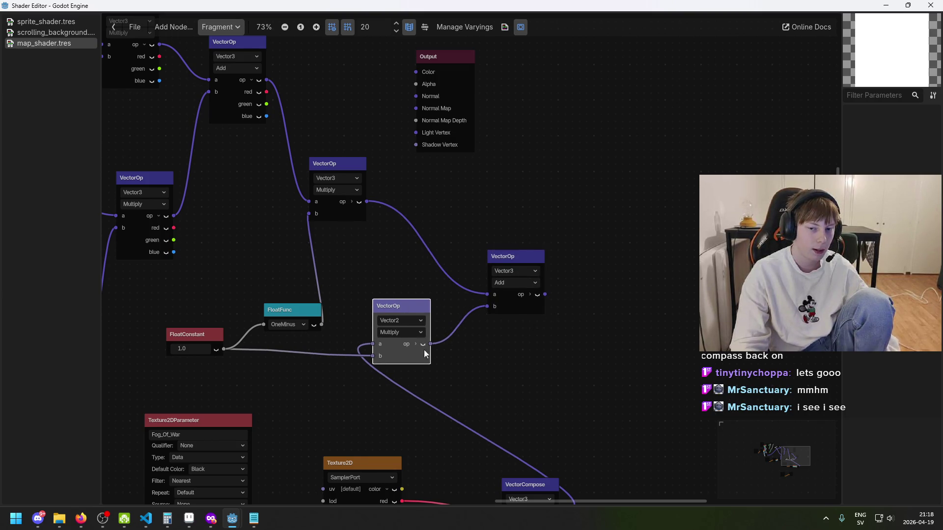
scroll(501, 343, down, 1)
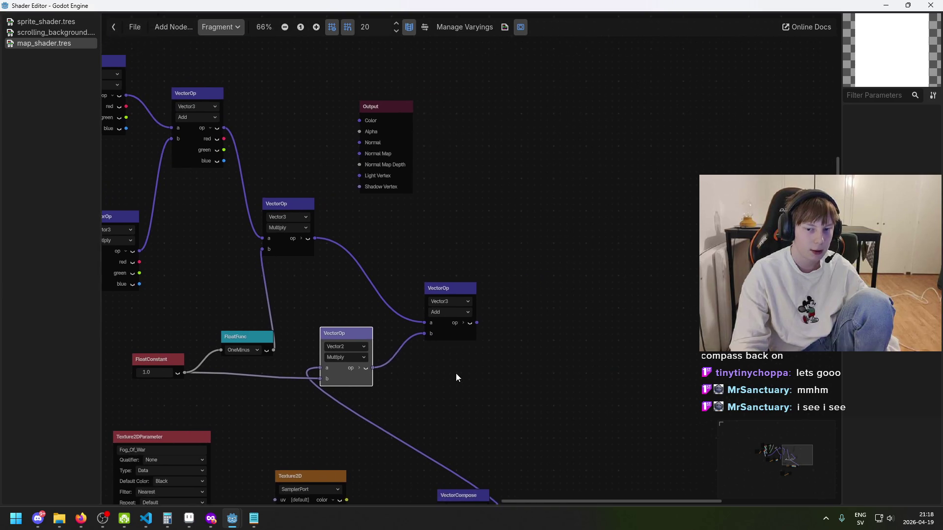
Connect the final Vector3 Add output to the Output node's Color input.
scroll(546, 234, down, 3)
click(222, 306)
scroll(336, 314, left, 5)
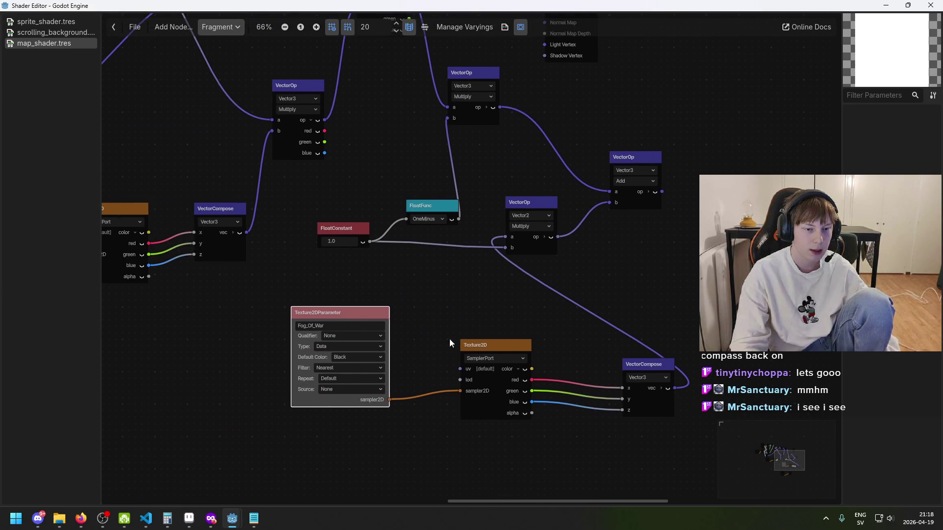
scroll(456, 332, down, 1)
scroll(367, 369, up, 5)
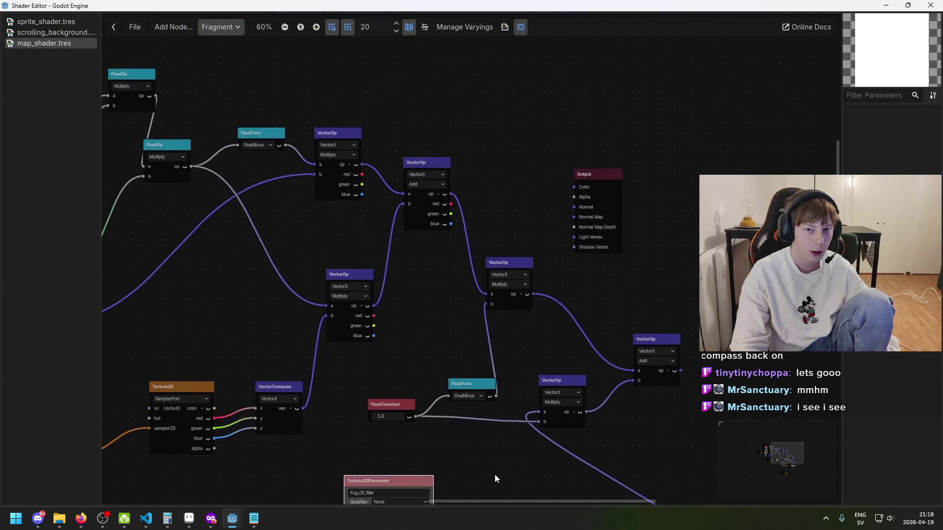
scroll(505, 389, down, 3)
scroll(520, 407, right, 2)
scroll(539, 426, down, 1)
scroll(539, 426, up, 3)
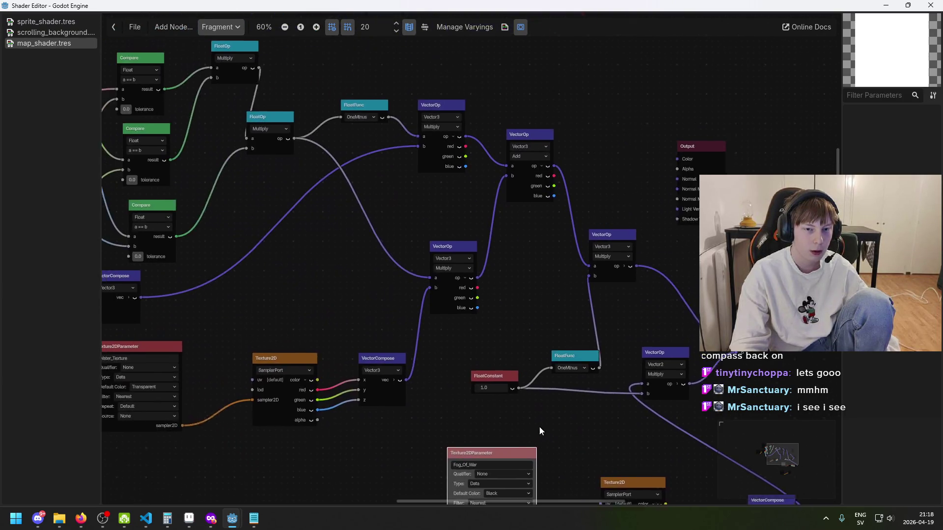
scroll(505, 267, up, 2)
scroll(414, 264, down, 2)
scroll(481, 332, right, 2)
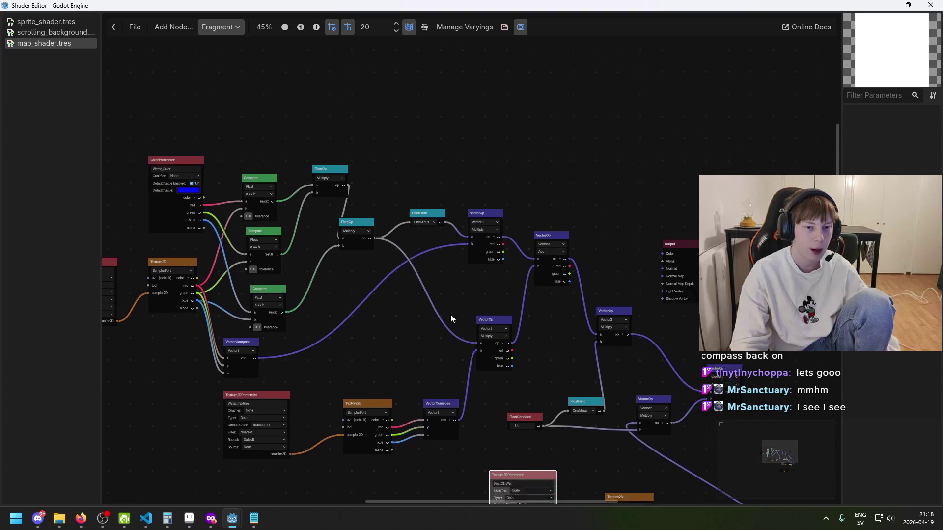
scroll(450, 313, down, 2)
scroll(434, 207, up, 2)
scroll(500, 302, up, 3)
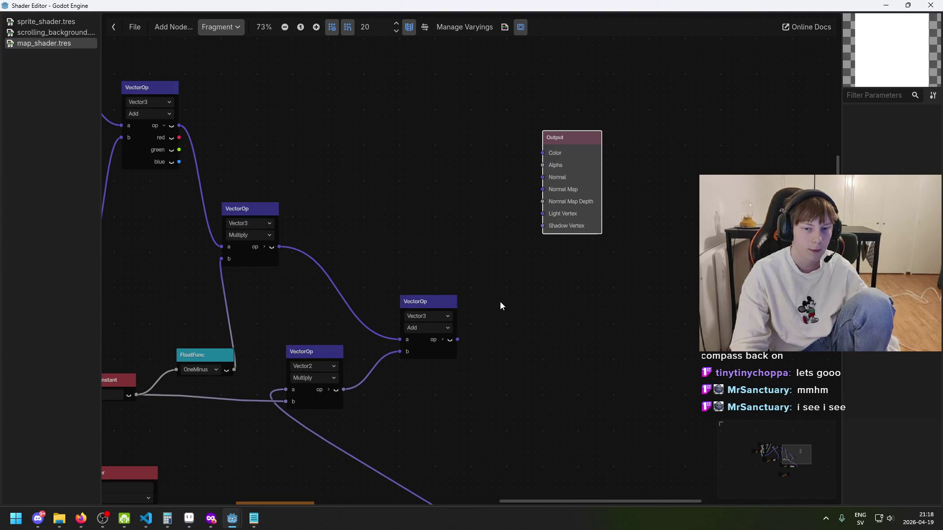
mouse_move(469, 333)
mouse_down()
mouse_move(543, 160)
mouse_move(535, 150)
mouse_up()
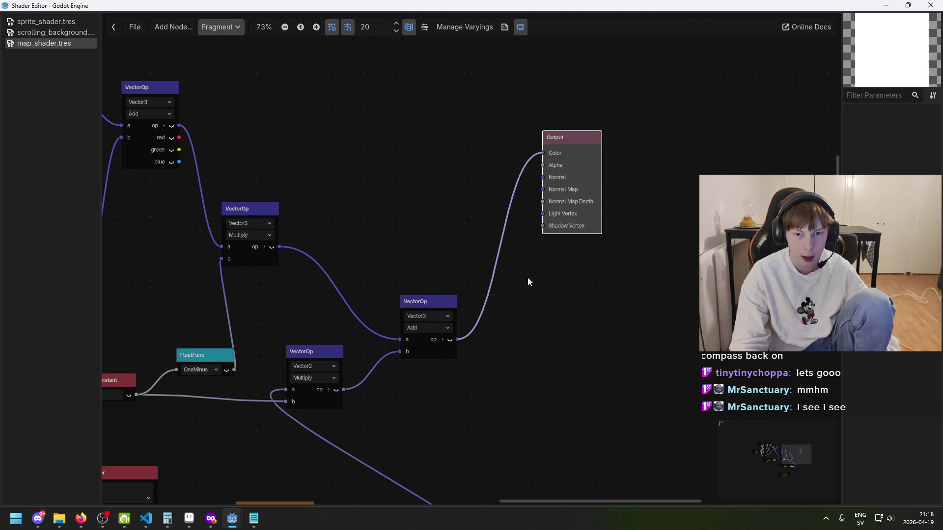
Nudge the upper Texture2D node into place.
scroll(534, 307, down, 3)
scroll(591, 231, down, 1)
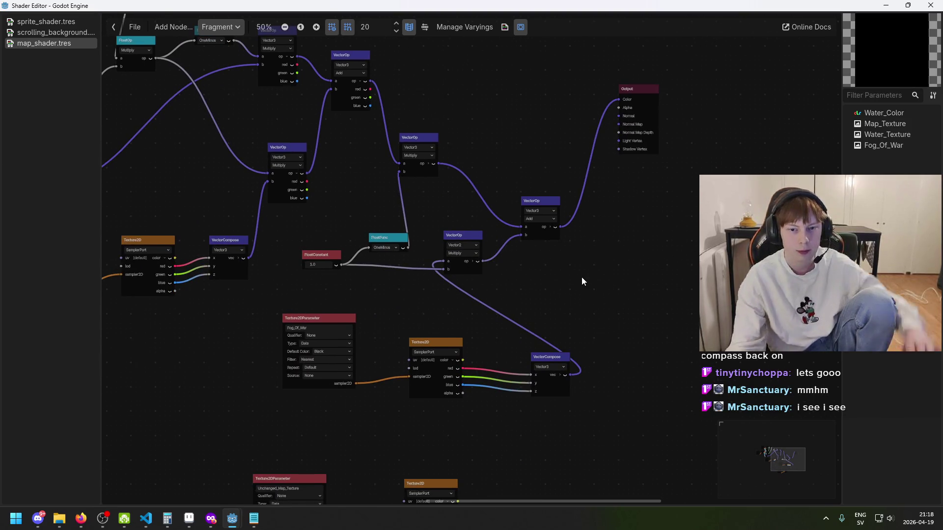
scroll(581, 277, up, 1)
scroll(587, 278, left, 2)
scroll(621, 263, down, 3)
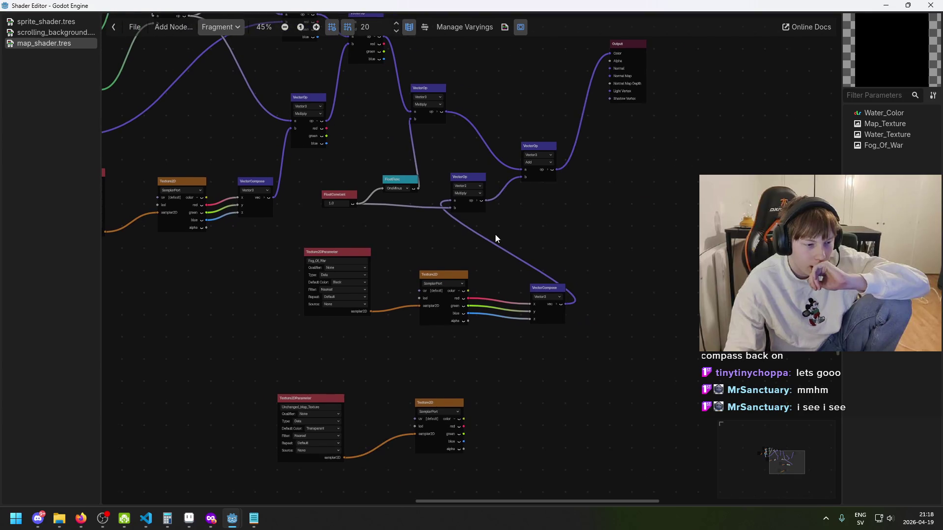
scroll(501, 236, up, 2)
drag(422, 293, 414, 305)
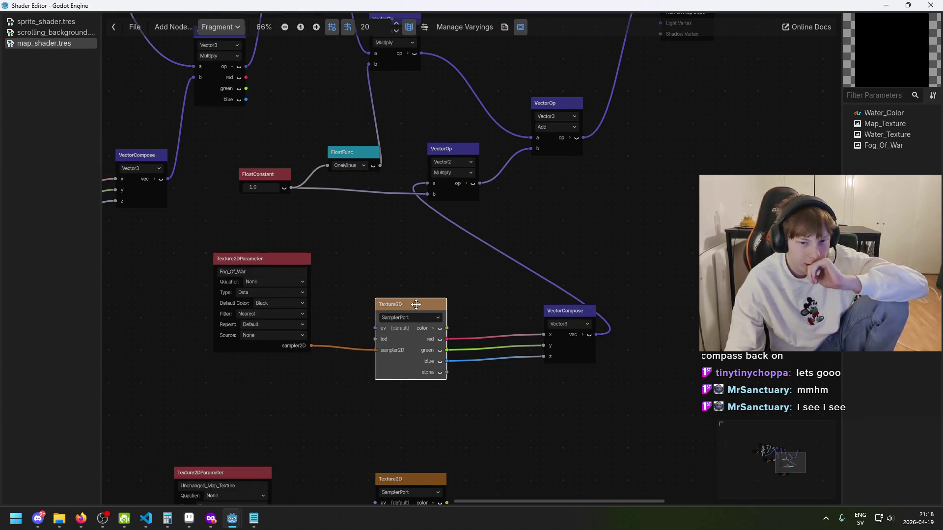
Reposition the Fog_Of_War parameter, 1.0 constant and lower Texture2D nodes.
drag(237, 257, 238, 271)
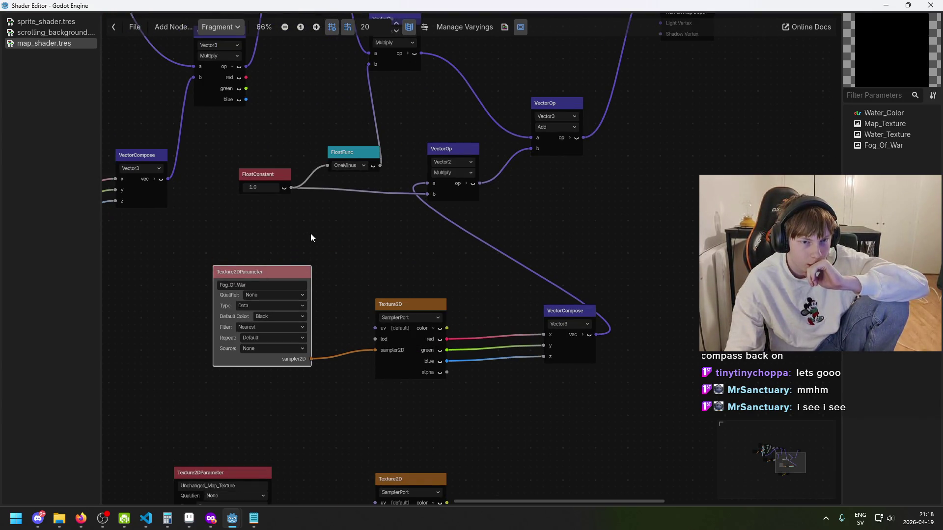
drag(277, 174, 270, 187)
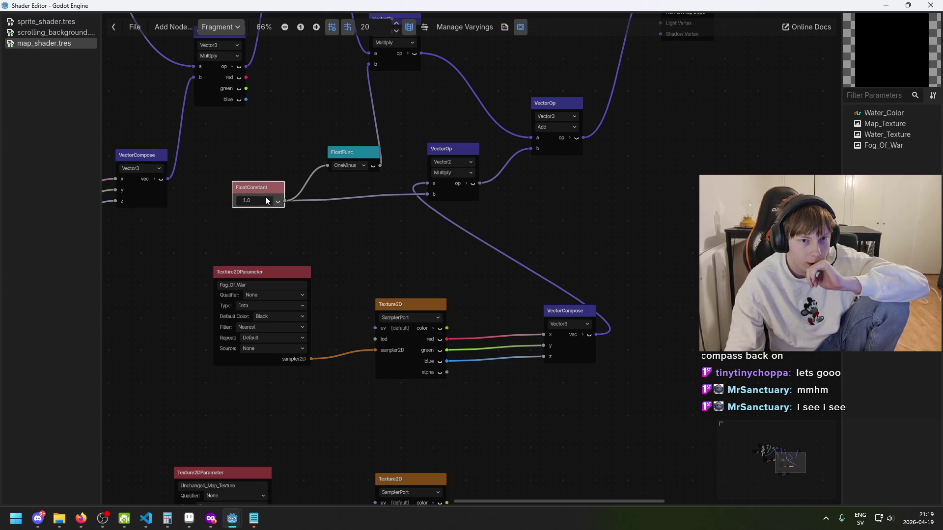
scroll(308, 254, down, 2)
scroll(351, 287, down, 1)
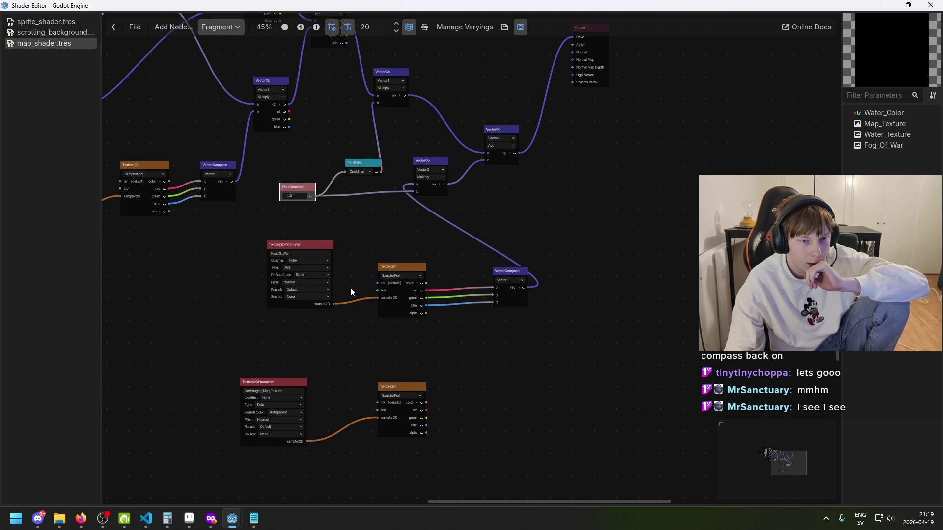
scroll(350, 287, up, 3)
drag(253, 230, 229, 248)
mouse_move(413, 425)
mouse_down()
mouse_move(383, 383)
mouse_move(393, 379)
mouse_up()
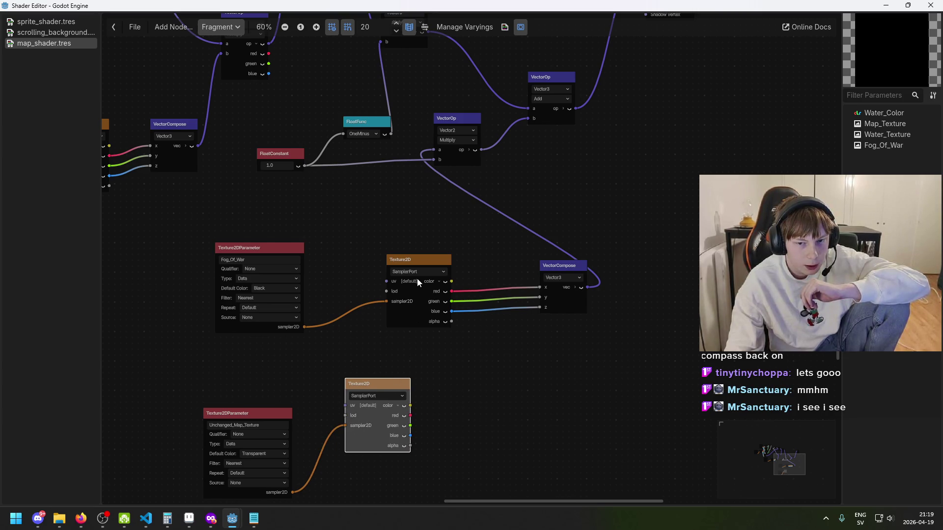
Wire Unchanged_Map_Texture into the upper Texture2D and Fog_Of_War into the lower Texture2D.
mouse_move(388, 301)
mouse_down()
mouse_move(358, 311)
mouse_move(339, 344)
mouse_up()
drag(248, 414, 295, 189)
drag(233, 255, 239, 385)
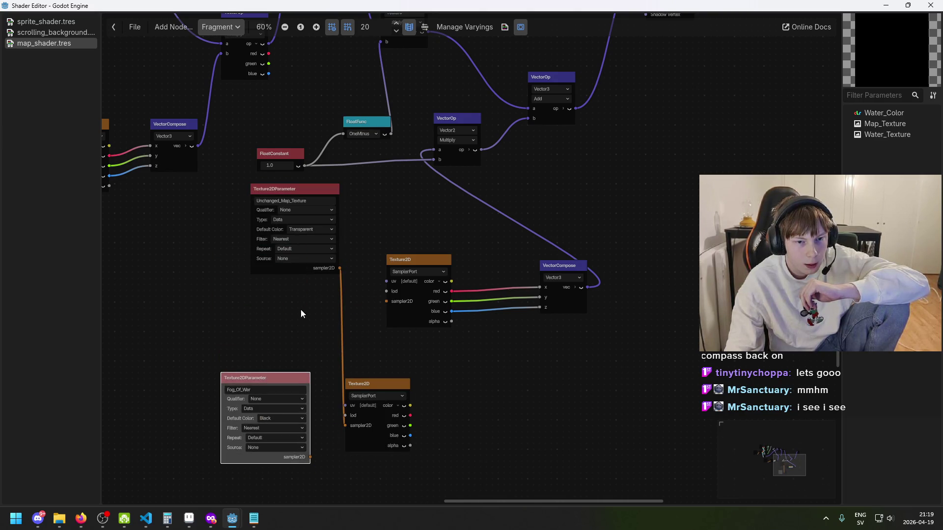
drag(339, 268, 386, 301)
drag(346, 426, 340, 294)
drag(310, 457, 345, 426)
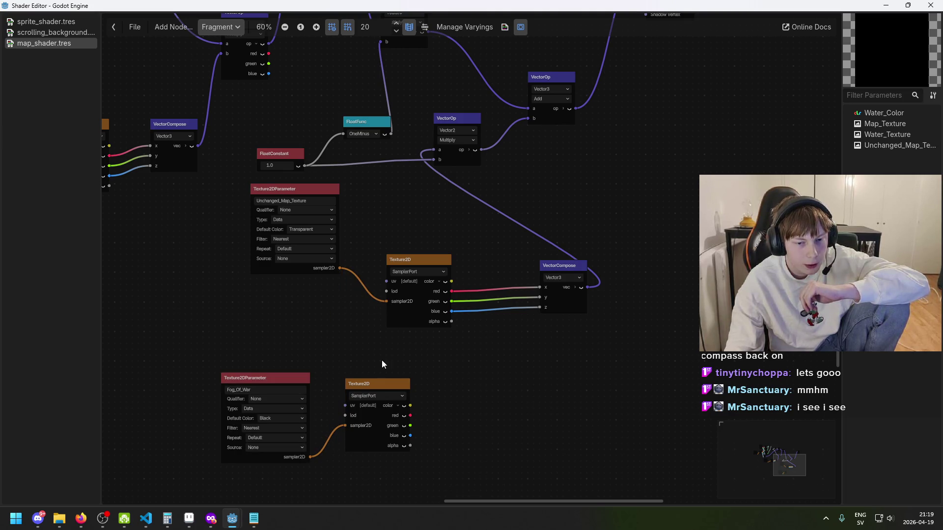
drag(338, 230, 303, 300)
Save game.tscn in the main editor, select the Map node and rebuild the project.
mouse_move(232, 518)
click(180, 469)
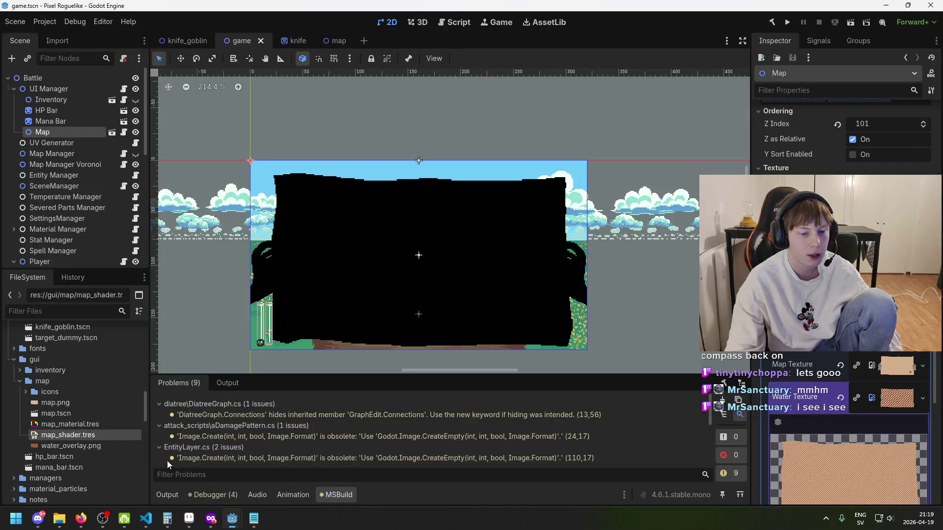
key(ctrl+s)
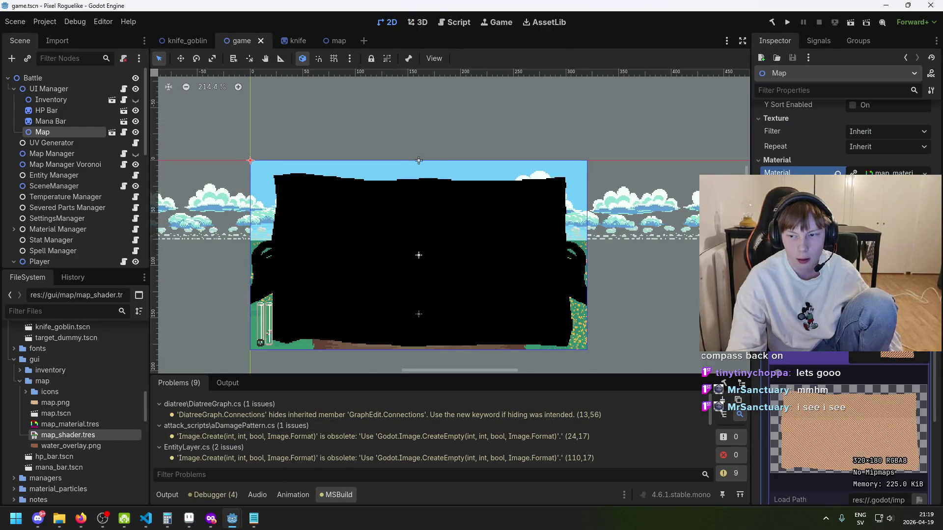
click(77, 155)
click(76, 134)
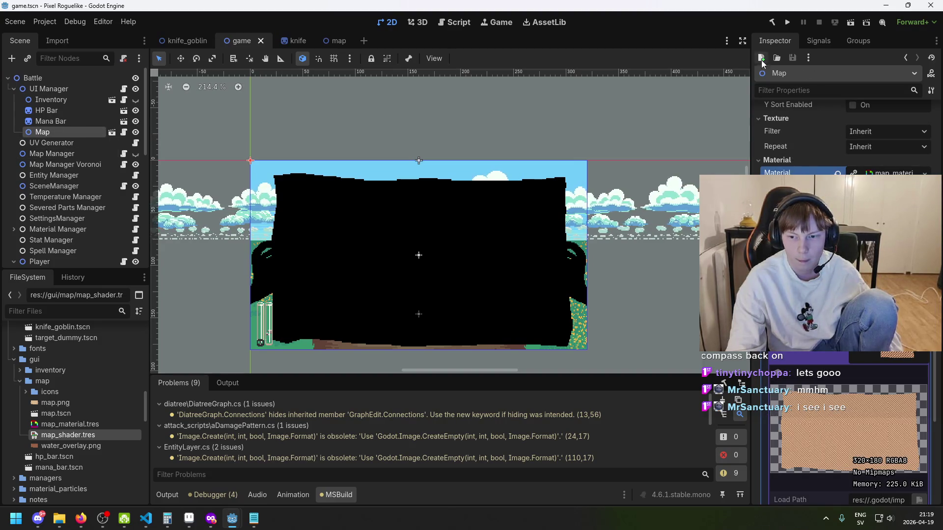
click(770, 25)
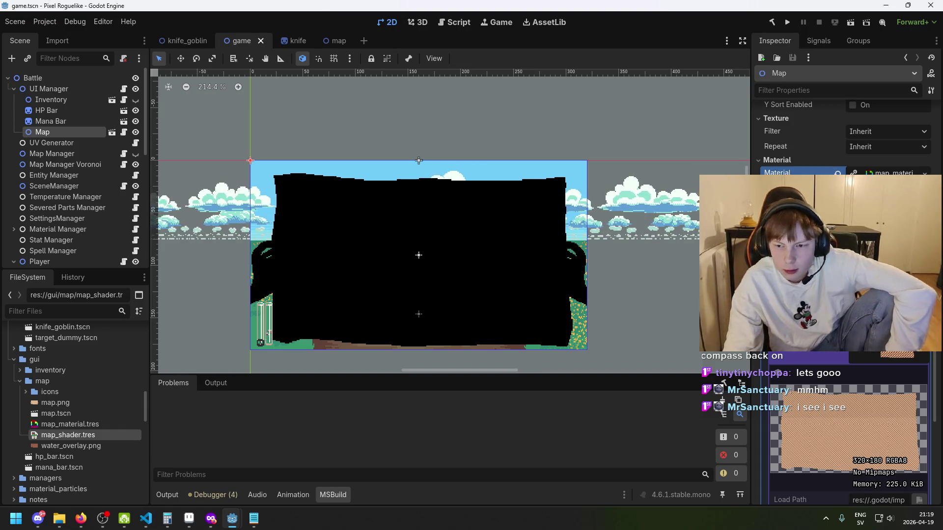
Assign map.png to the Map material's Unchanged Map Texture shader parameter.
scroll(845, 344, down, 3)
scroll(883, 357, down, 2)
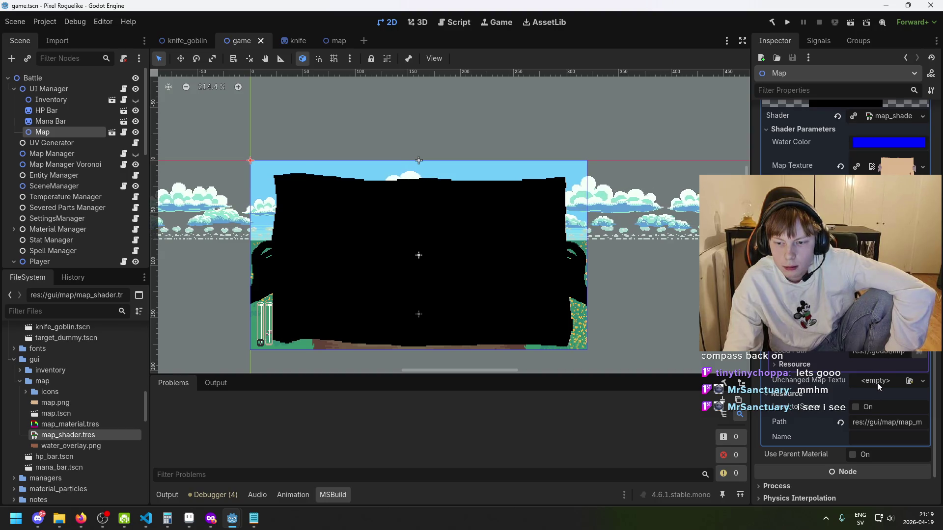
scroll(865, 377, down, 2)
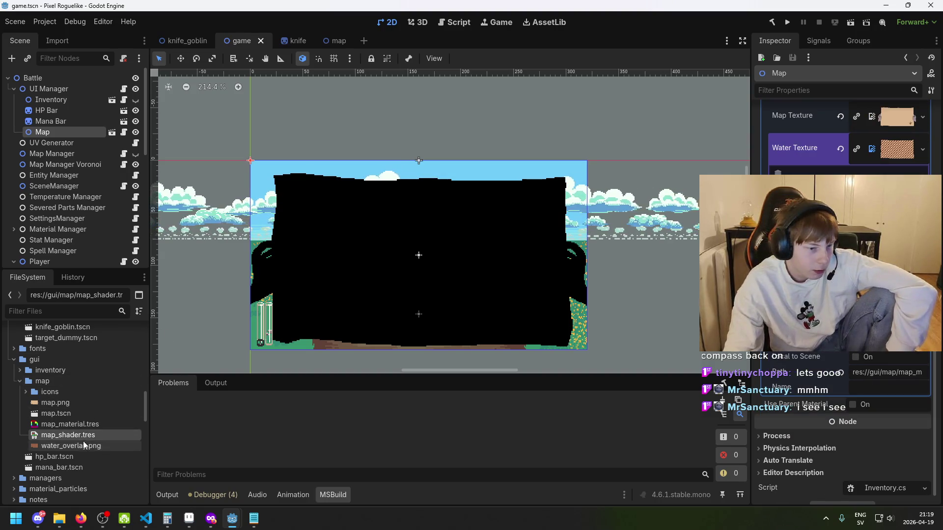
mouse_move(55, 403)
mouse_down()
mouse_move(216, 383)
mouse_move(896, 118)
mouse_up()
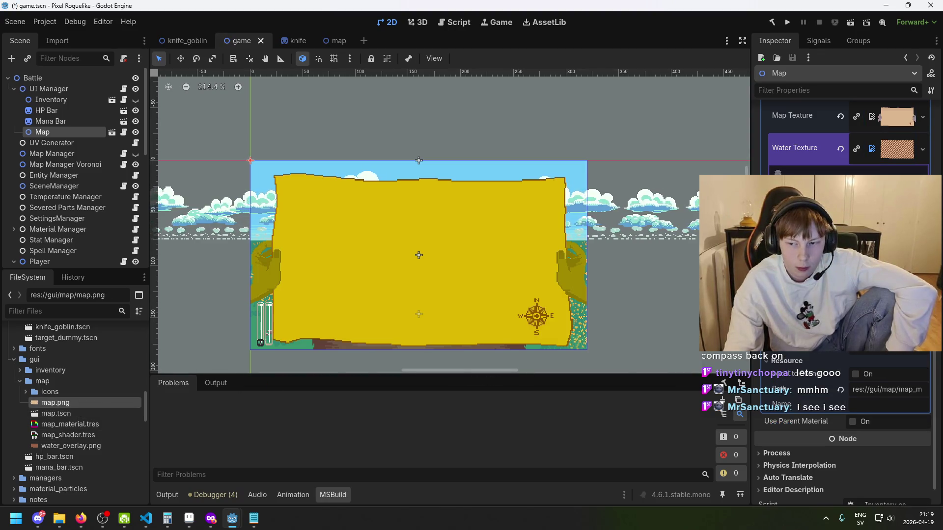
Save game.tscn with the yellow compass map, then bring back the map_shader.tres graph window.
scroll(564, 294, up, 4)
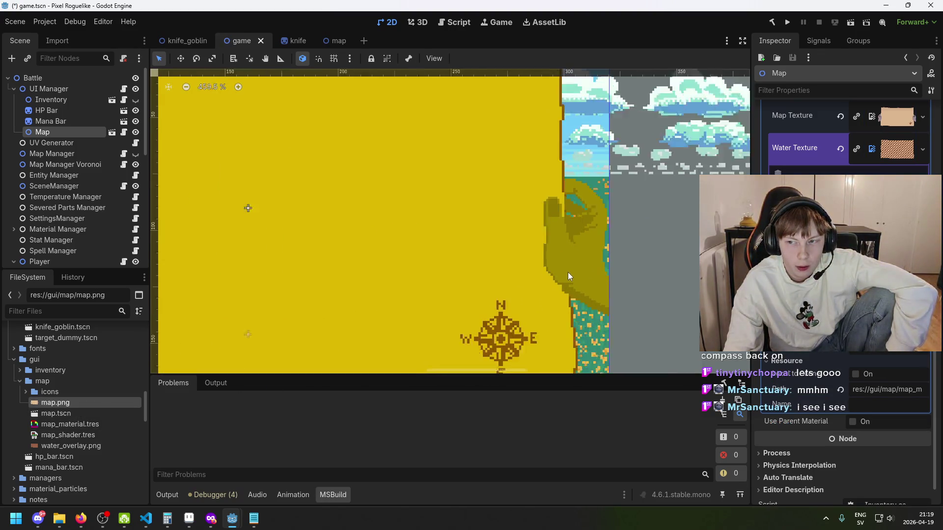
scroll(564, 275, down, 6)
scroll(581, 259, up, 3)
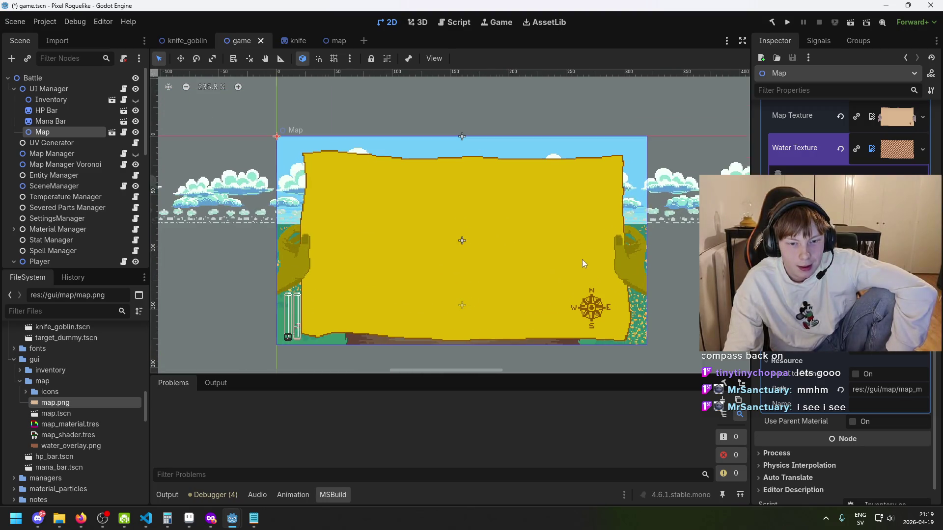
scroll(517, 262, up, 4)
scroll(501, 285, down, 5)
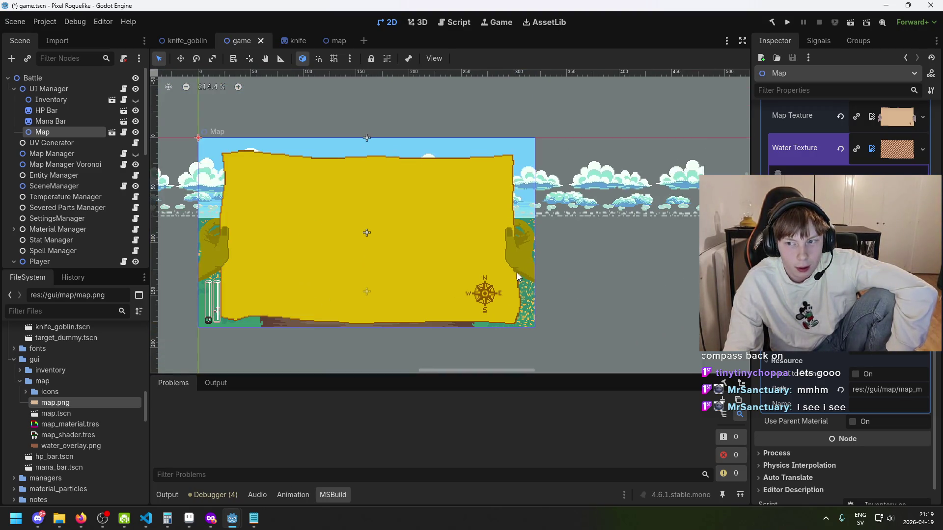
scroll(500, 285, left, 2)
scroll(629, 273, down, 5)
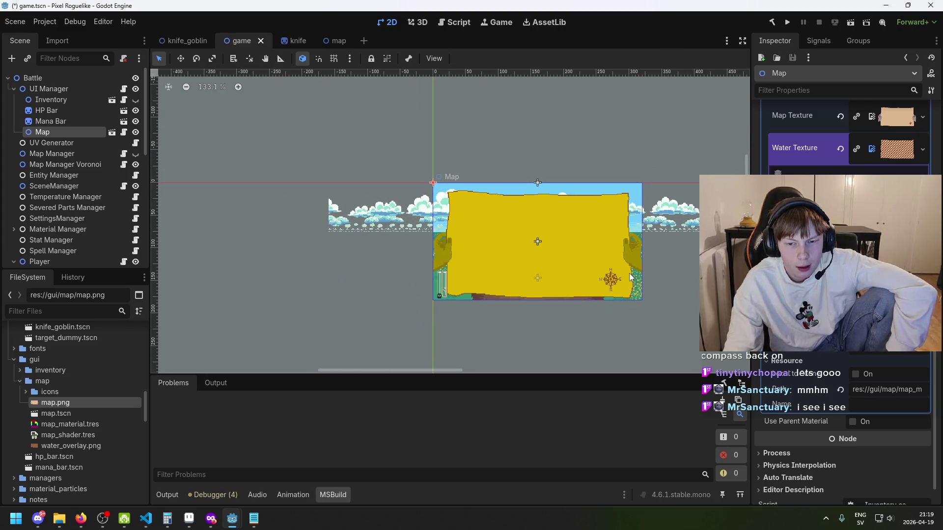
scroll(629, 273, up, 1)
key(ctrl+s)
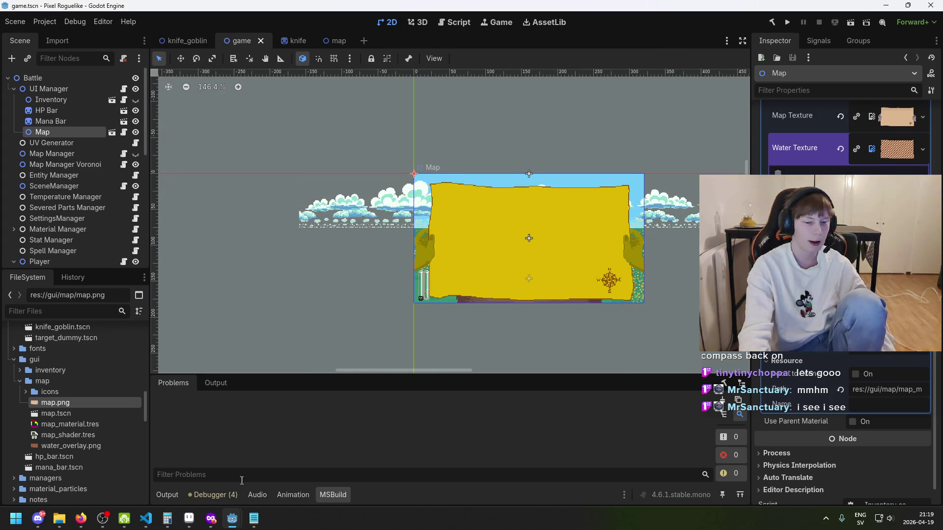
click(232, 518)
Rearrange the Vector2 multiply, OneMinus and Vector3 Add nodes so the Output node is in view.
scroll(481, 308, up, 3)
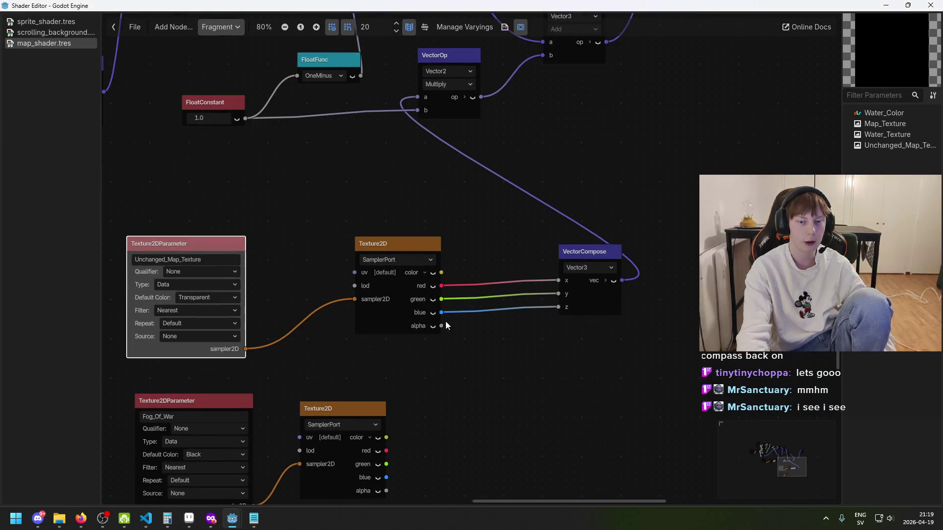
scroll(441, 337, up, 2)
scroll(515, 344, down, 2)
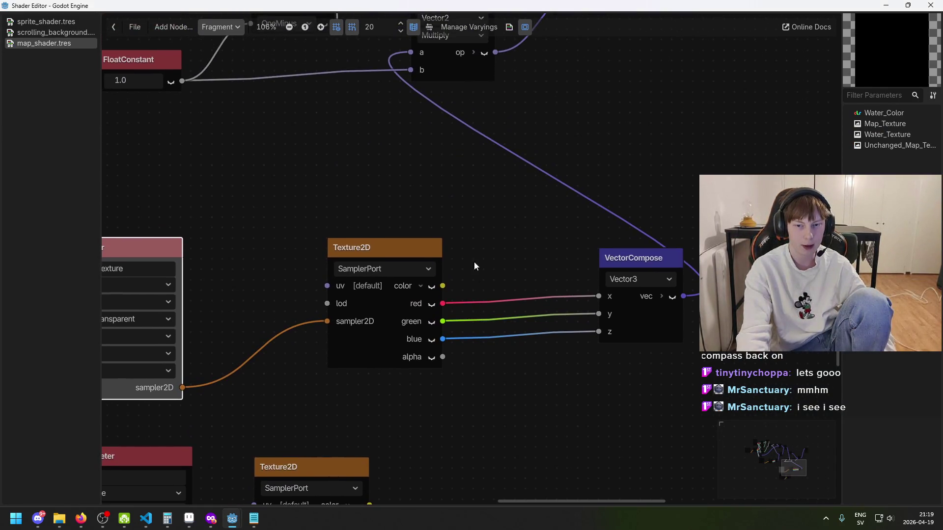
scroll(493, 269, down, 1)
scroll(491, 311, down, 3)
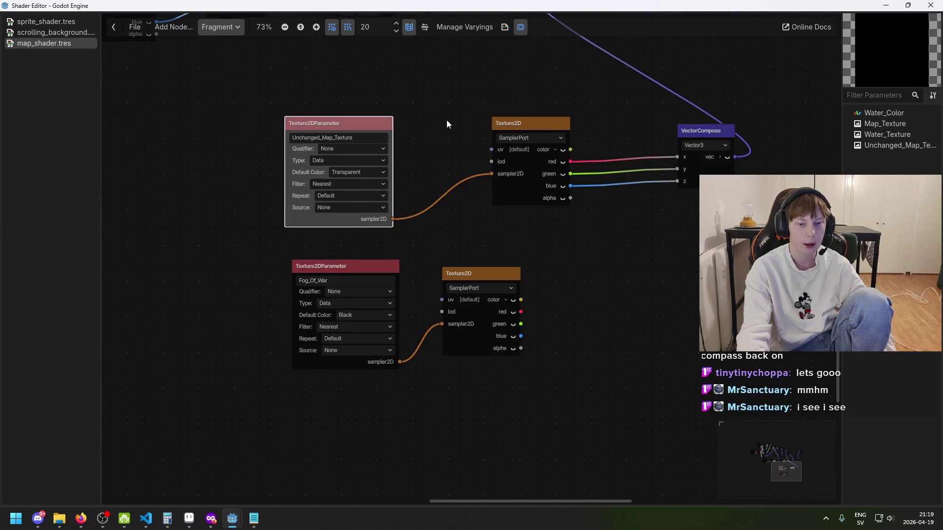
scroll(446, 147, up, 3)
scroll(418, 236, up, 3)
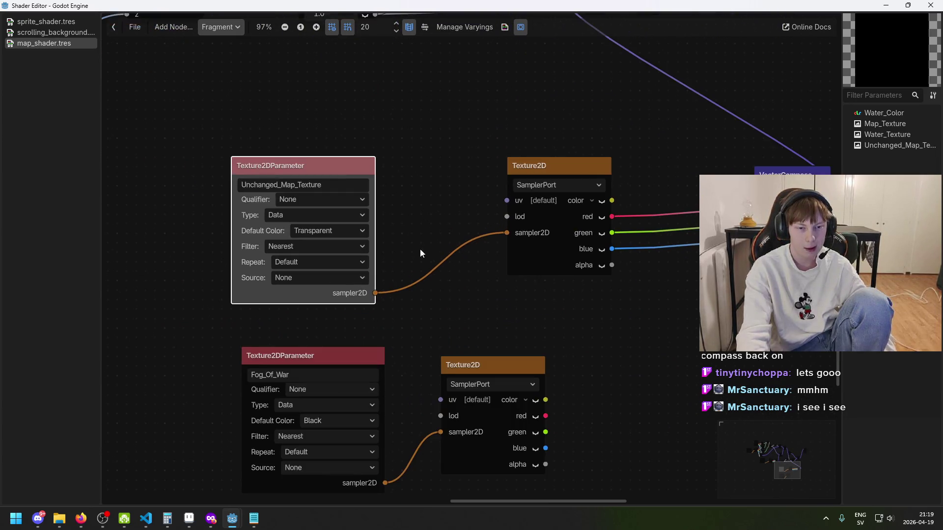
scroll(417, 258, up, 2)
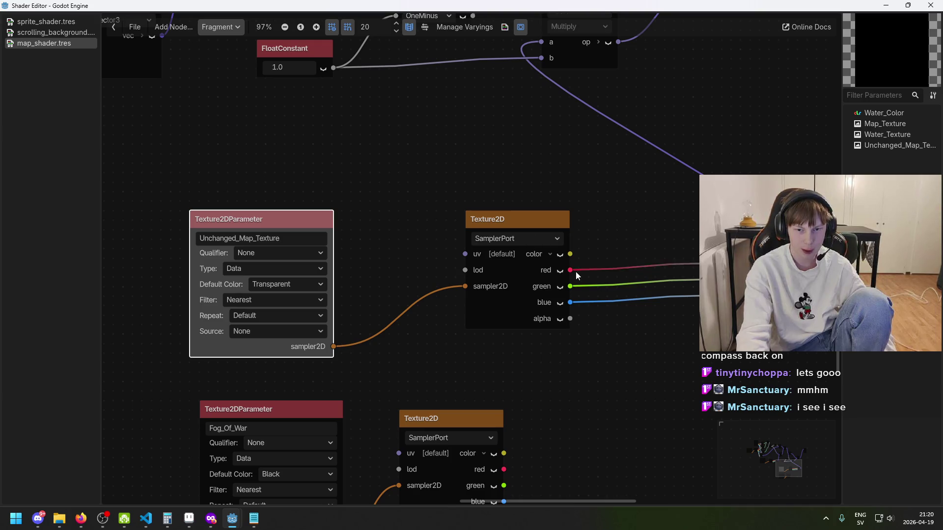
scroll(626, 301, up, 5)
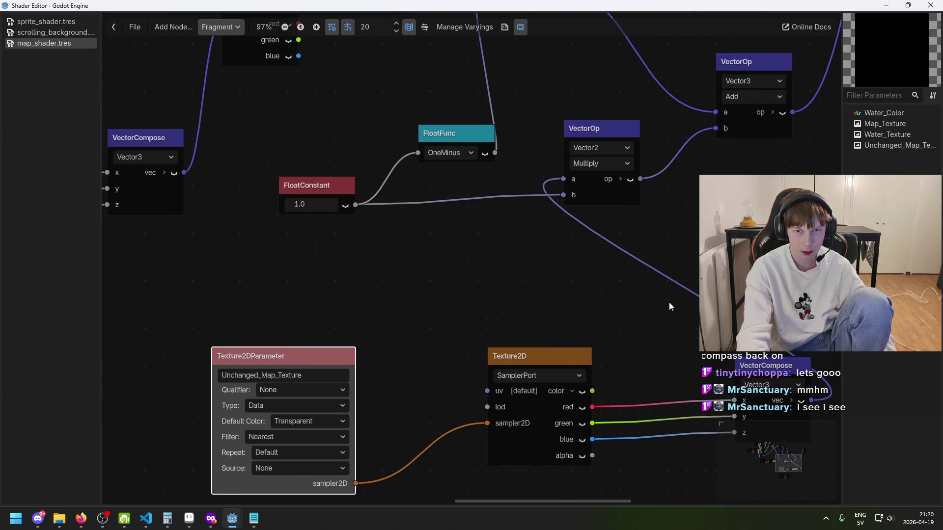
mouse_move(581, 148)
mouse_down()
mouse_move(620, 176)
mouse_move(657, 181)
mouse_up()
scroll(432, 295, up, 7)
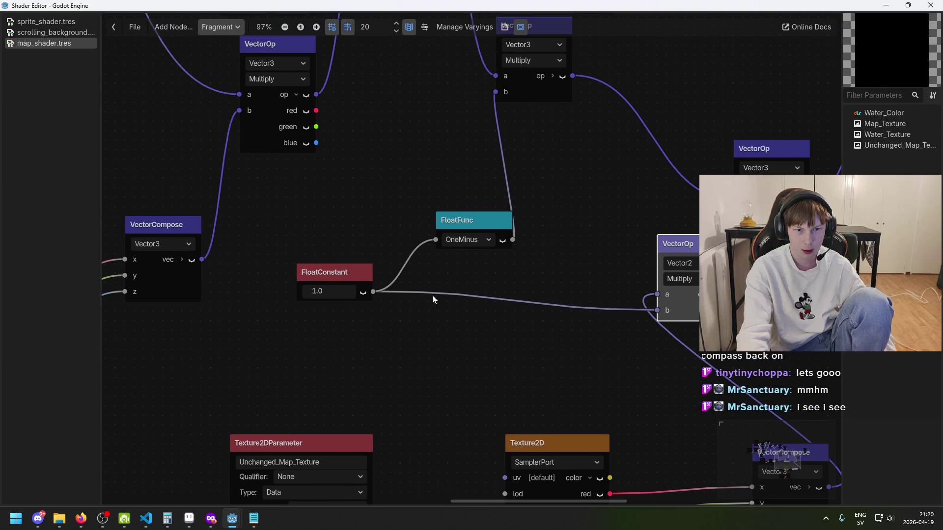
scroll(515, 305, down, 2)
mouse_move(515, 305)
mouse_down()
mouse_move(405, 302)
mouse_move(591, 302)
mouse_up()
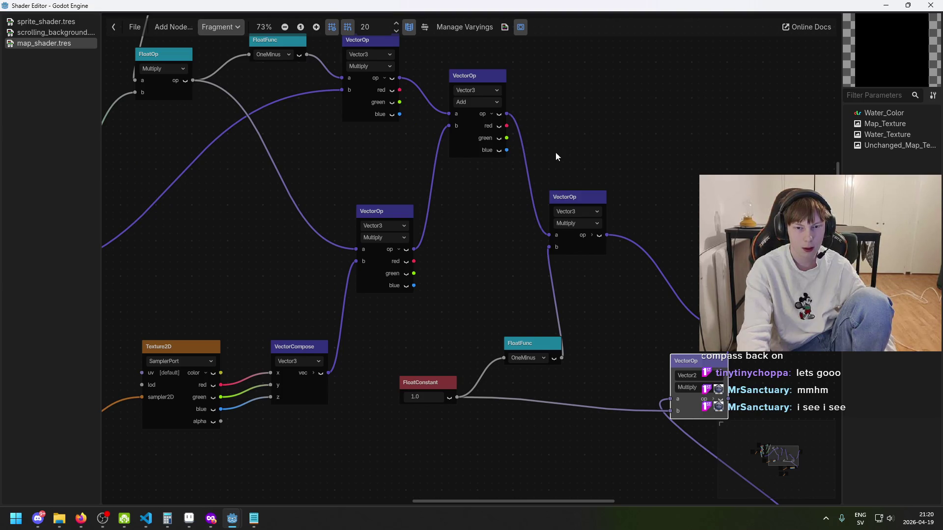
drag(632, 246, 541, 211)
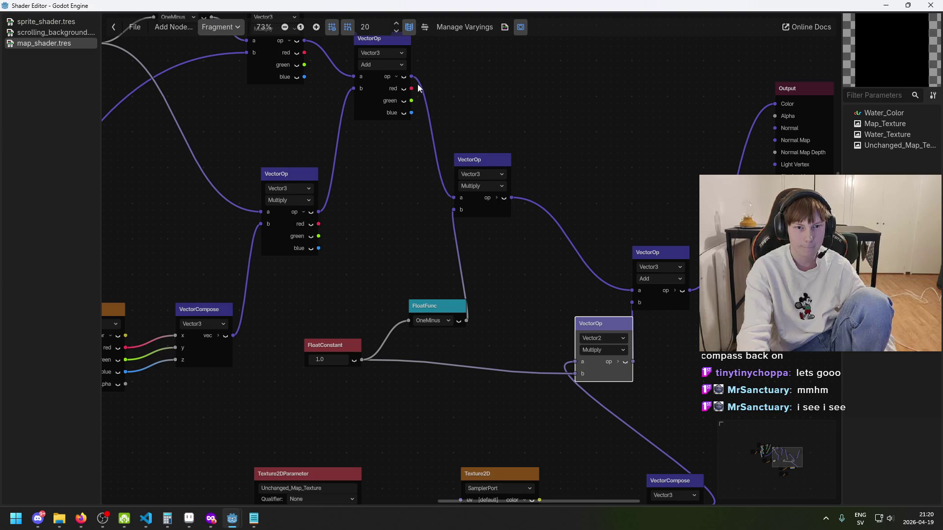
scroll(480, 243, up, 1)
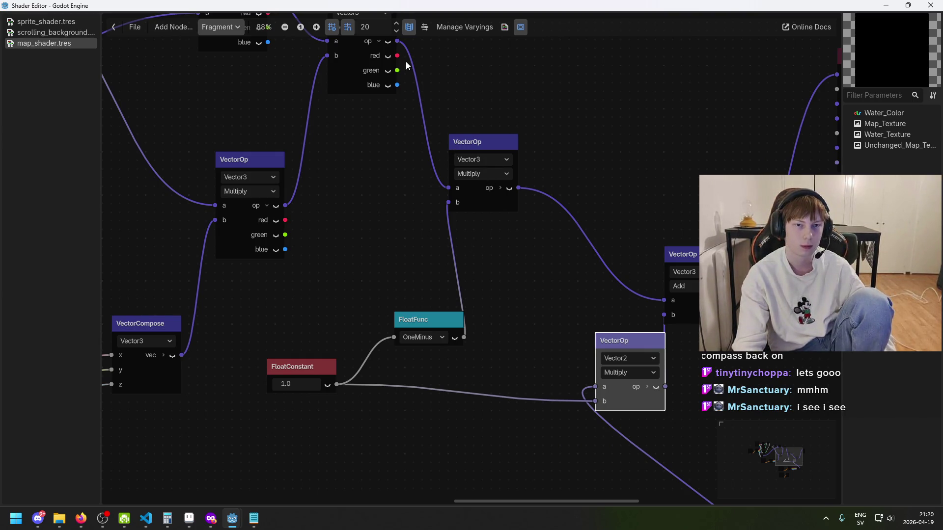
drag(398, 341, 382, 336)
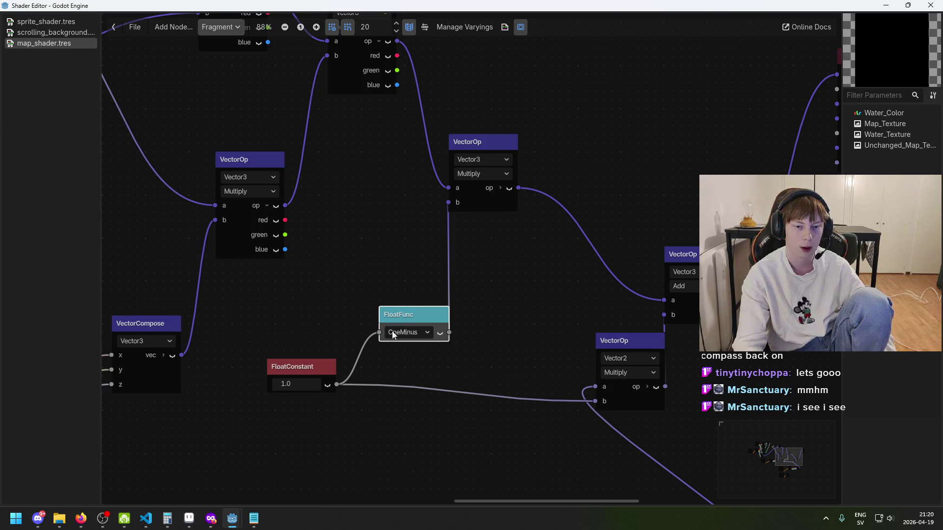
click(435, 273)
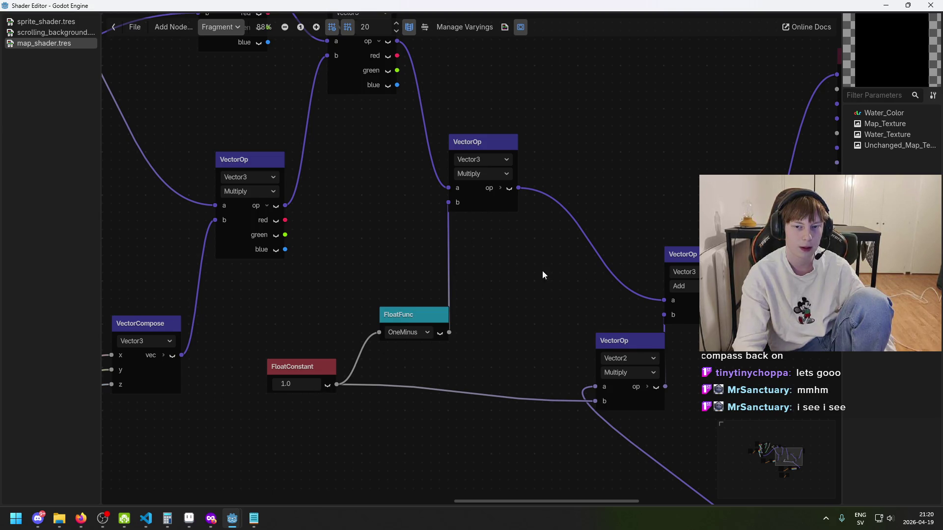
drag(543, 271, 478, 249)
drag(533, 178, 576, 161)
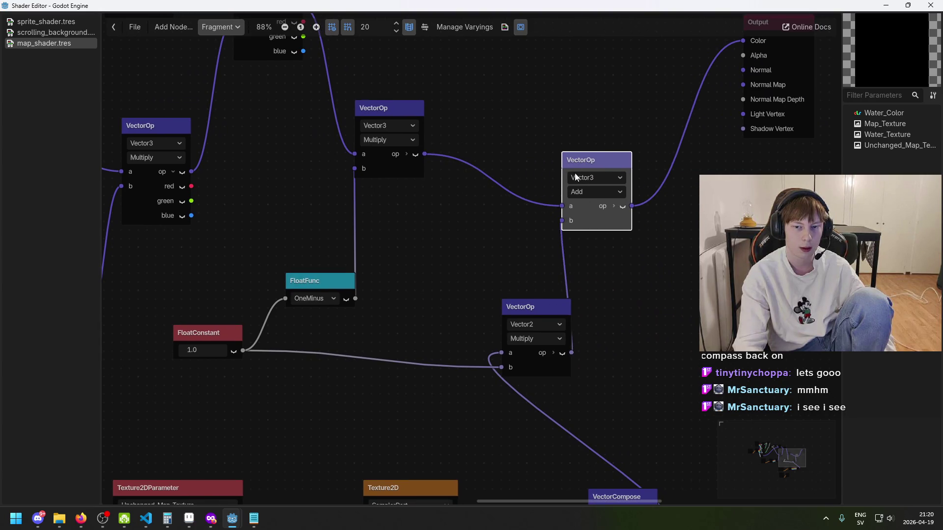
Wire the 1.0 constant into the lower multiply's a input and the map colour into b.
click(524, 314)
mouse_move(501, 367)
mouse_down()
mouse_move(472, 372)
mouse_move(501, 352)
mouse_up()
scroll(588, 382, down, 4)
drag(631, 421, 480, 258)
scroll(596, 341, up, 2)
drag(560, 113, 630, 148)
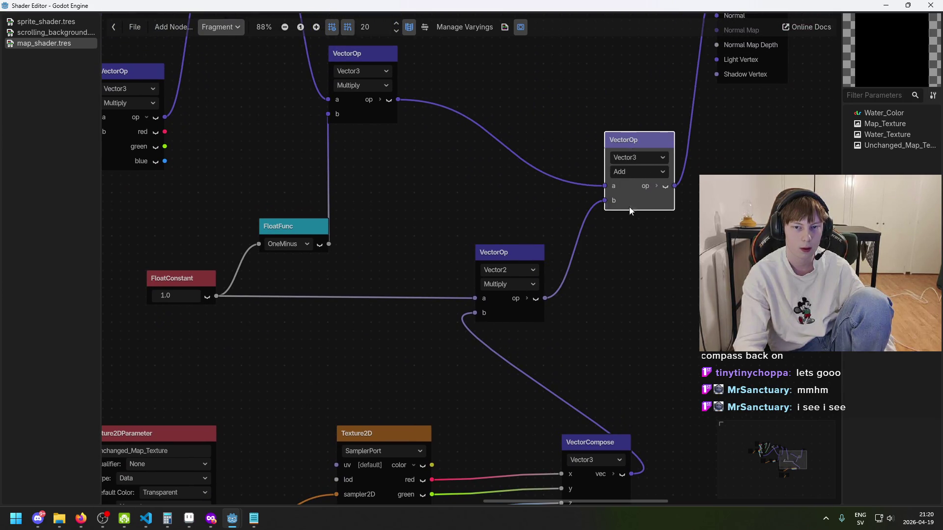
Switch the multiply node to Vector3 and return to the game.tscn editor window.
scroll(604, 297, up, 1)
scroll(568, 287, right, 2)
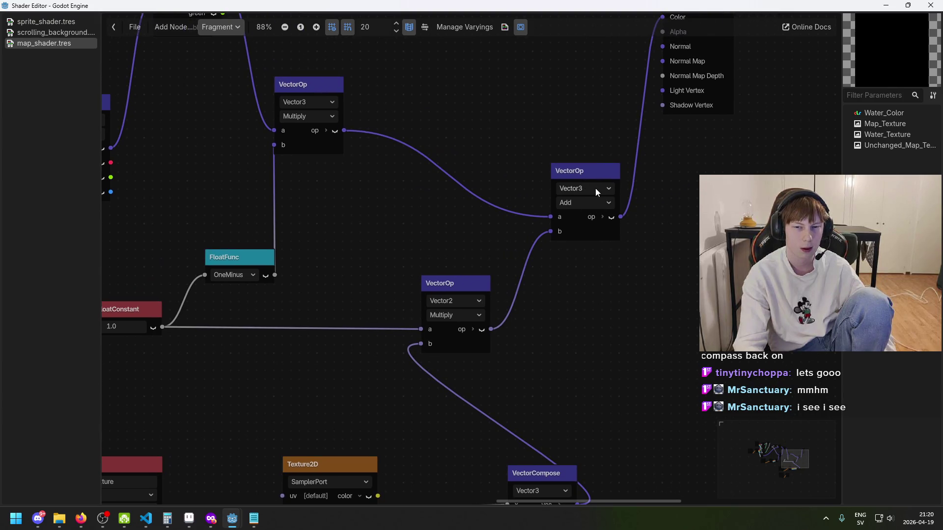
scroll(564, 324, up, 3)
scroll(526, 370, right, 3)
scroll(565, 294, down, 5)
scroll(612, 244, left, 6)
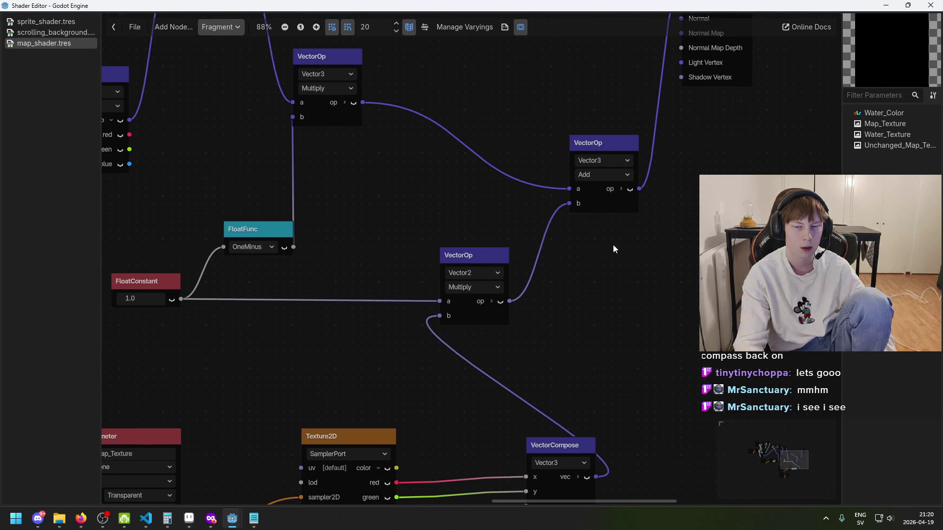
scroll(610, 255, down, 1)
scroll(567, 215, left, 2)
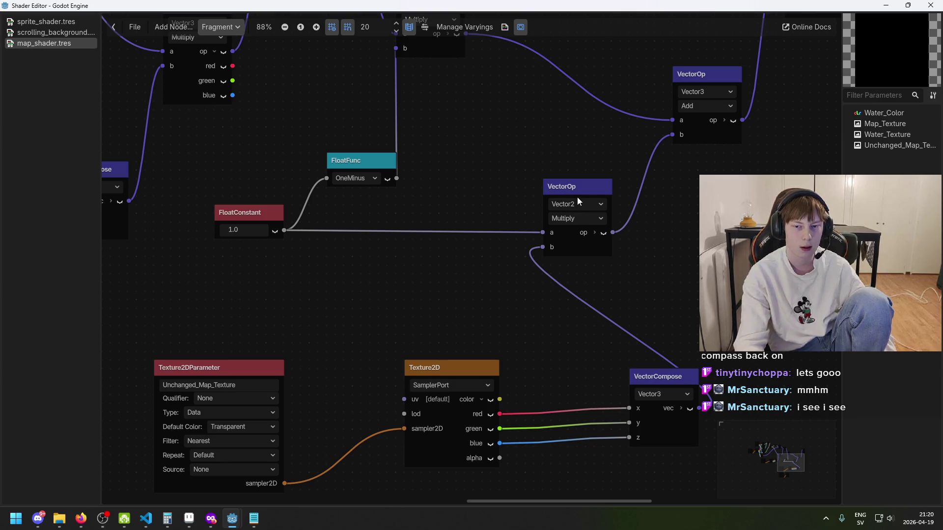
click(578, 203)
click(592, 234)
scroll(593, 214, up, 3)
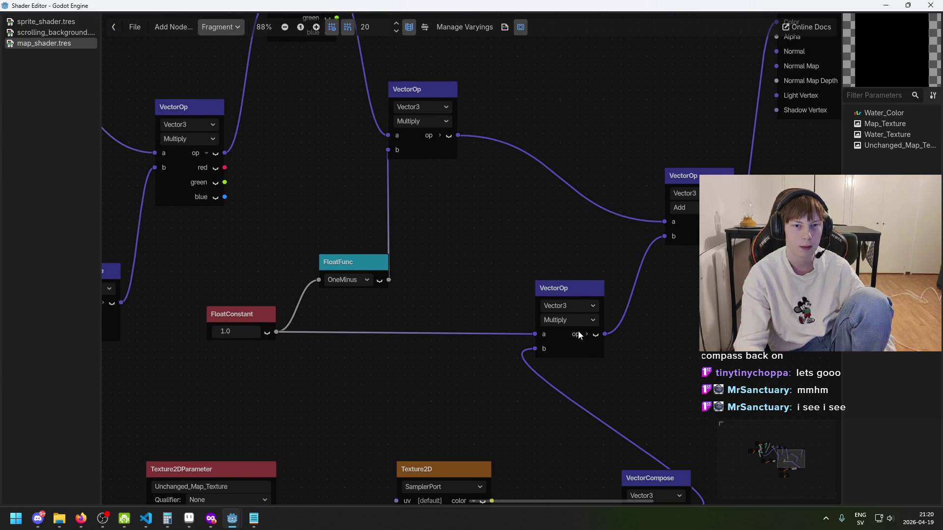
mouse_move(238, 528)
click(285, 459)
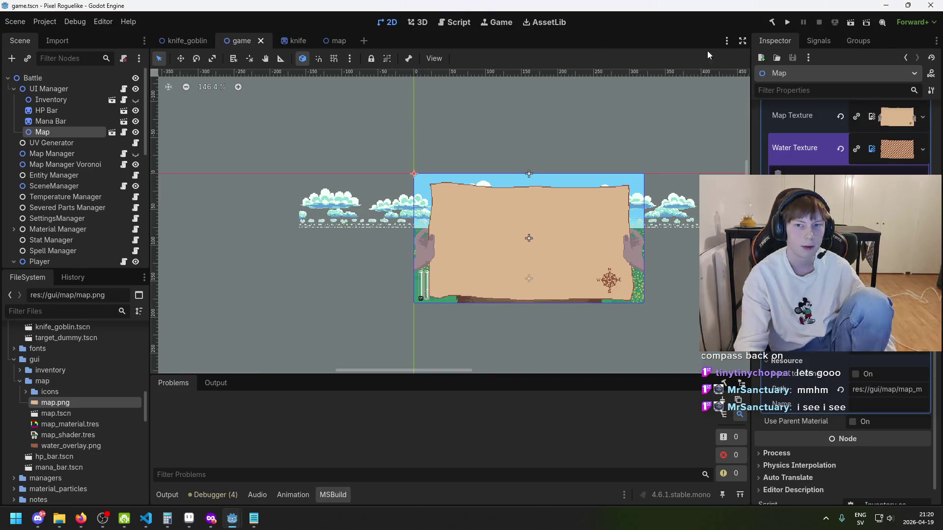
Test-run the game, then change the shader's FloatConstant from 1.0 to 0.0.
click(792, 24)
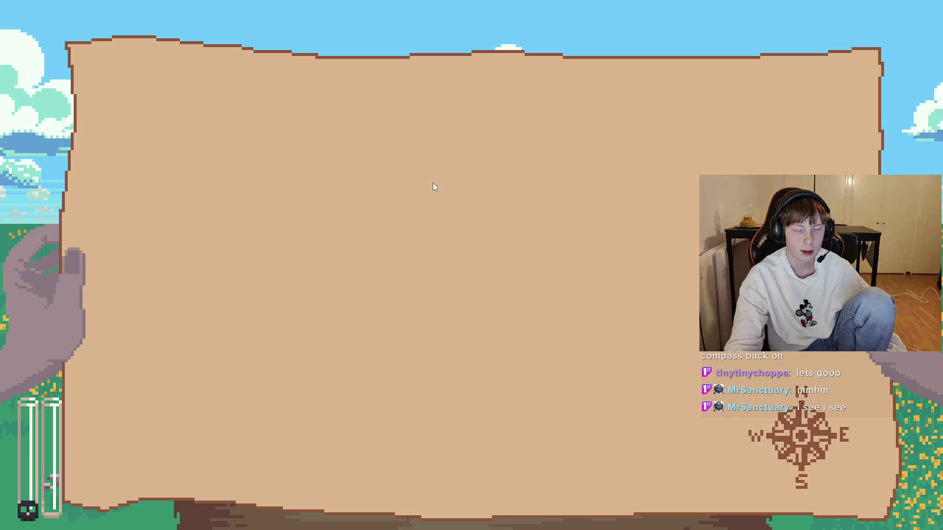
key(F8)
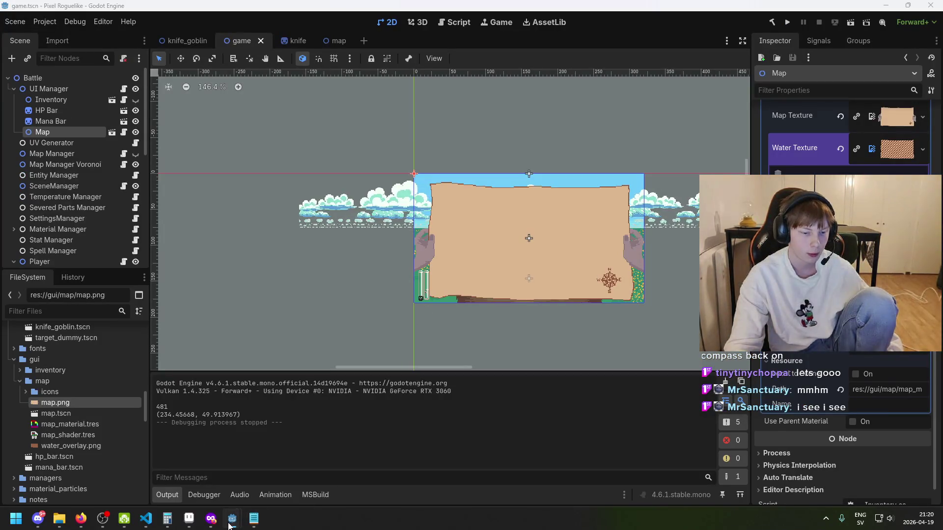
mouse_move(230, 520)
click(290, 466)
text(0)
key(Return)
Run the game again from game.tscn to see the coloured map regions, then close it.
mouse_move(232, 518)
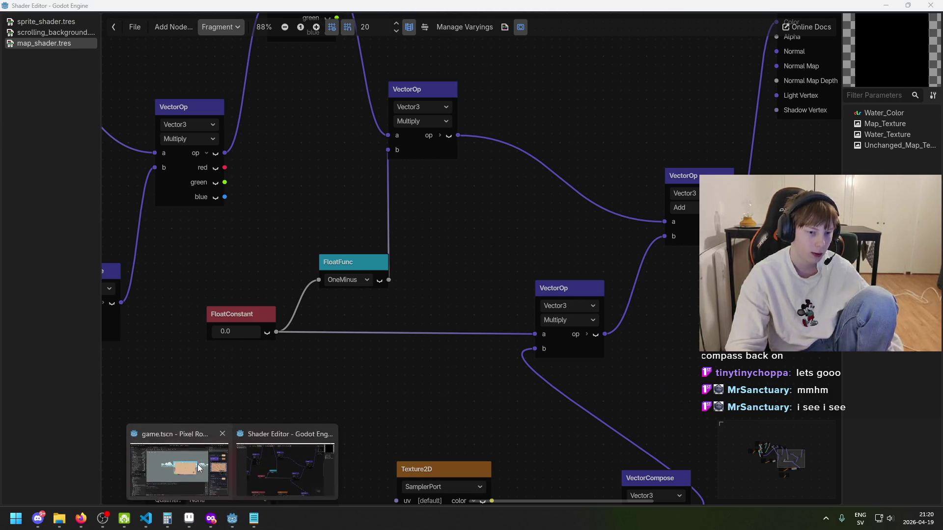
click(169, 471)
key(F5)
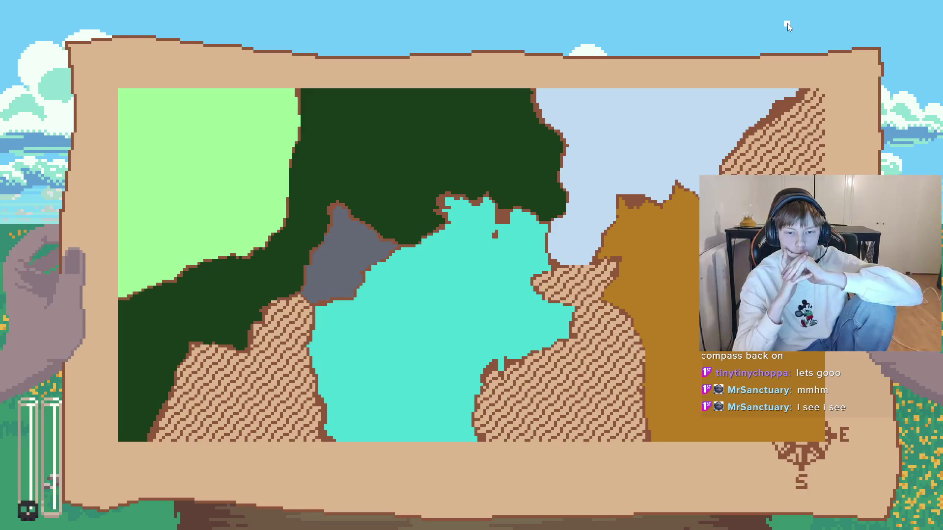
key(alt+F4)
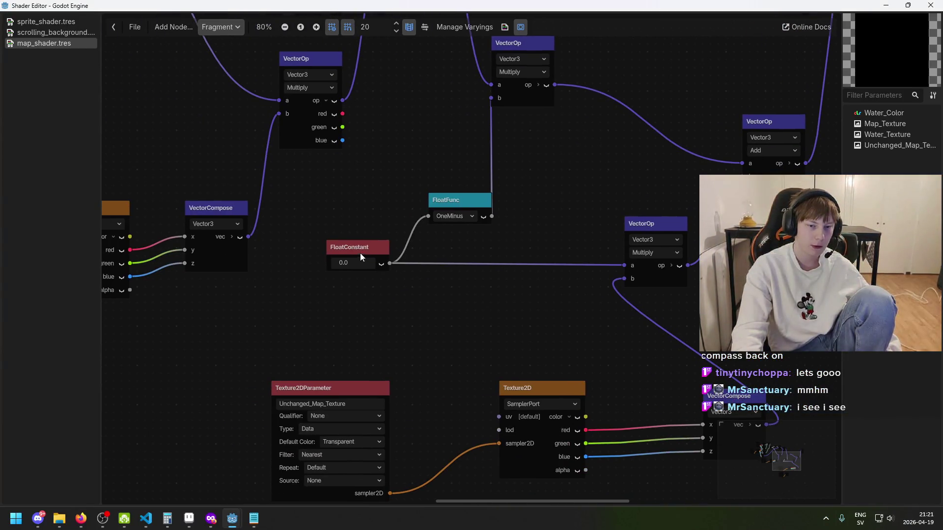
Move the Fog_Of_War parameter node aside and delete the FloatConstant node.
scroll(539, 269, down, 3)
scroll(539, 270, left, 5)
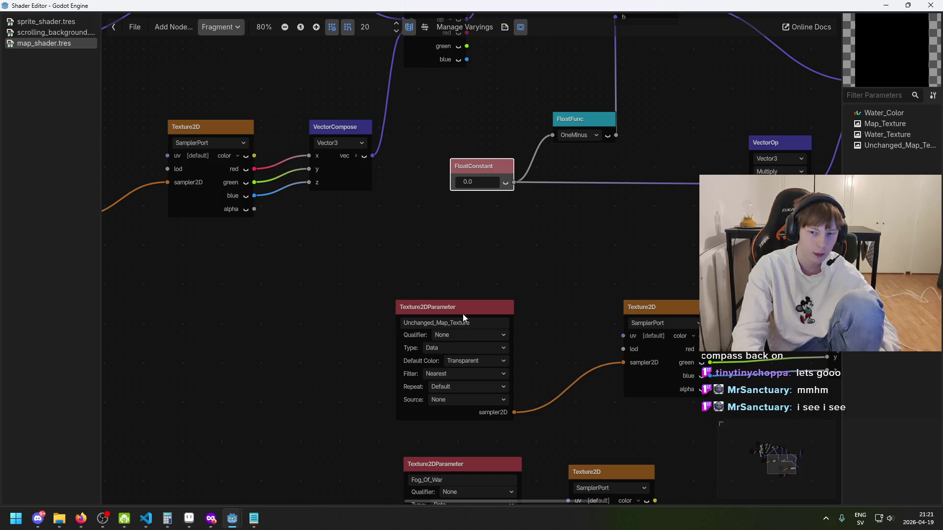
scroll(505, 414, down, 1)
scroll(540, 423, down, 3)
scroll(540, 422, right, 2)
drag(378, 331, 237, 329)
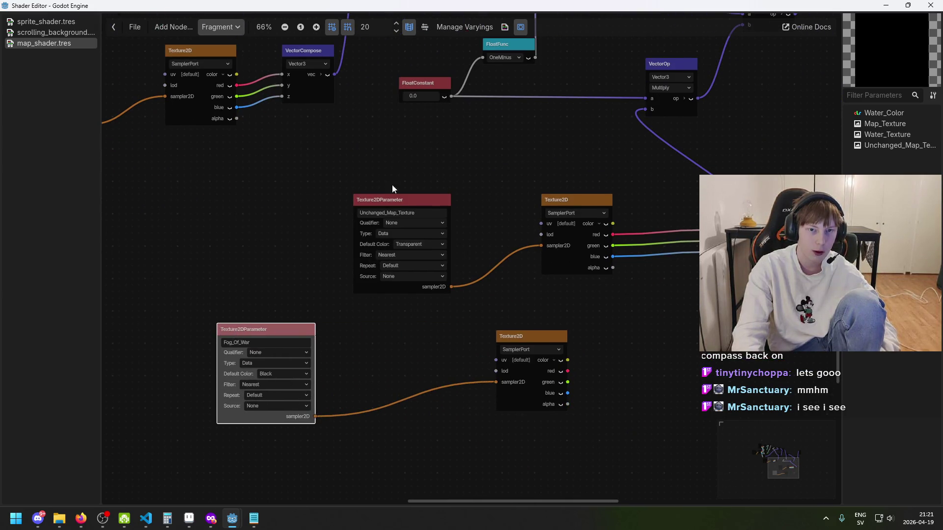
click(412, 82)
scroll(442, 211, up, 3)
scroll(441, 211, right, 1)
key(Delete)
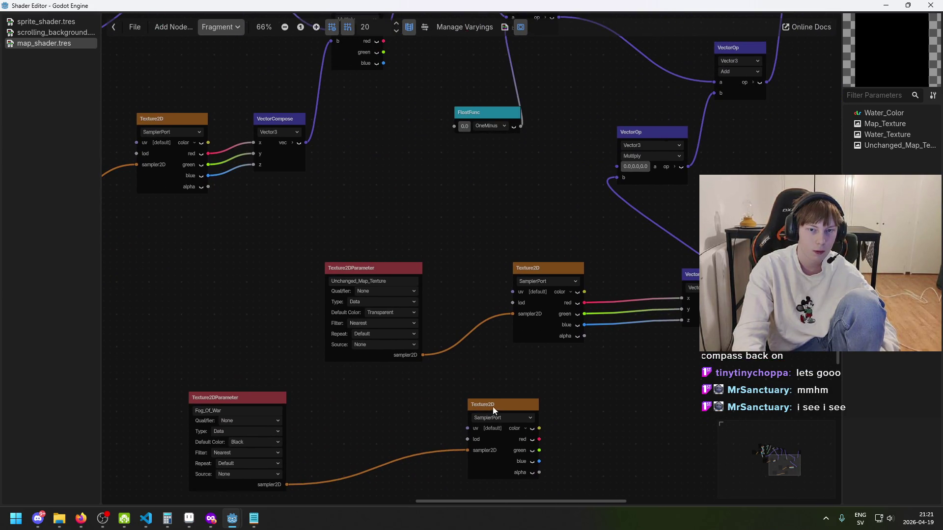
Move both Fog_Of_War nodes beside OneMinus, connect the texture's red channel into it, and return to game.tscn.
drag(495, 412, 476, 398)
mouse_move(232, 347)
mouse_down()
mouse_move(437, 483)
mouse_move(600, 476)
mouse_up()
mouse_move(515, 486)
mouse_down()
mouse_move(234, 407)
mouse_move(202, 231)
mouse_up()
mouse_move(458, 486)
mouse_down()
mouse_move(225, 422)
mouse_move(168, 225)
mouse_move(191, 189)
mouse_move(313, 189)
mouse_up()
click(265, 256)
drag(417, 202, 409, 175)
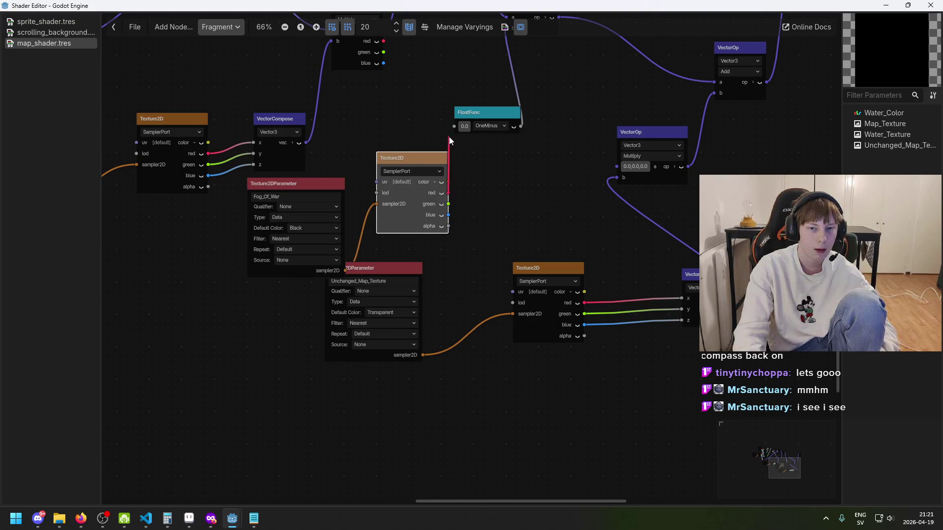
drag(454, 130, 453, 126)
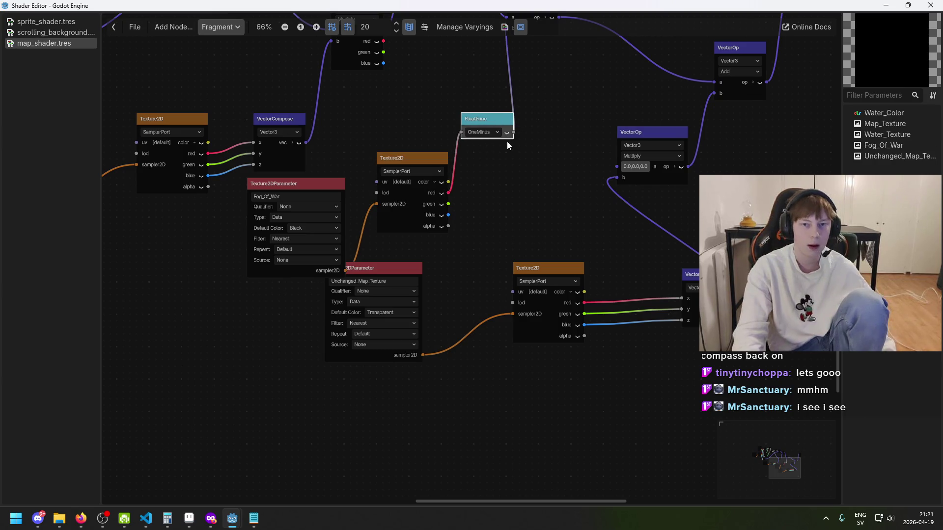
drag(529, 213, 543, 282)
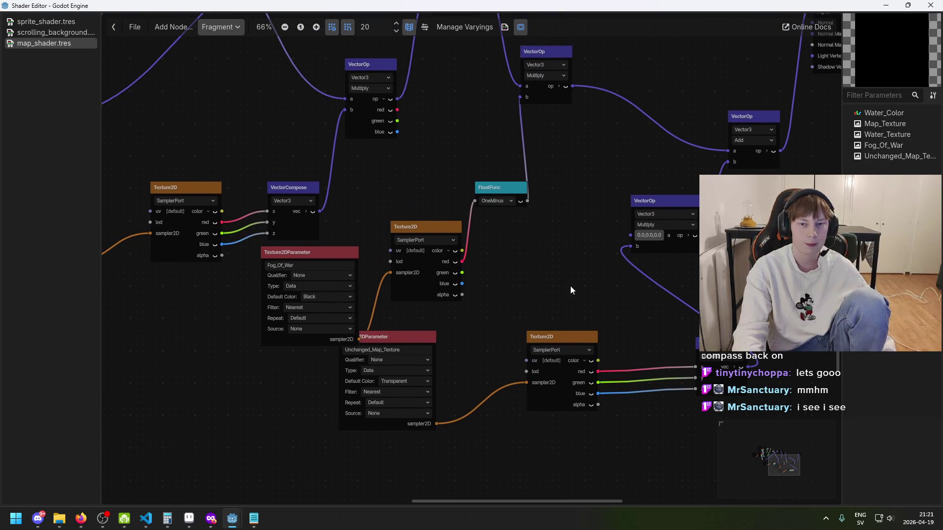
mouse_move(232, 518)
click(207, 469)
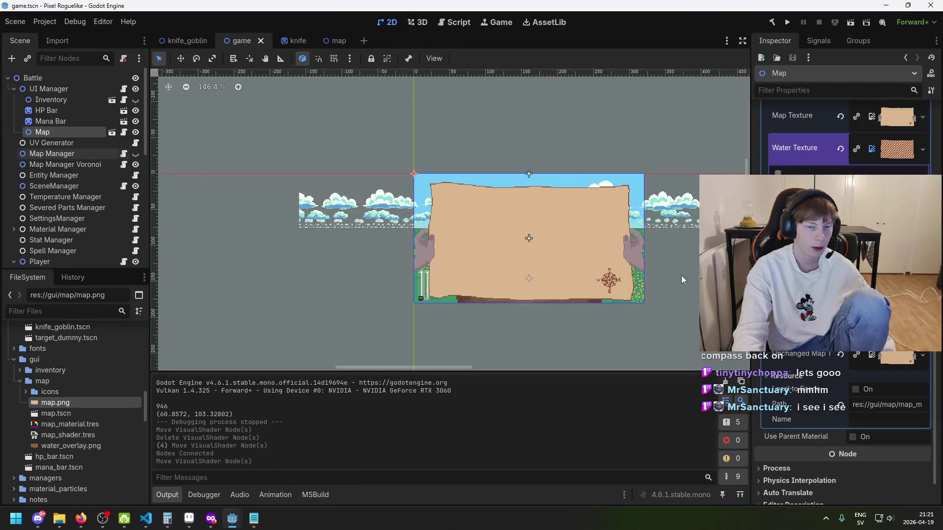
scroll(93, 402, down, 1)
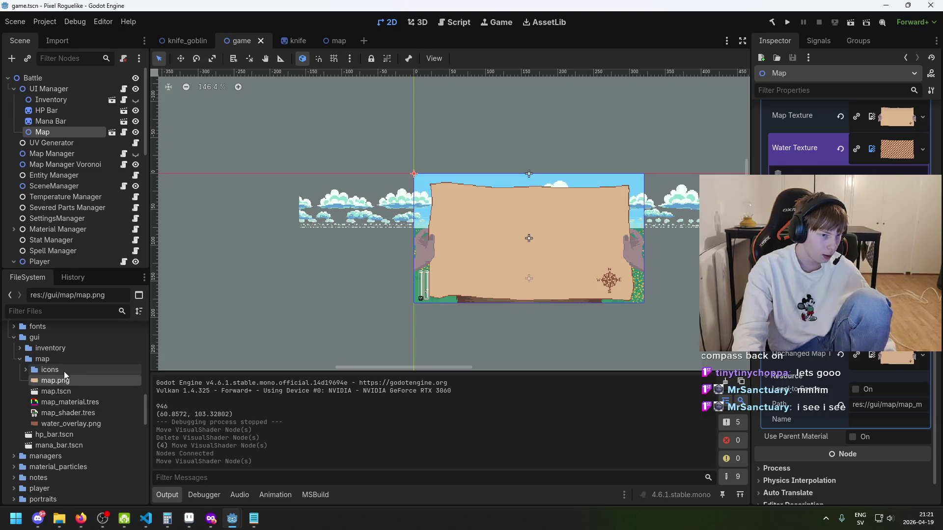
click(26, 369)
click(25, 370)
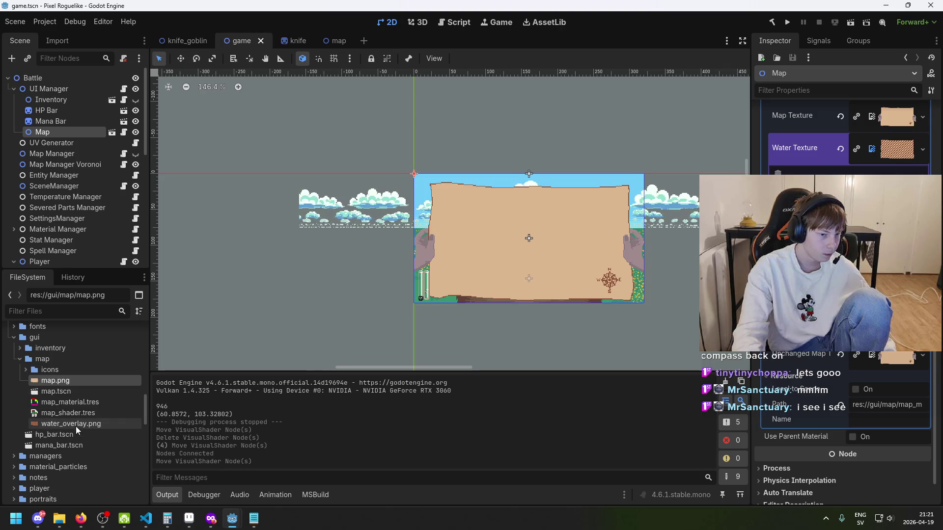
Export the fog_of_war sprite as fog_of_war.png into the map folder, then switch to Godot.
mouse_move(189, 518)
click(295, 481)
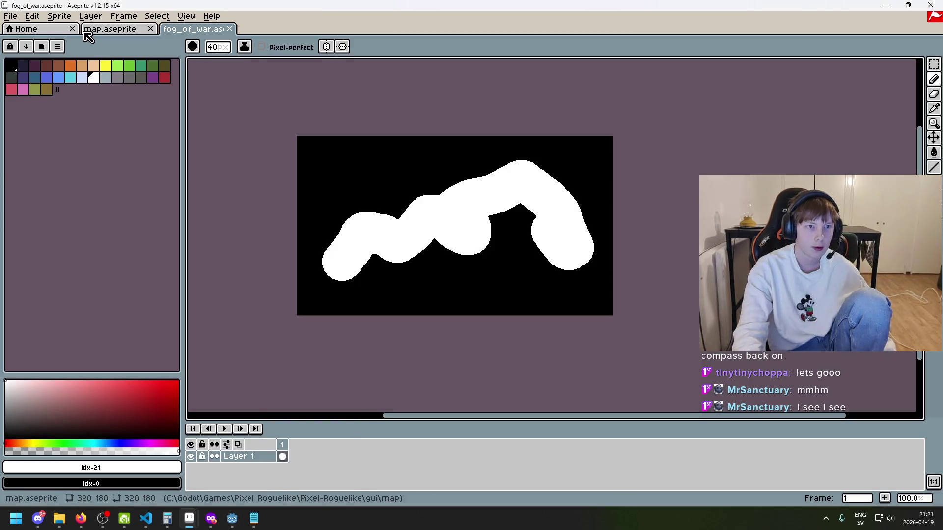
click(10, 16)
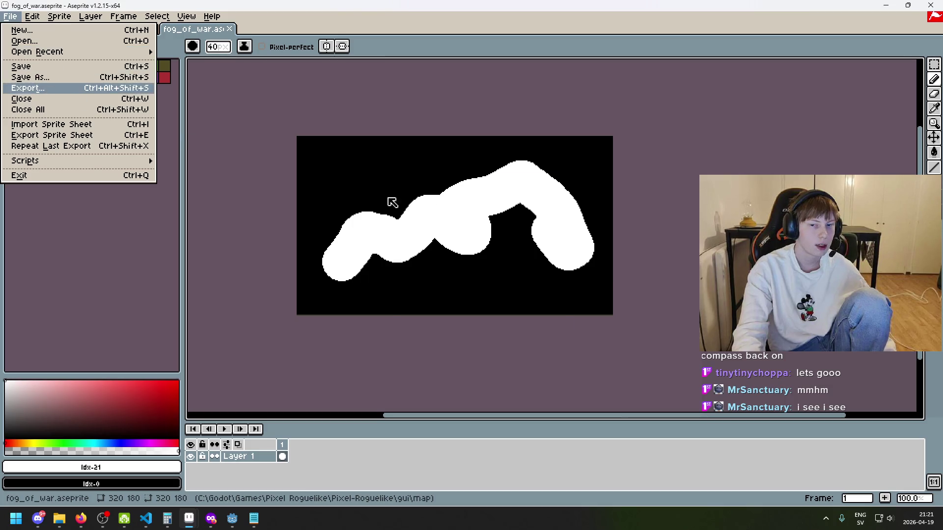
key(Return)
click(556, 199)
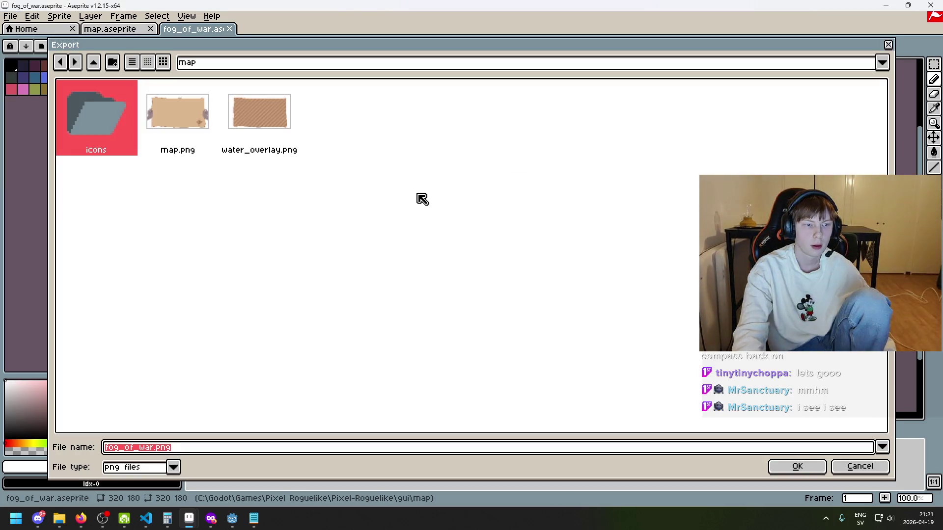
click(797, 465)
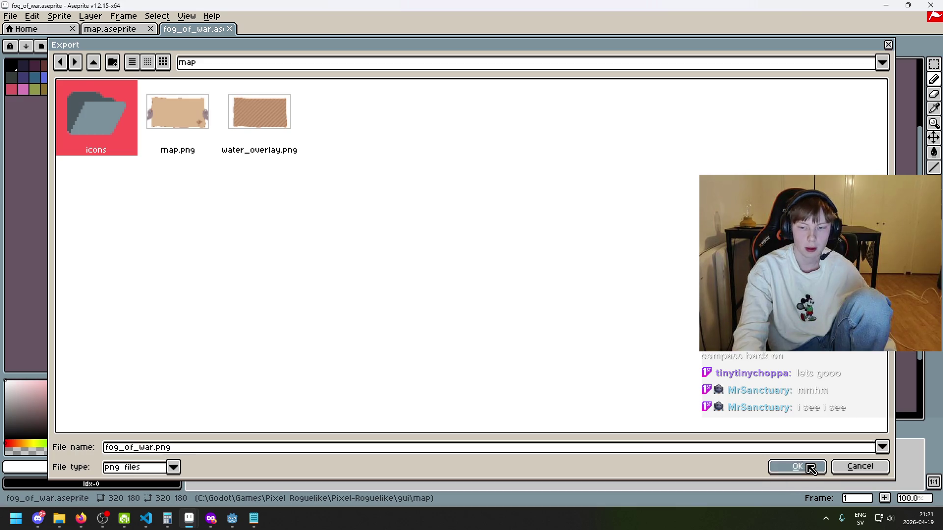
click(467, 328)
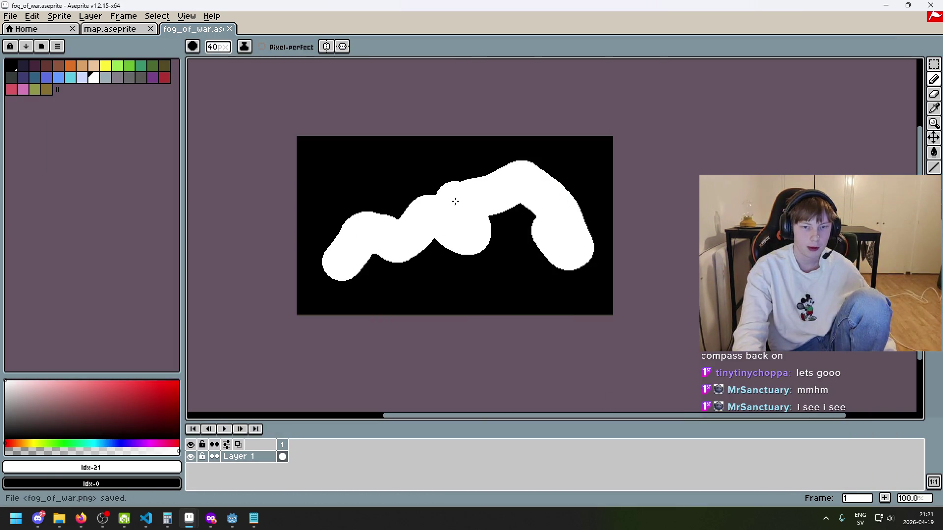
mouse_move(233, 518)
click(175, 489)
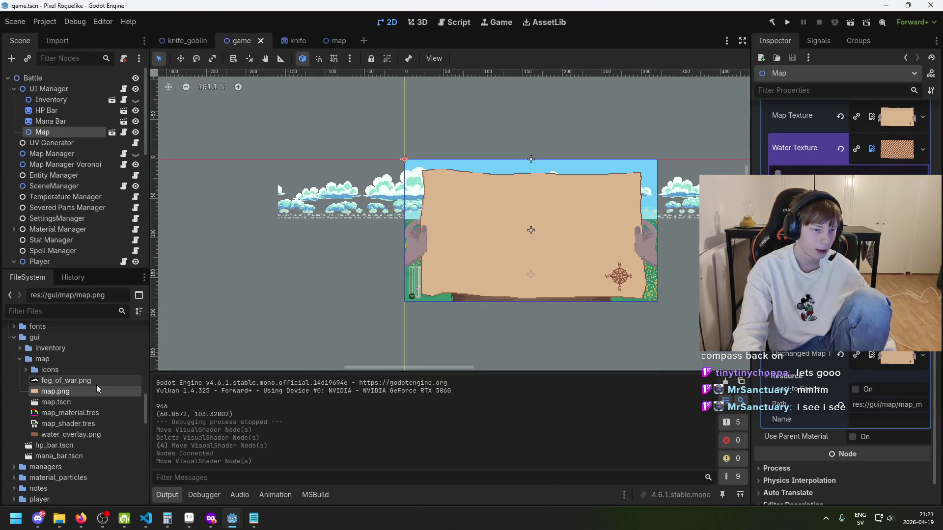
Assign fog_of_war.png to the map shader's Fog_Of_War parameter and save the scene.
click(96, 382)
drag(96, 386, 896, 180)
key(ctrl+s)
Run the game to see the black fog band, then stop it and save.
scroll(510, 240, up, 3)
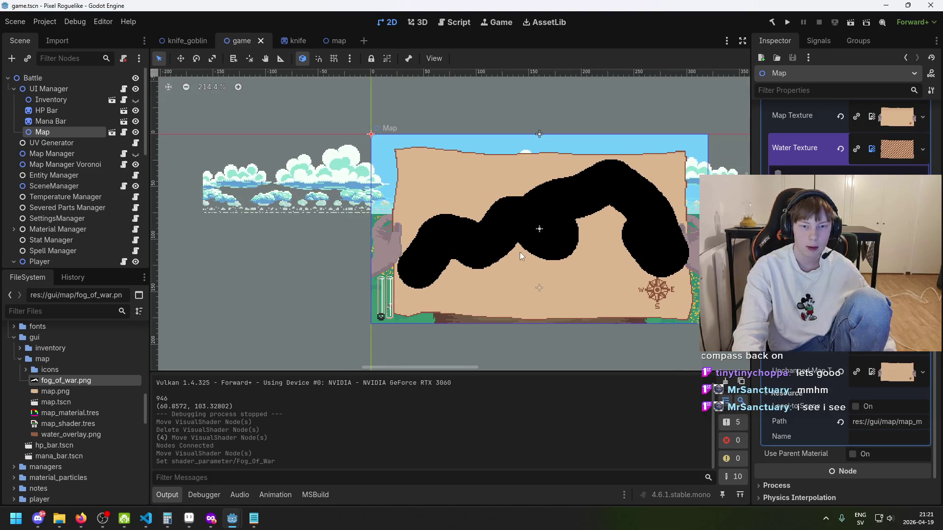
click(787, 22)
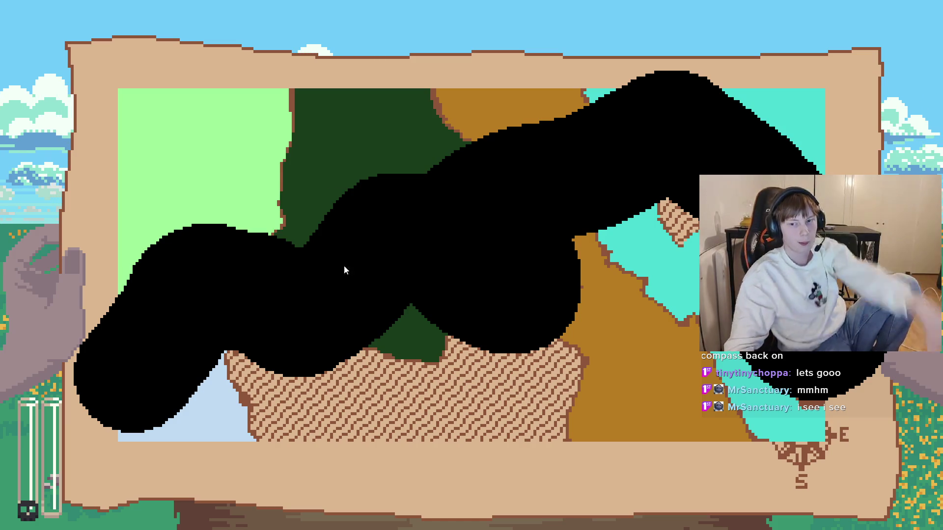
key(F8)
key(ctrl+s)
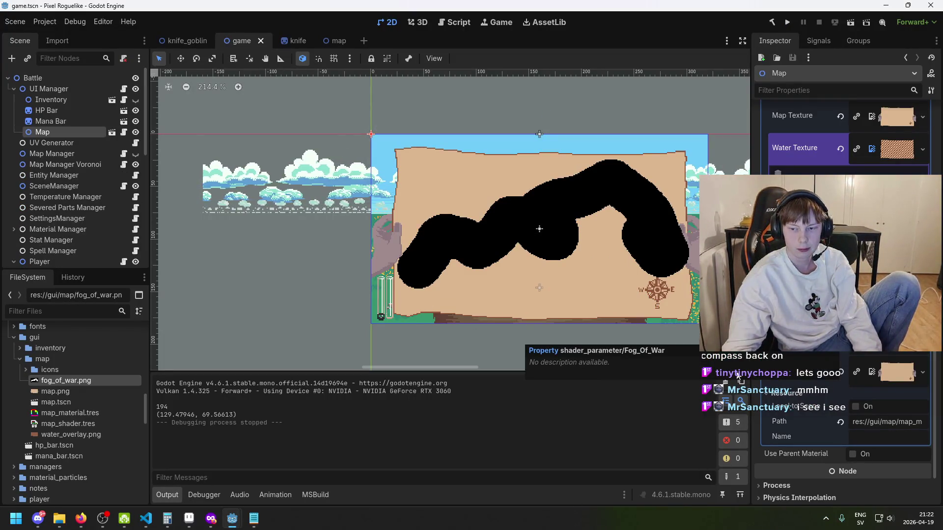
Connect the fog texture's red channel directly to the multiply's a input and test-run the game.
mouse_move(233, 518)
click(295, 478)
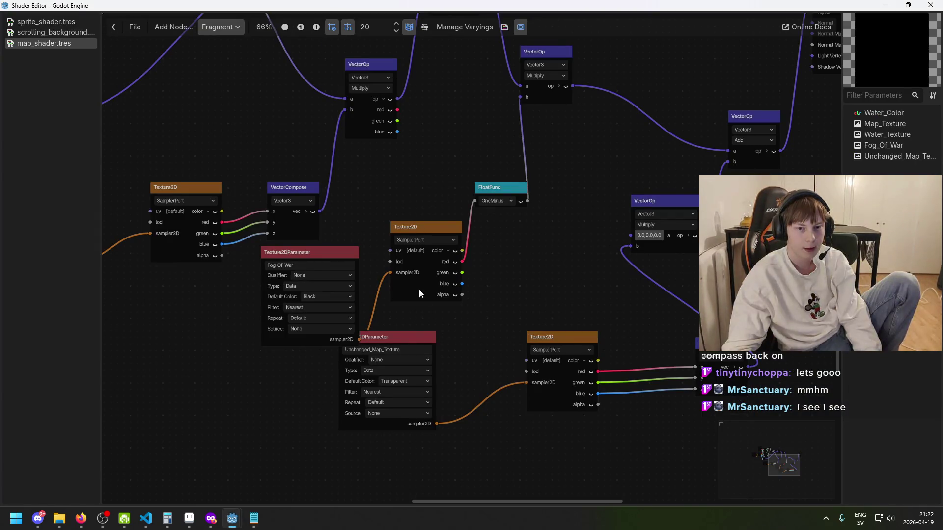
drag(319, 255, 254, 281)
drag(409, 268, 389, 268)
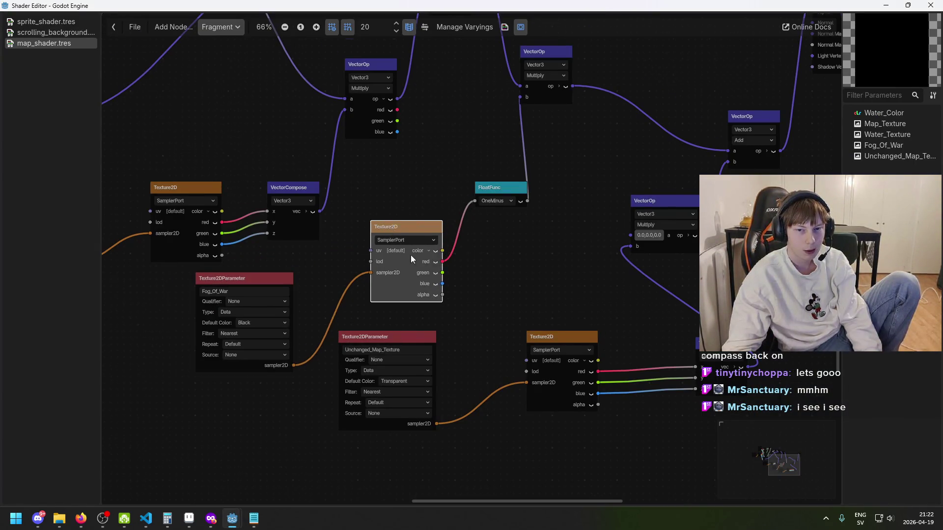
scroll(475, 263, up, 1)
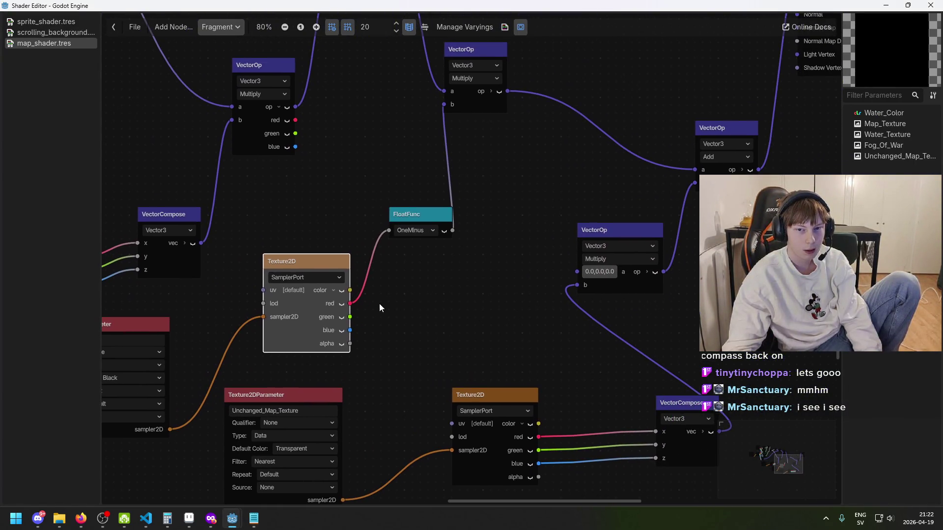
click(458, 227)
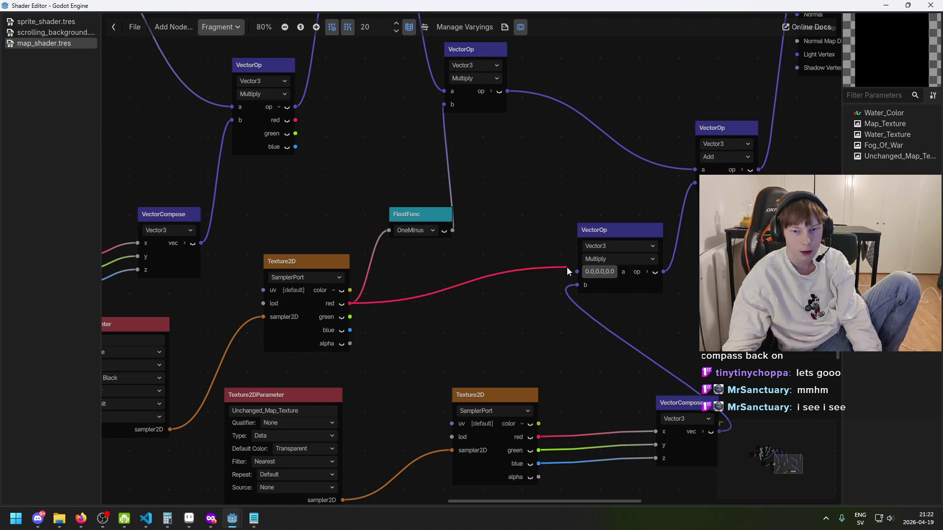
drag(567, 268, 577, 271)
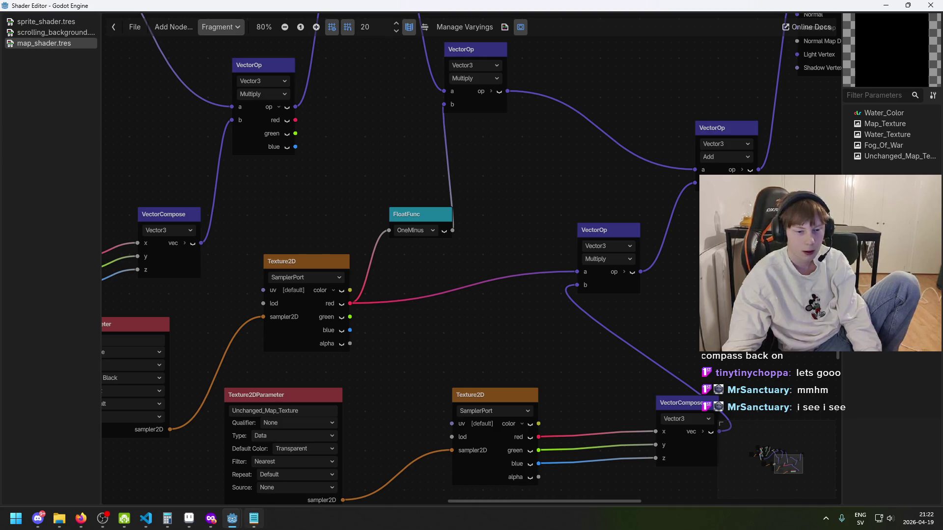
mouse_move(232, 518)
click(214, 496)
click(786, 22)
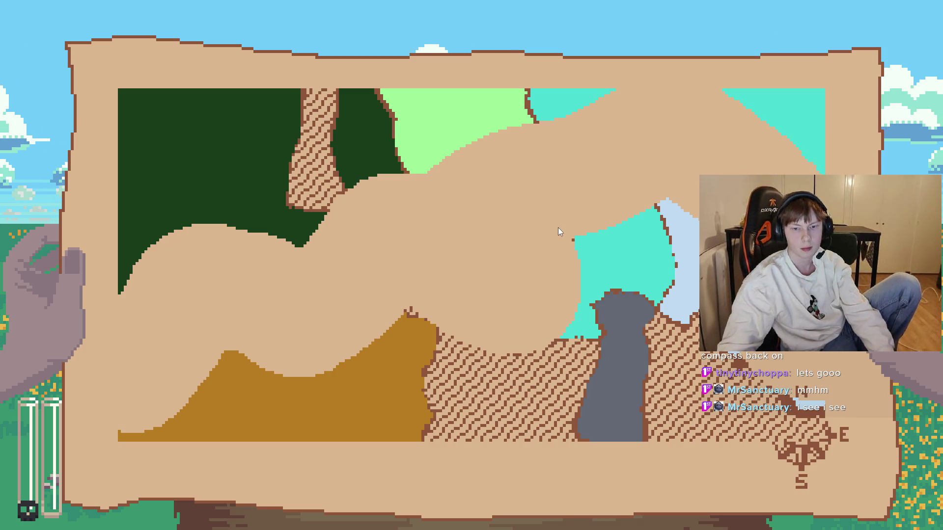
key(Escape)
Insert the OneMinus node between the red channel and the multiply, then run the game again.
mouse_move(241, 523)
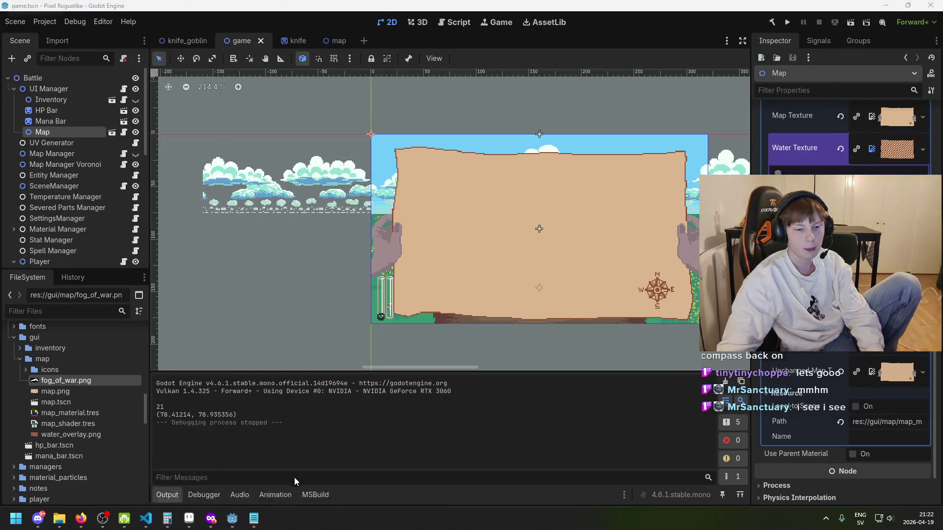
click(294, 478)
mouse_move(423, 218)
mouse_down()
mouse_move(392, 180)
mouse_move(398, 172)
mouse_move(470, 179)
mouse_up()
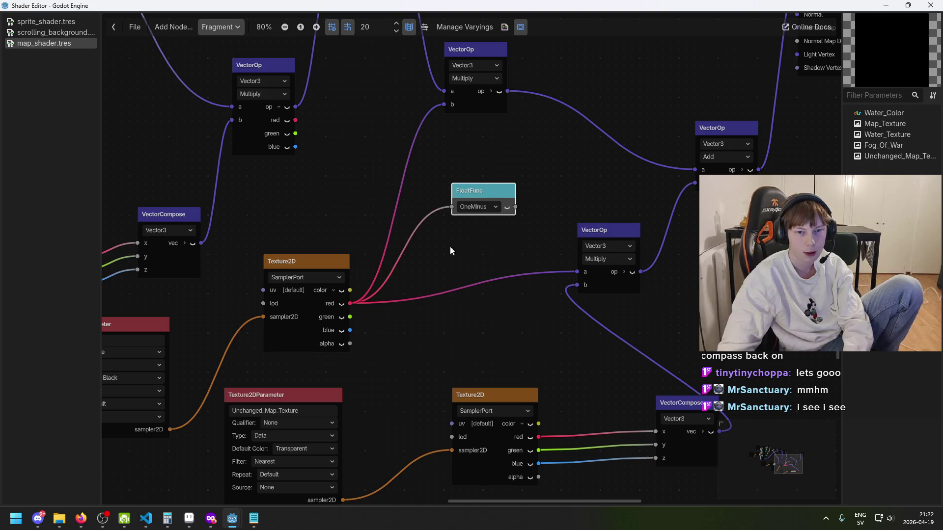
drag(572, 269, 577, 272)
drag(471, 194, 471, 251)
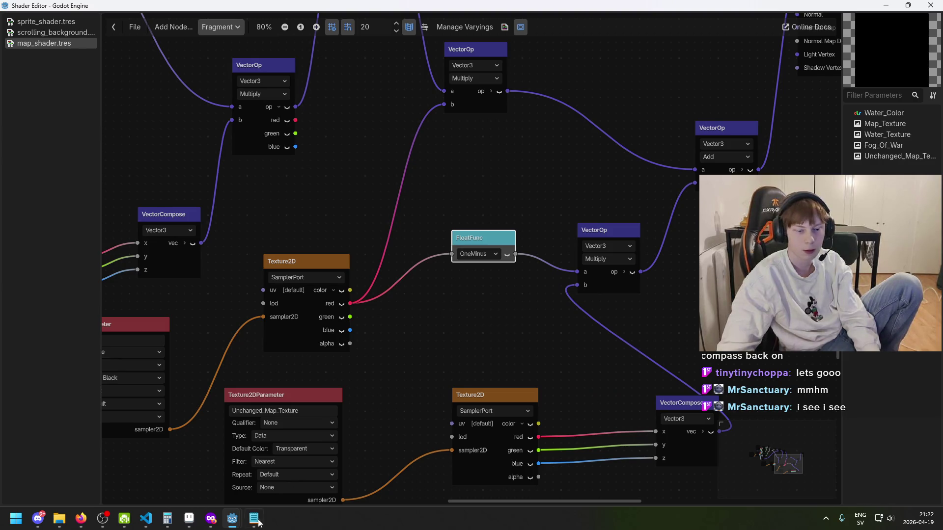
mouse_move(232, 518)
click(189, 479)
click(787, 22)
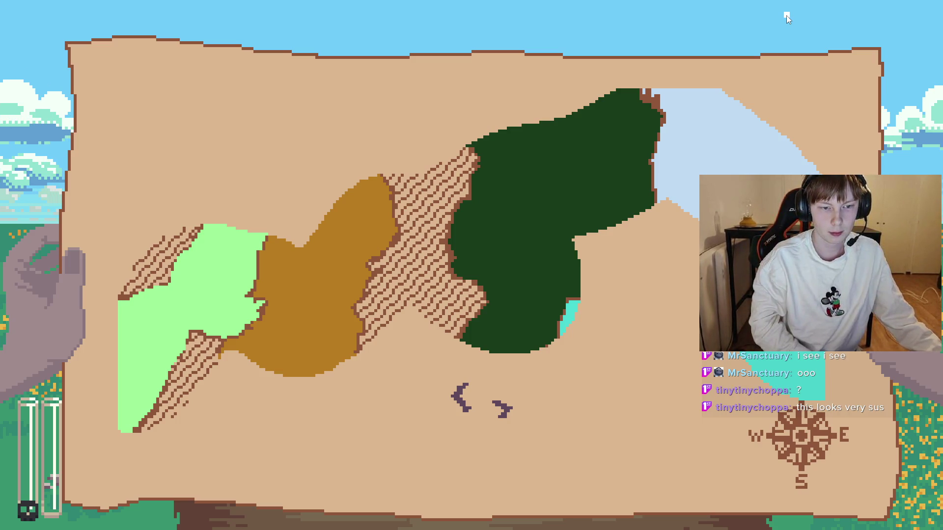
Close the test run after viewing the map revealed inside the painted fog shape.
key(alt+F4)
Paint more white over the fog mask, save it, and test-run the game in Godot.
mouse_move(207, 503)
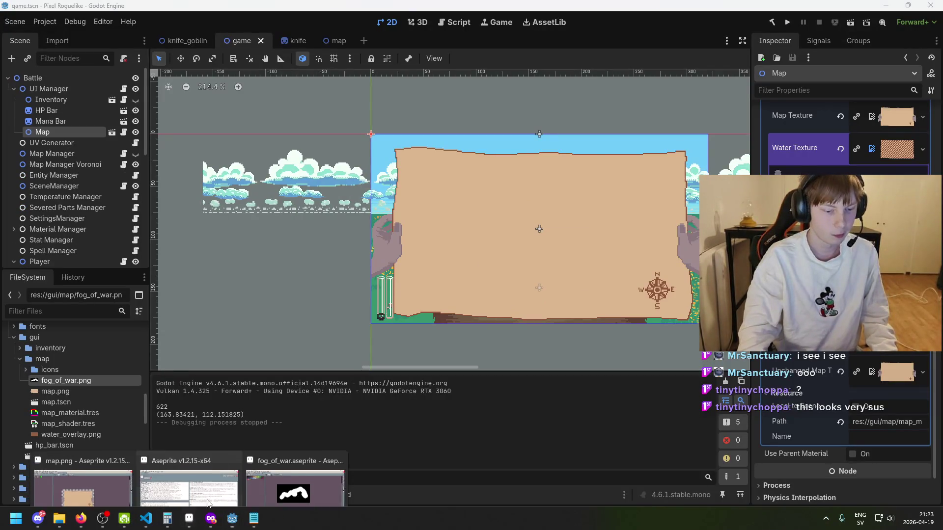
click(295, 488)
mouse_move(479, 211)
mouse_down()
mouse_move(479, 193)
mouse_move(377, 249)
mouse_move(547, 252)
mouse_move(431, 293)
mouse_up()
key(v)
key(ctrl+s)
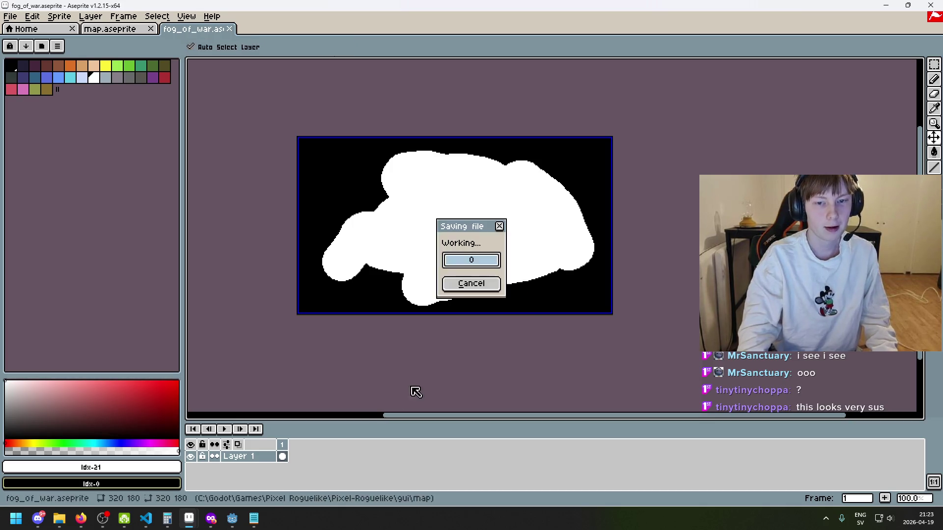
mouse_move(232, 518)
click(270, 475)
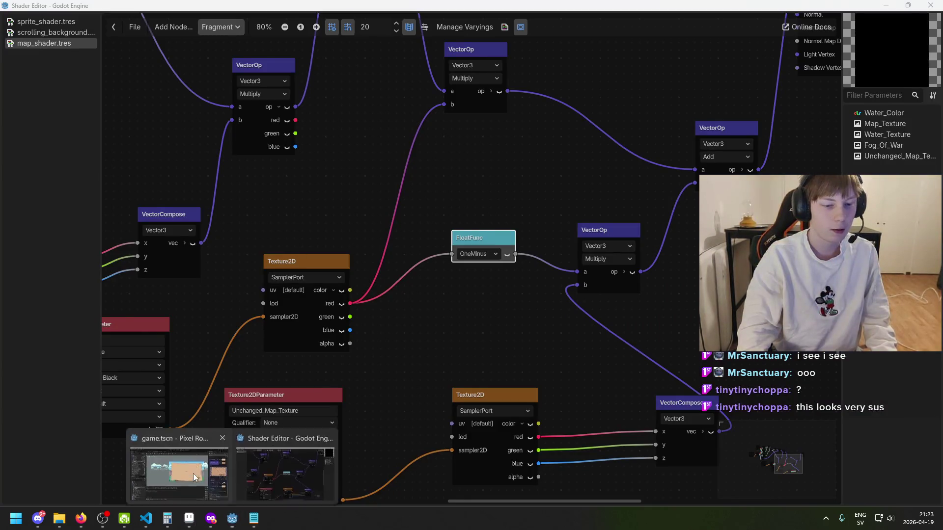
click(181, 479)
click(771, 23)
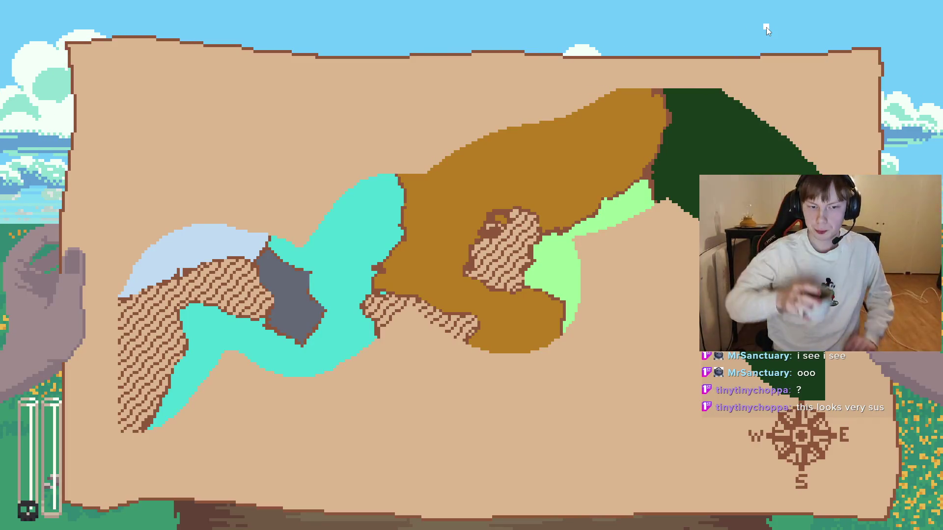
key(alt+F4)
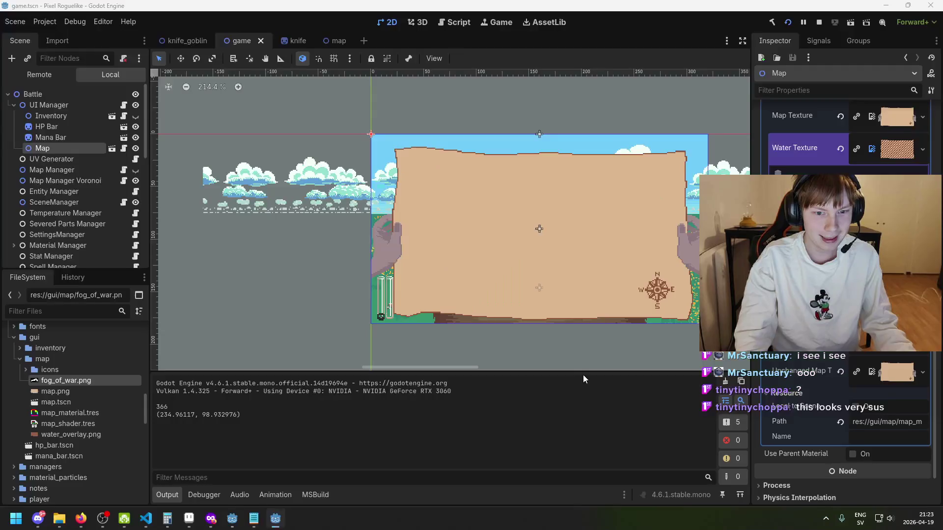
Re-export the mask as fog_of_war.png and run the Godot game with it.
click(189, 519)
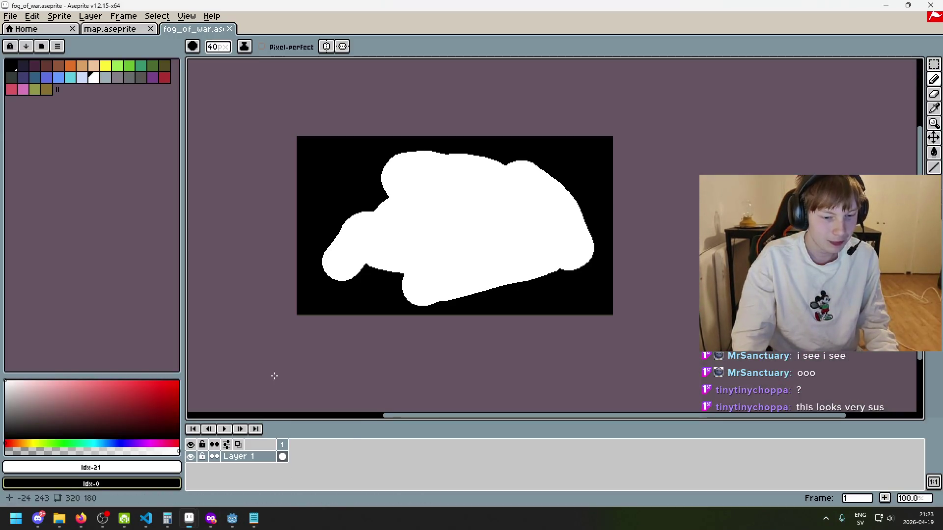
click(11, 16)
click(36, 88)
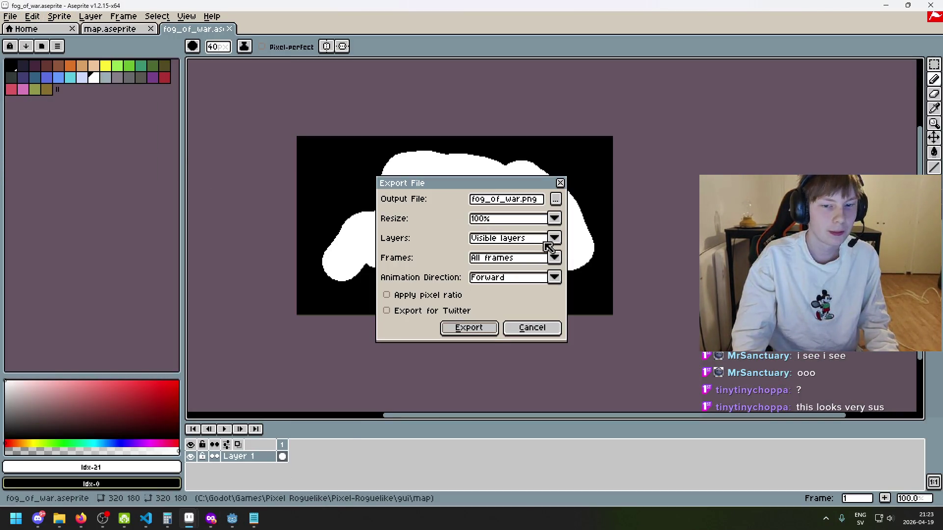
click(469, 328)
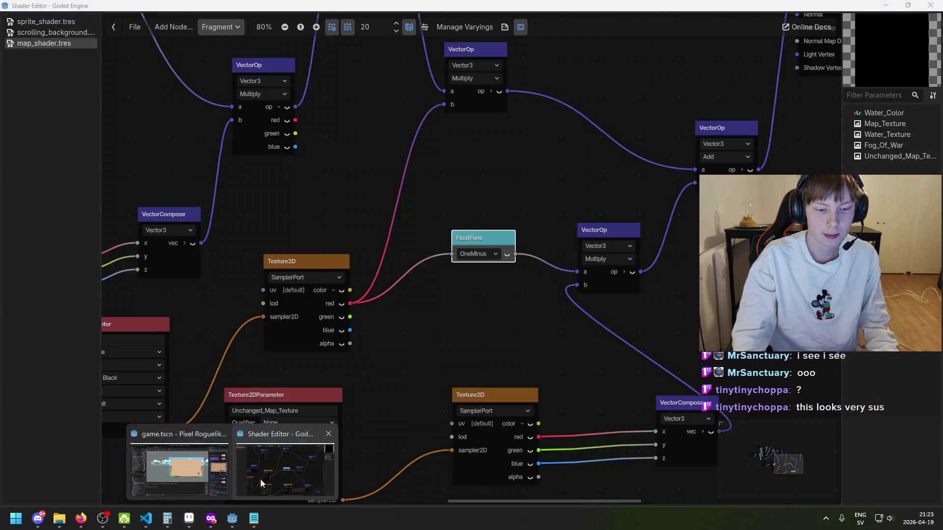
click(182, 452)
click(788, 28)
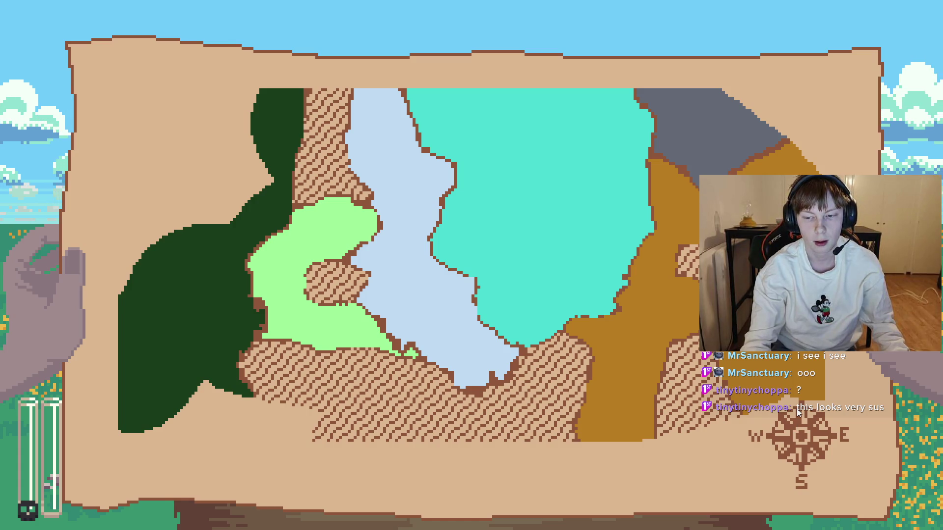
Close the running game and bring fog_of_war.aseprite back up in Aseprite.
key(alt+F4)
mouse_move(210, 518)
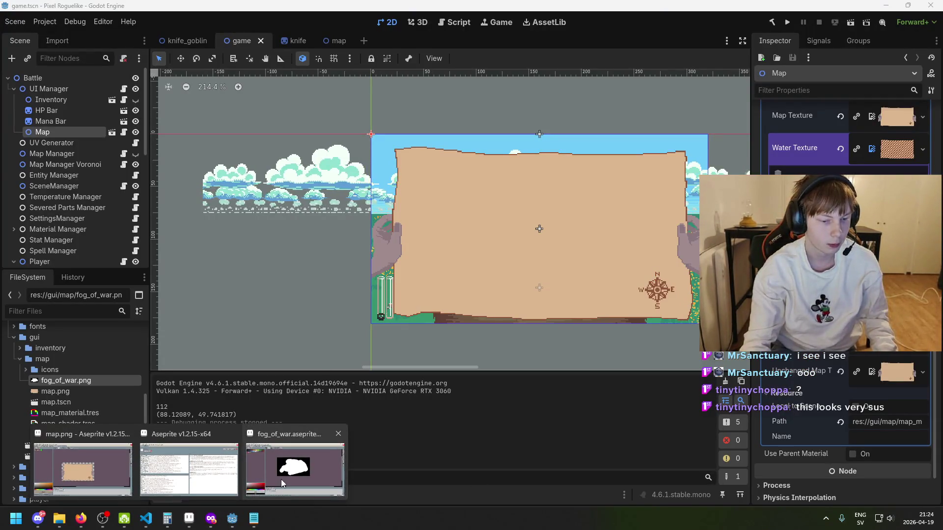
click(283, 479)
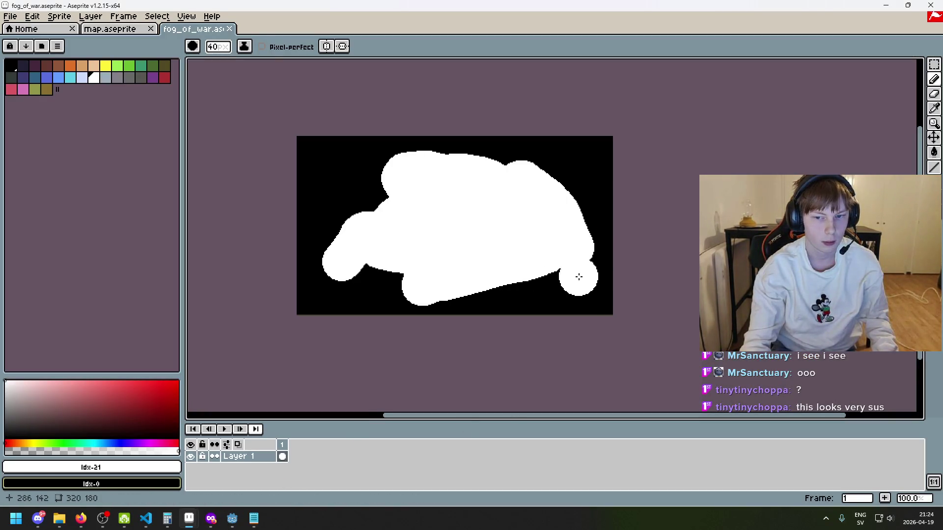
Undo the white brush strokes and test fills, leaving the canvas filled black.
key(ctrl+z)
key(ctrl+z)
key(ctrl+z)
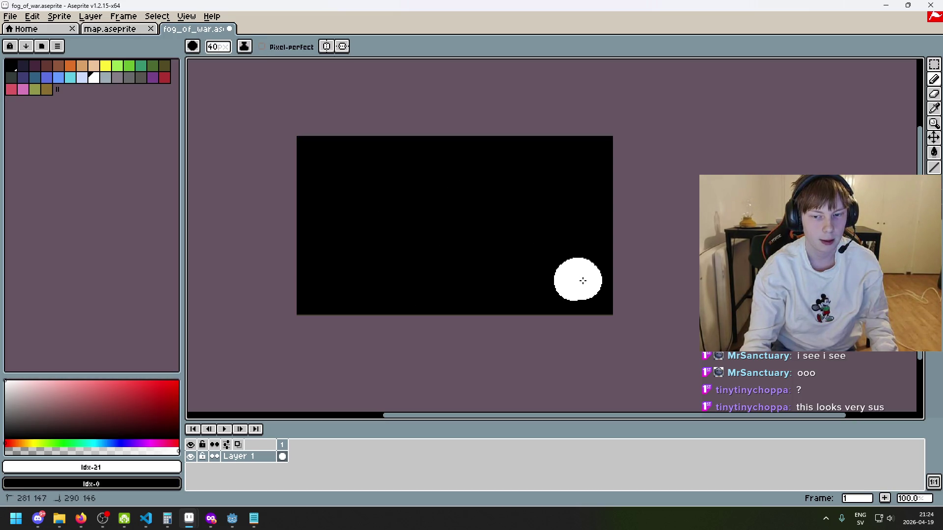
key(ctrl)
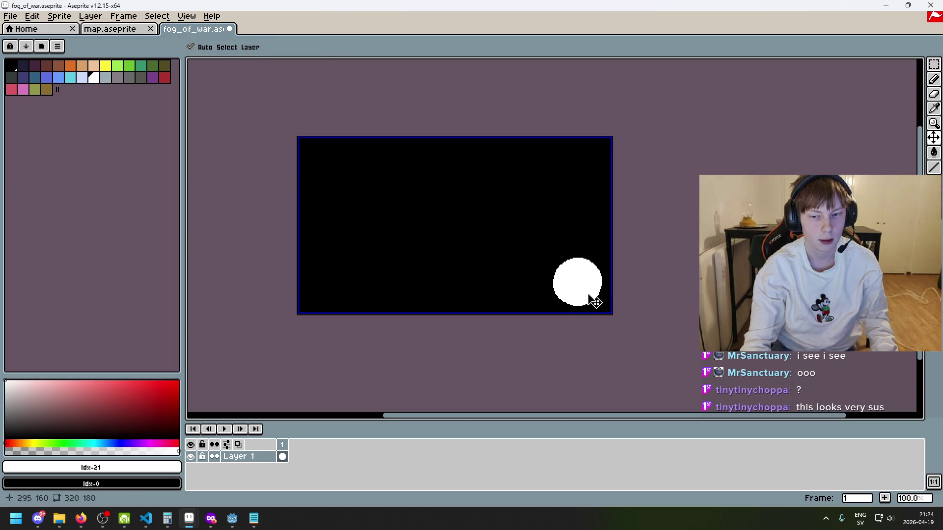
key(g)
click(440, 241)
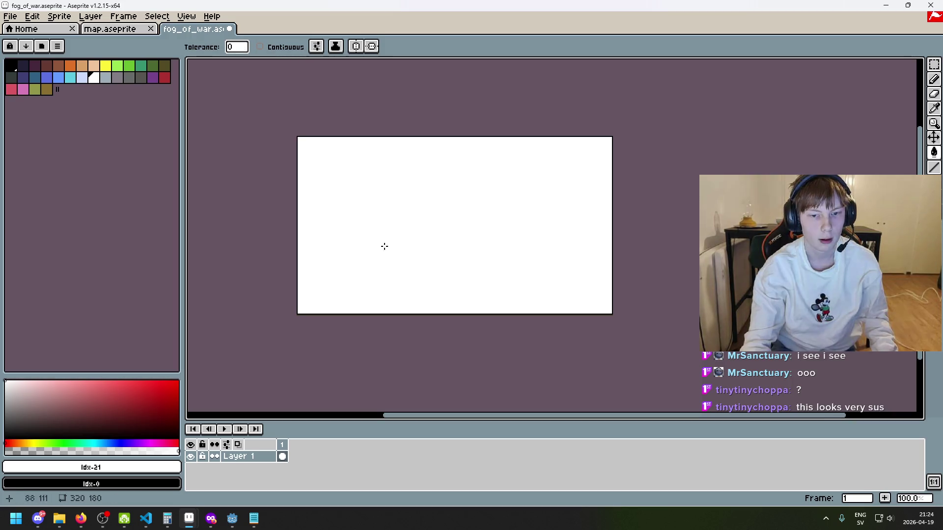
key(ctrl+z)
key(ctrl+z)
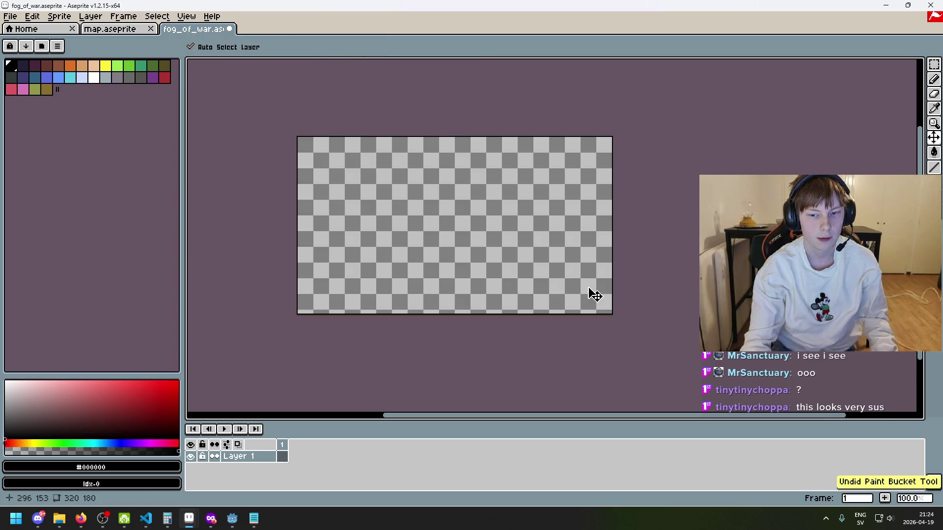
key(ctrl+y)
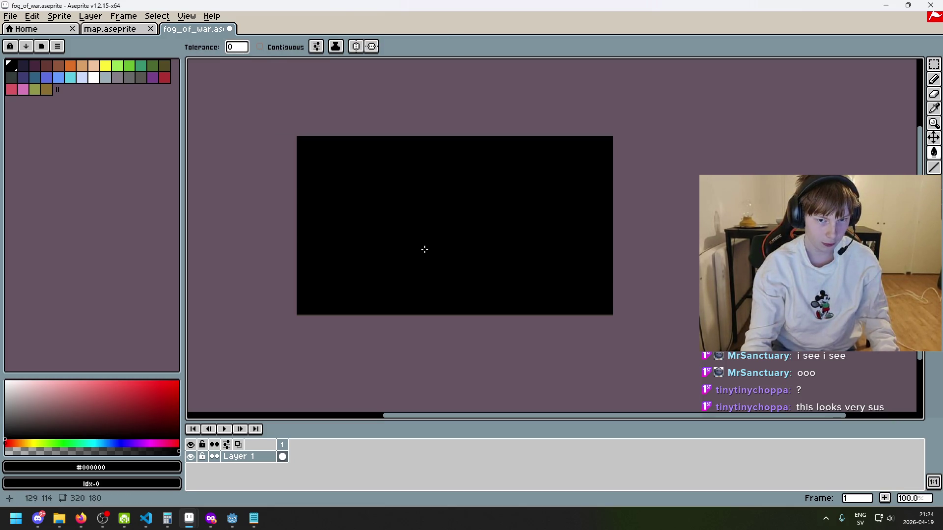
Bucket-fill the whole canvas white, then set black as the brush colour.
click(93, 77)
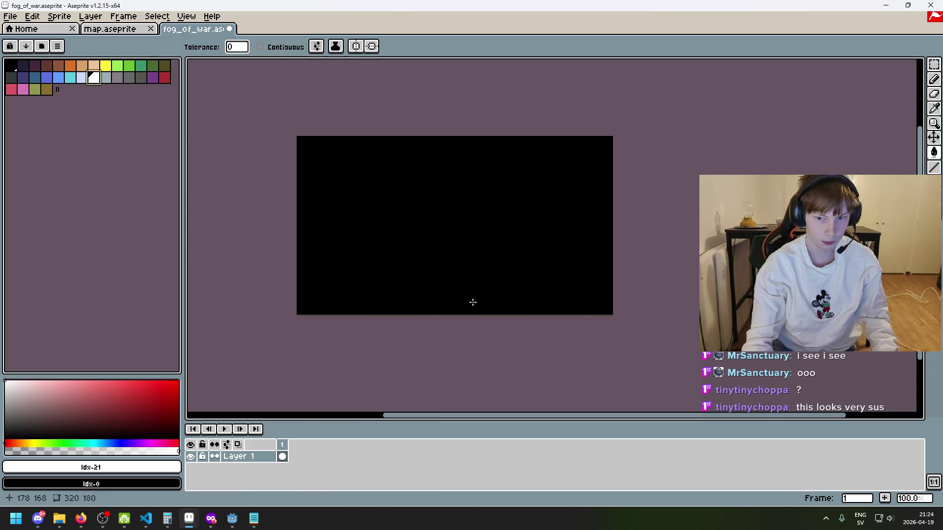
key(b)
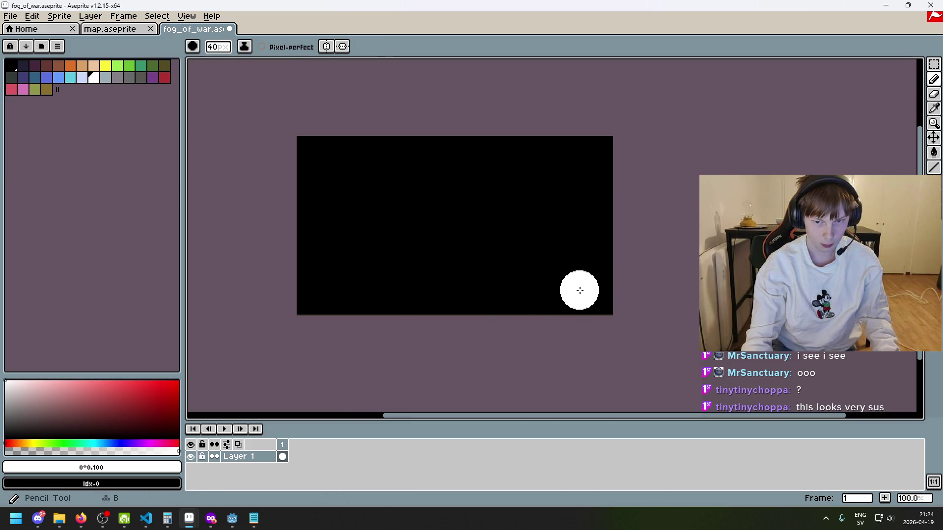
key(g)
click(501, 267)
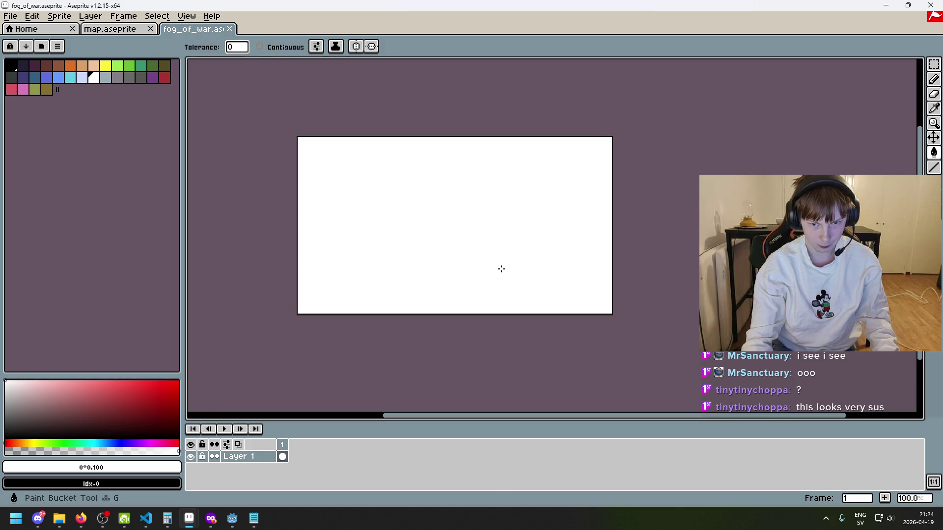
click(11, 65)
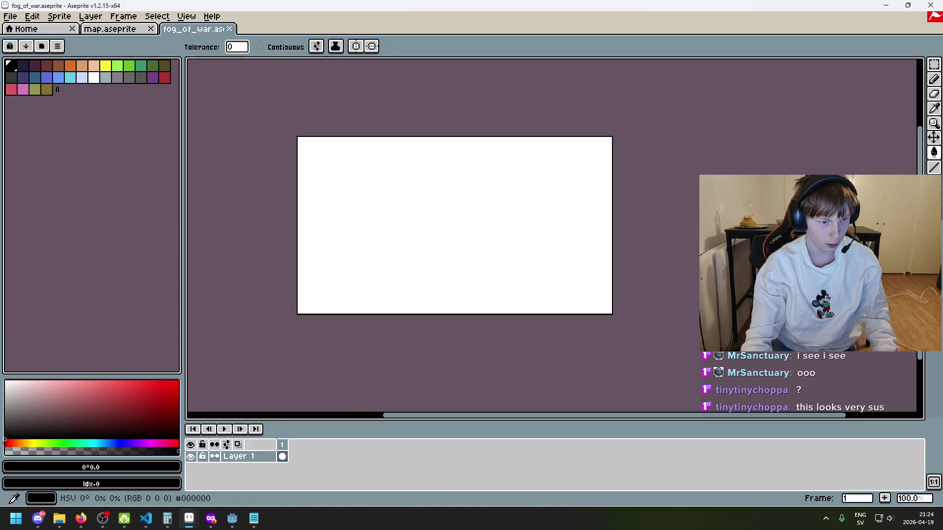
key(b)
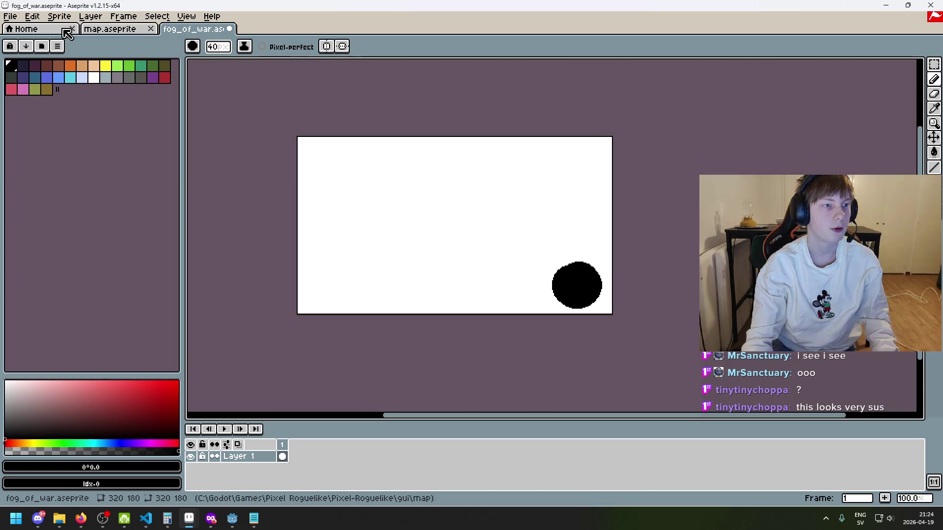
Export the mask, overwriting the existing fog_of_war.png.
click(10, 16)
click(30, 86)
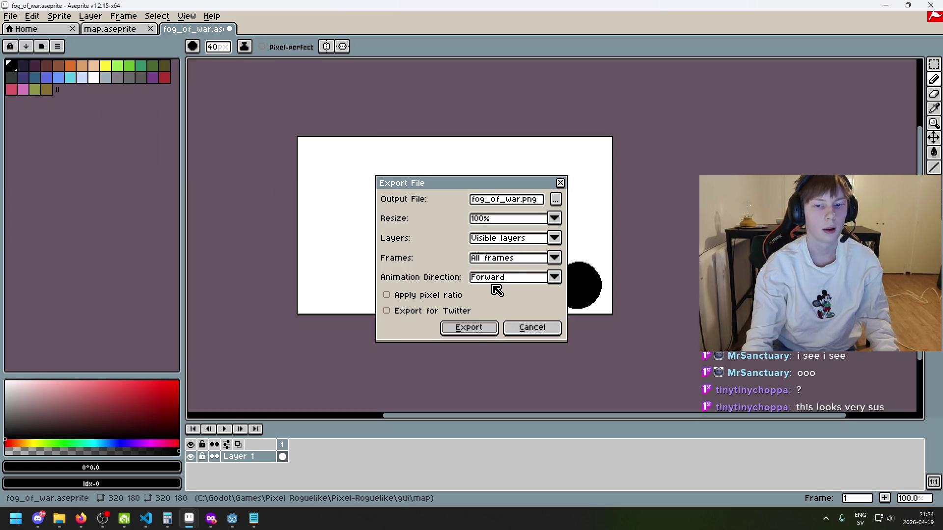
click(468, 329)
click(457, 287)
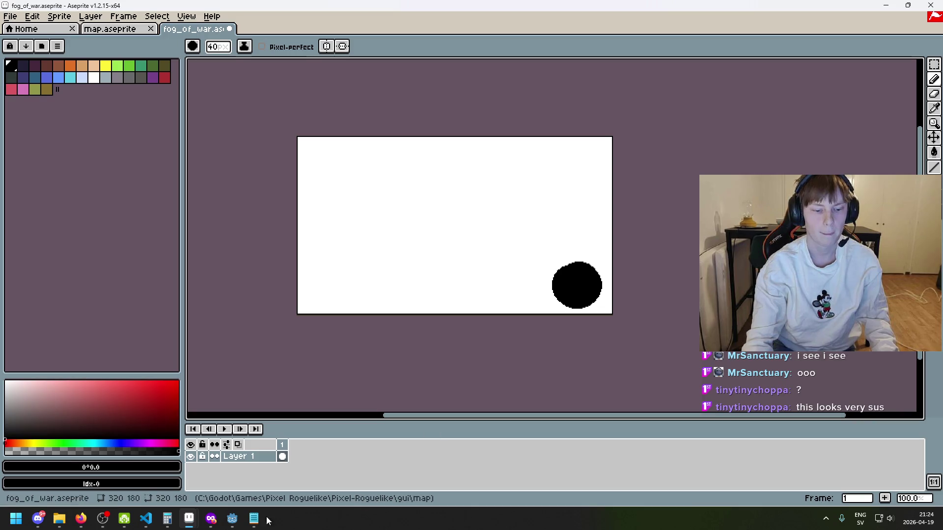
Return to the Godot editor's game scene.
mouse_move(232, 517)
click(270, 501)
click(179, 473)
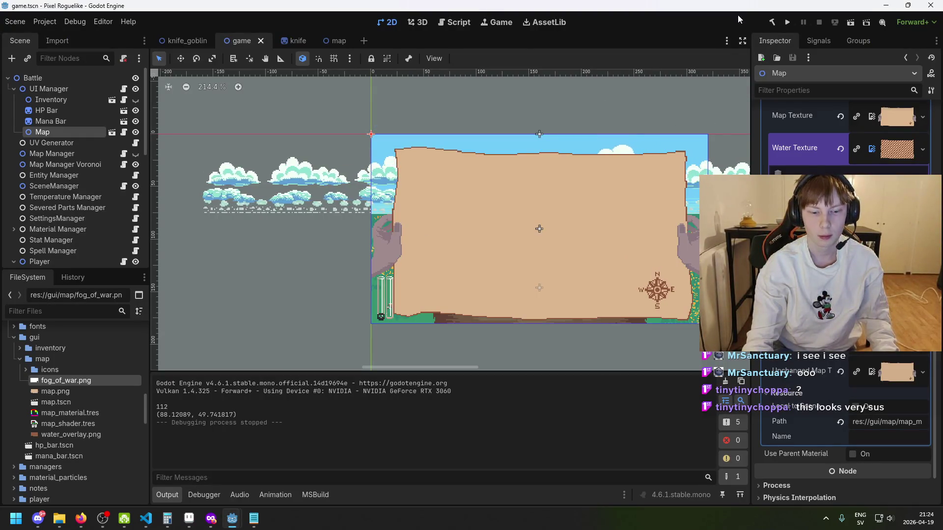
Save and run the game to view the fog mask, then close it and return to Aseprite.
click(786, 22)
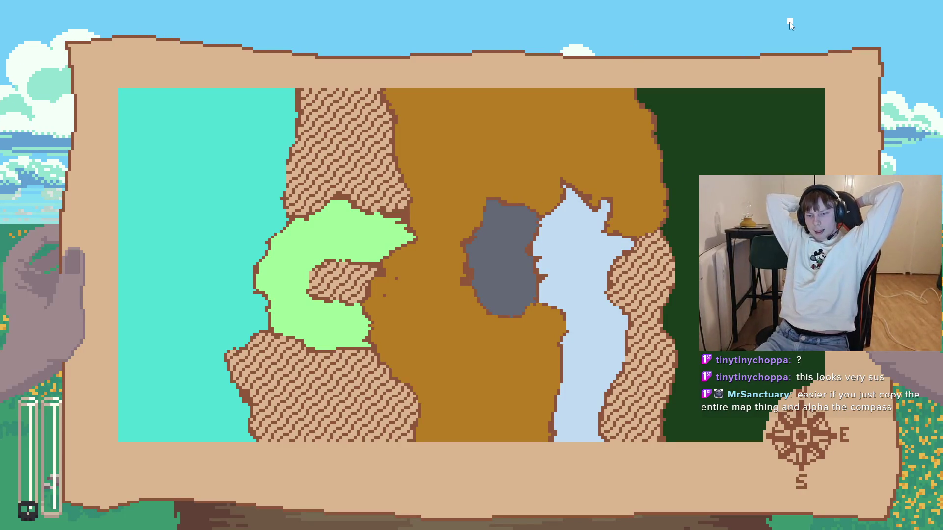
key(alt+F4)
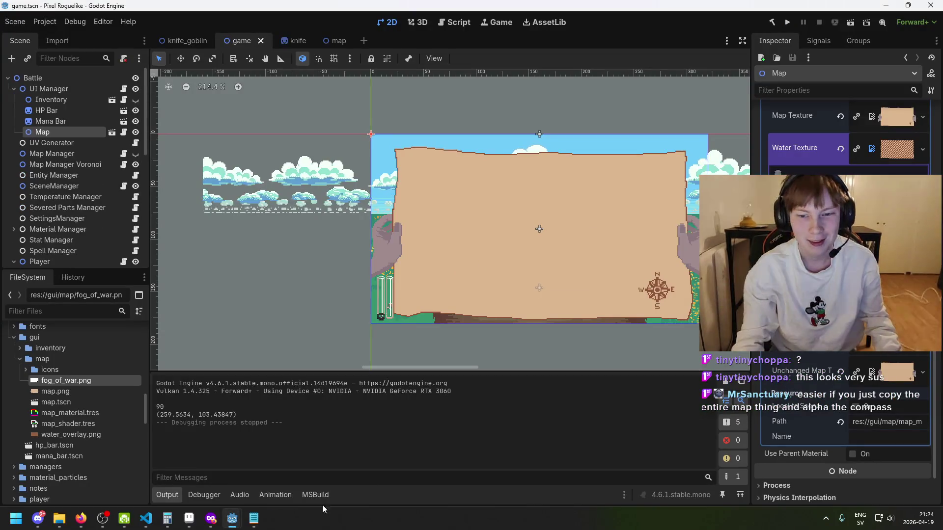
click(316, 463)
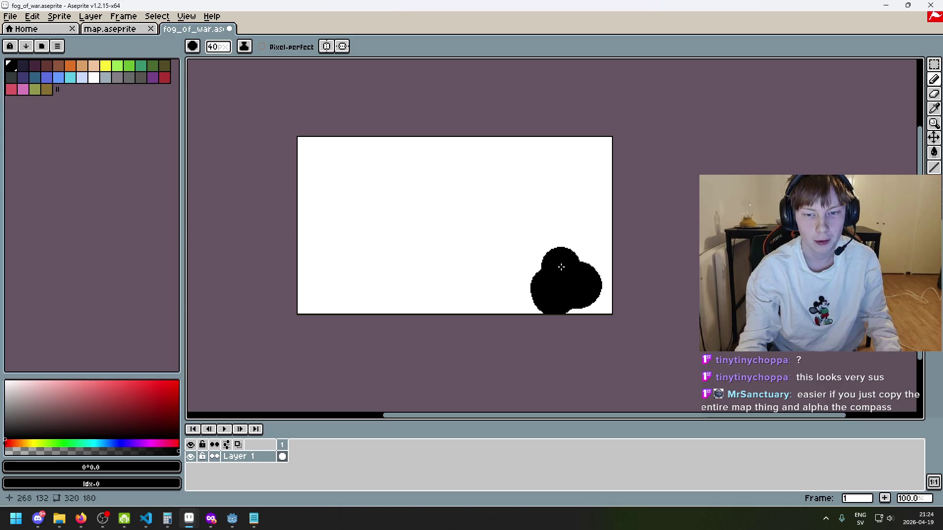
In the map document, pan to see the whole map and select the map layer's pixels.
click(106, 29)
scroll(434, 239, up, 1)
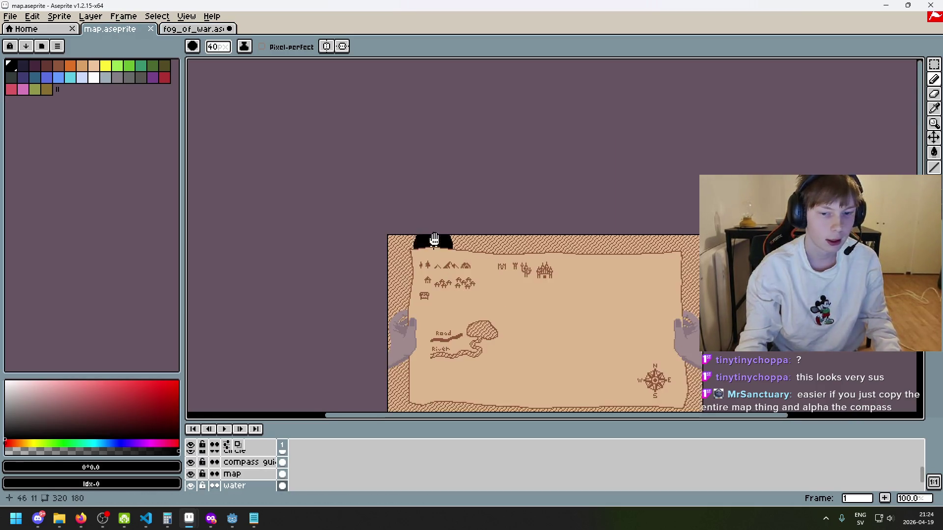
drag(434, 240, 361, 135)
key(v)
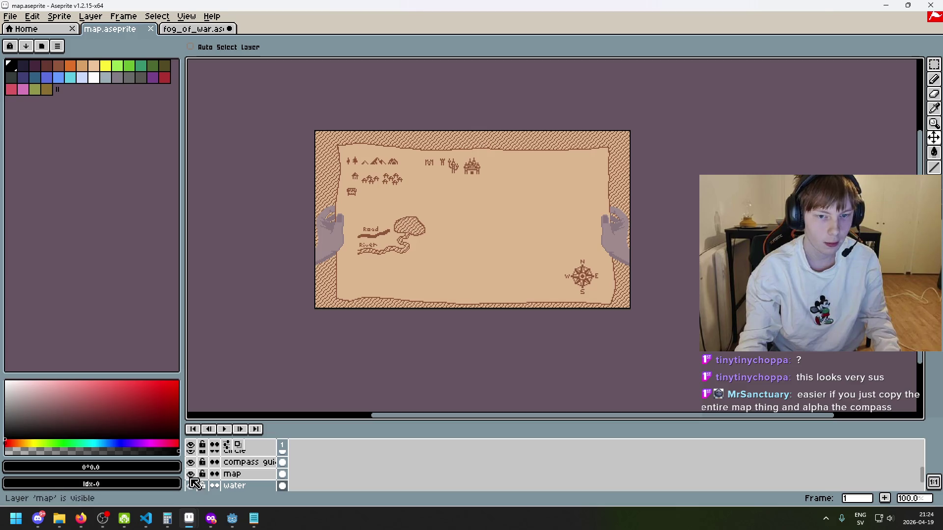
ctrl+click(247, 479)
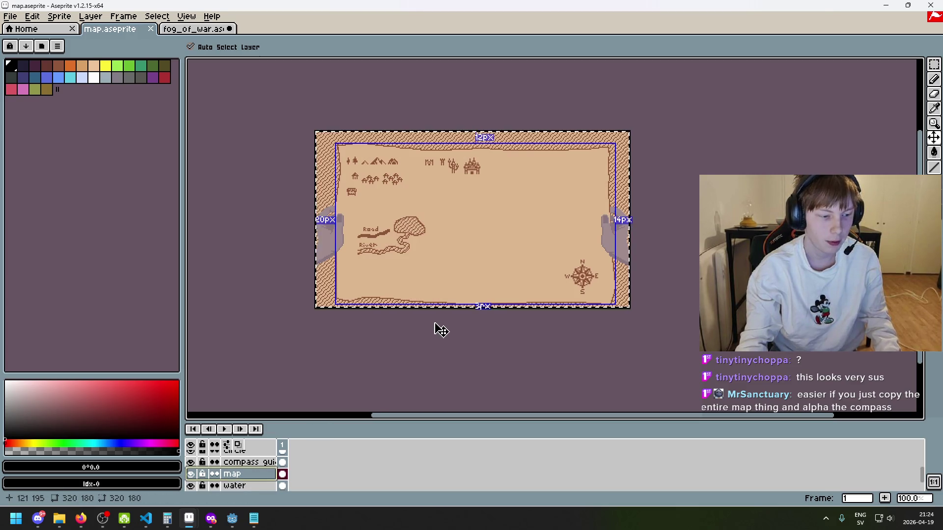
key(b)
Try pasting the map into the fog_of_war document, then undo the paste.
click(189, 31)
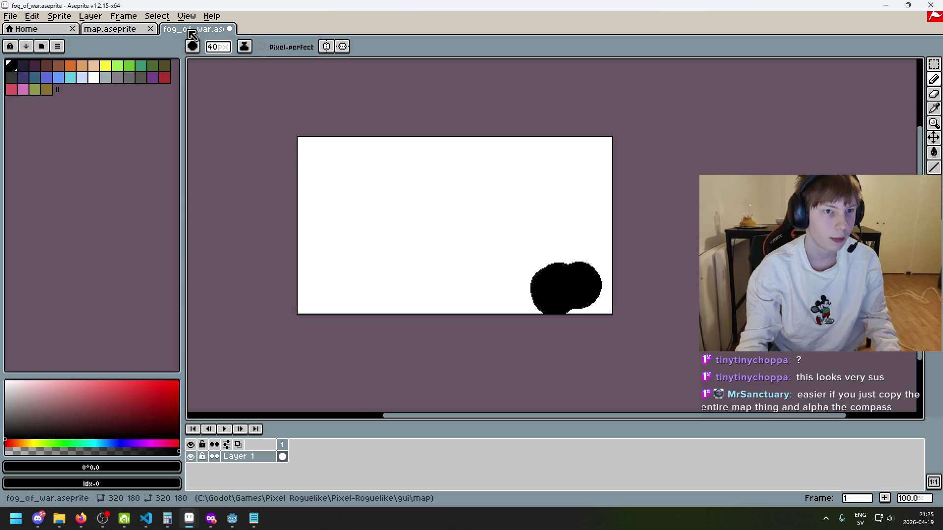
click(10, 16)
click(22, 38)
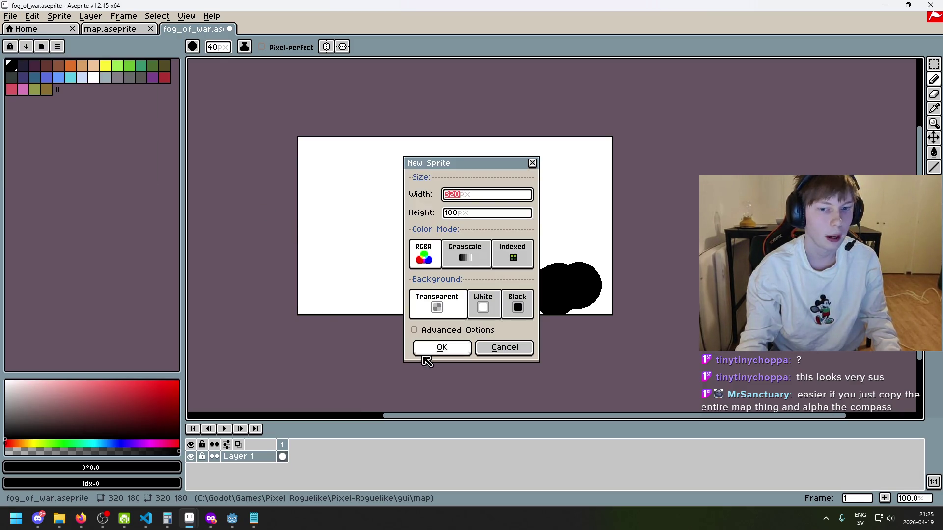
click(505, 348)
key(ctrl+v)
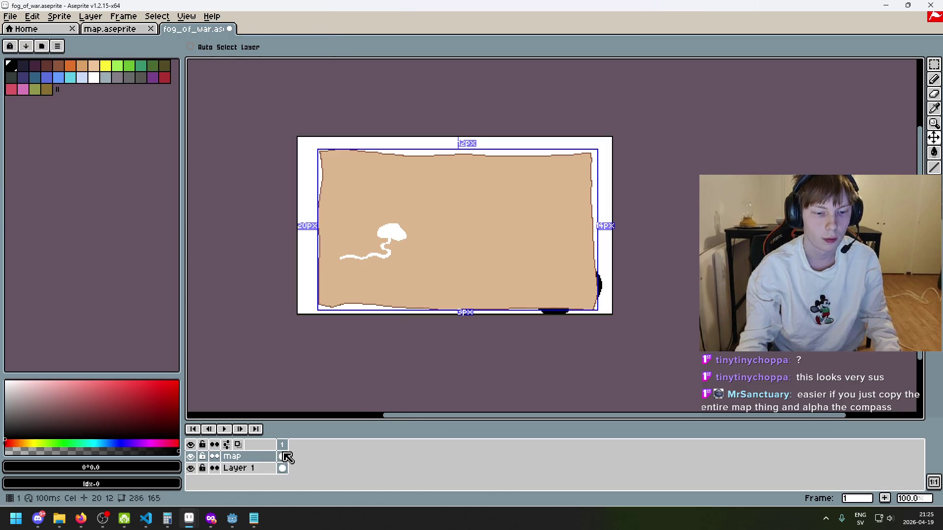
key(Return)
scroll(436, 341, up, 1)
scroll(410, 384, down, 1)
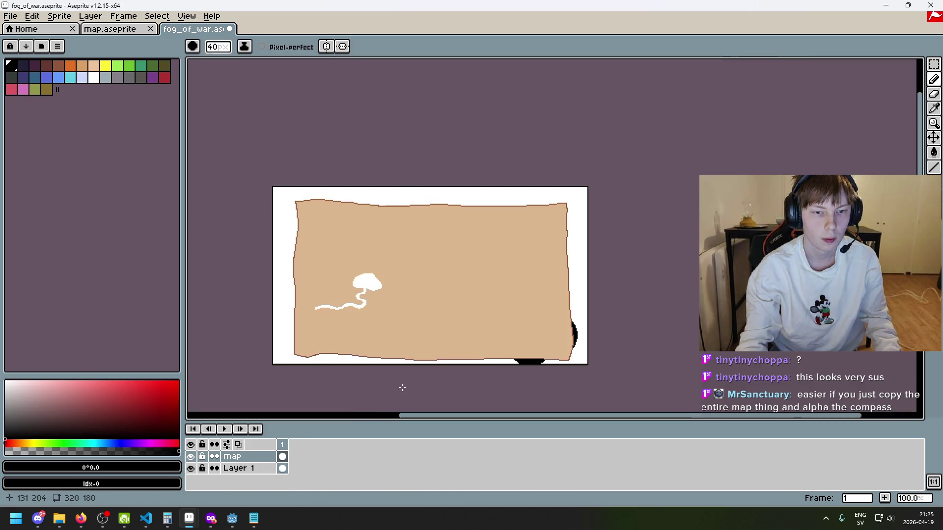
key(ctrl+z)
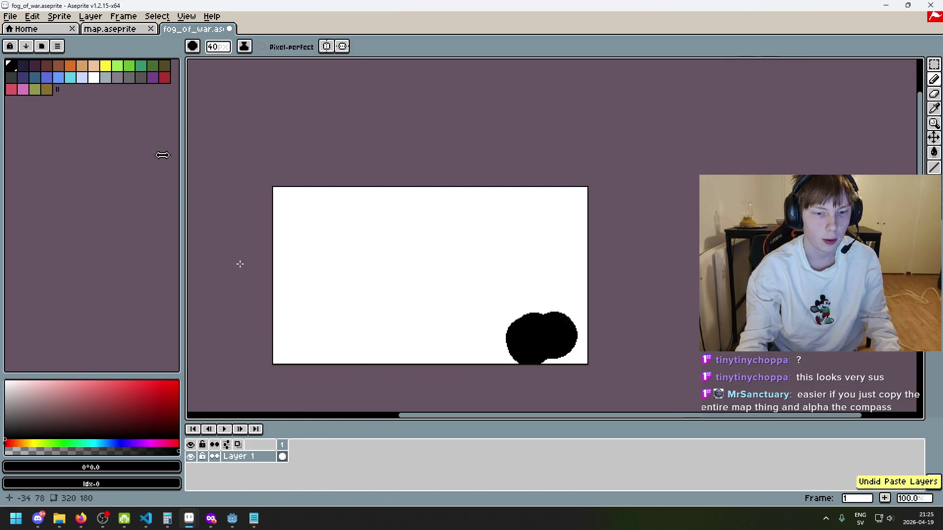
Open map.png from the File menu and copy the whole image.
click(109, 30)
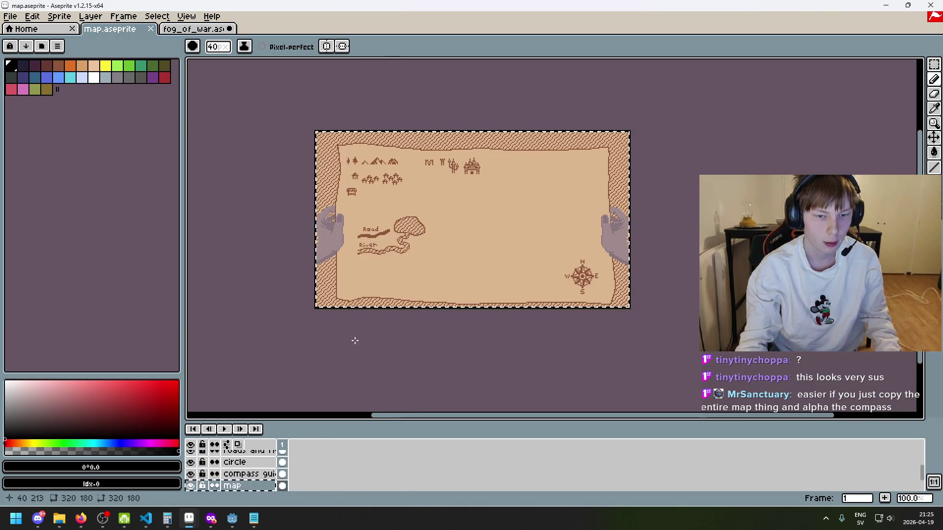
click(10, 16)
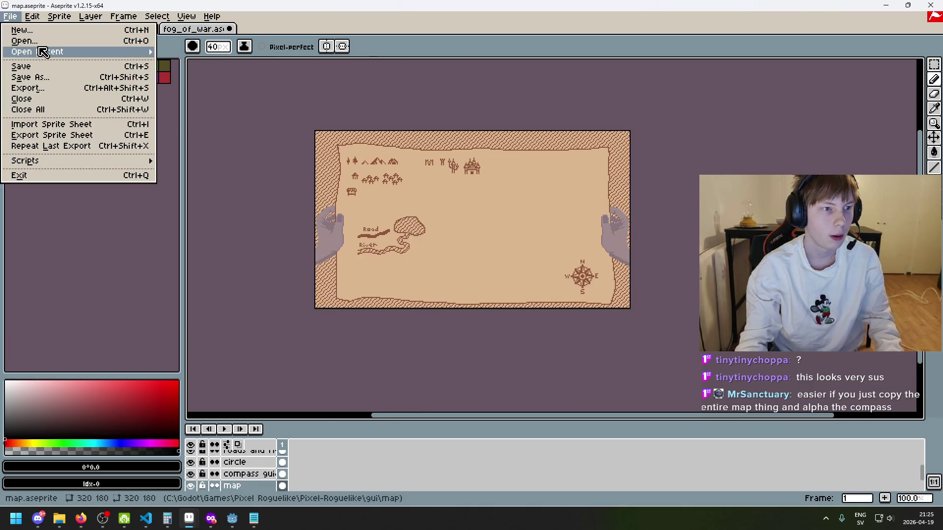
click(43, 43)
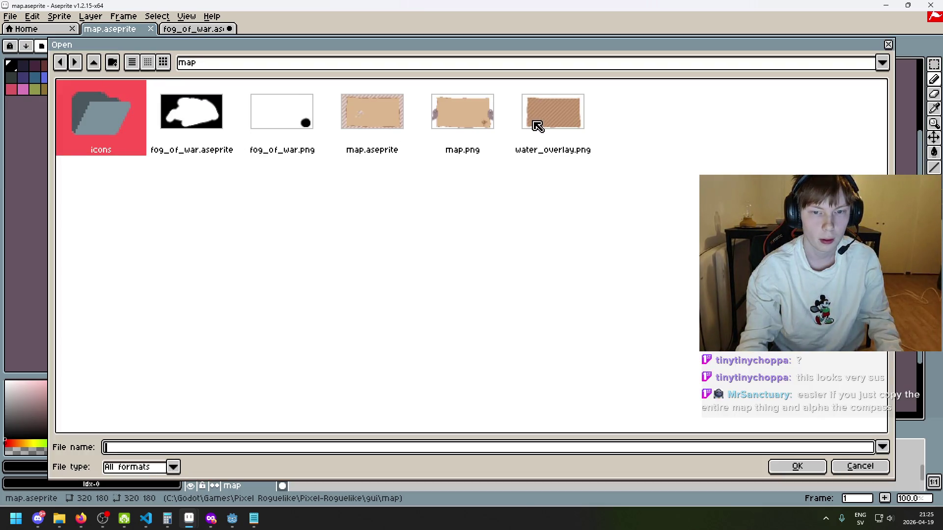
double_click(479, 117)
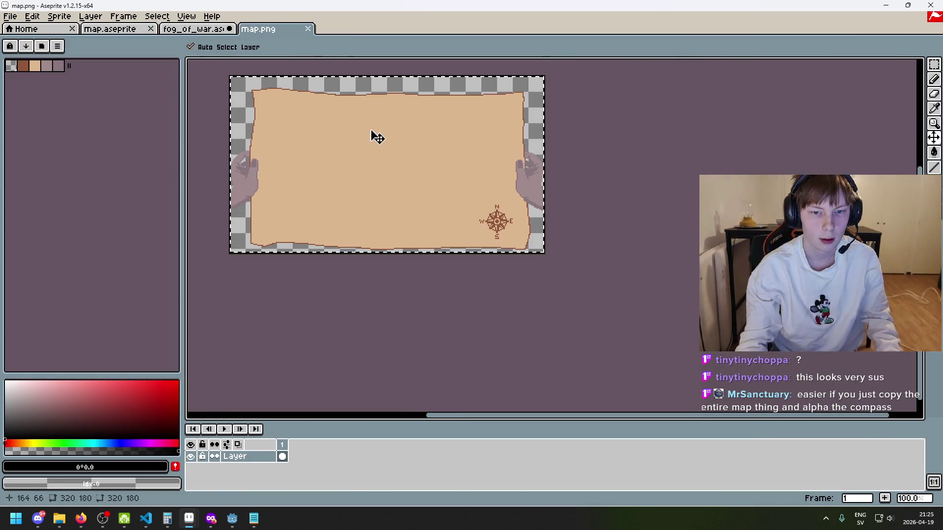
key(ctrl+c)
In fog_of_war, add Layer 2 above the mask and paste the map onto it.
key(ctrl+shift+Tab)
key(ctrl+v)
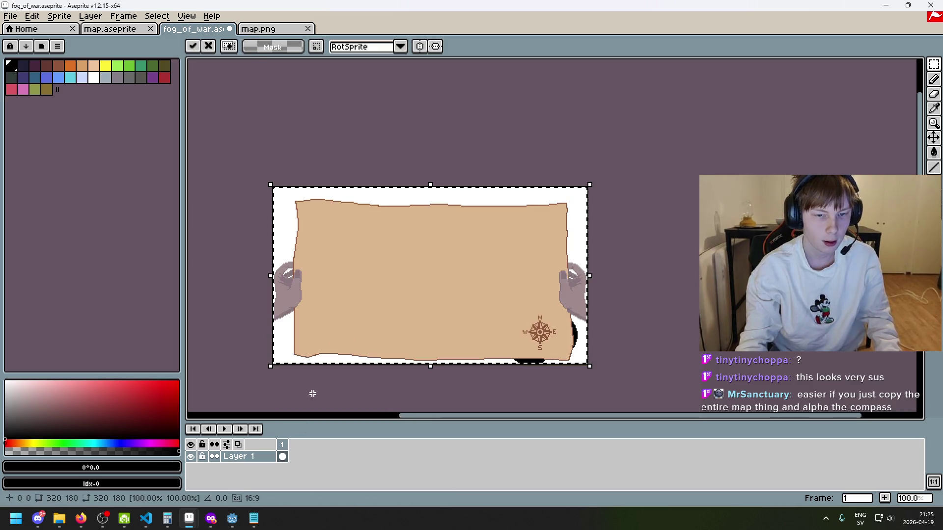
key(ctrl+z)
right_click(254, 456)
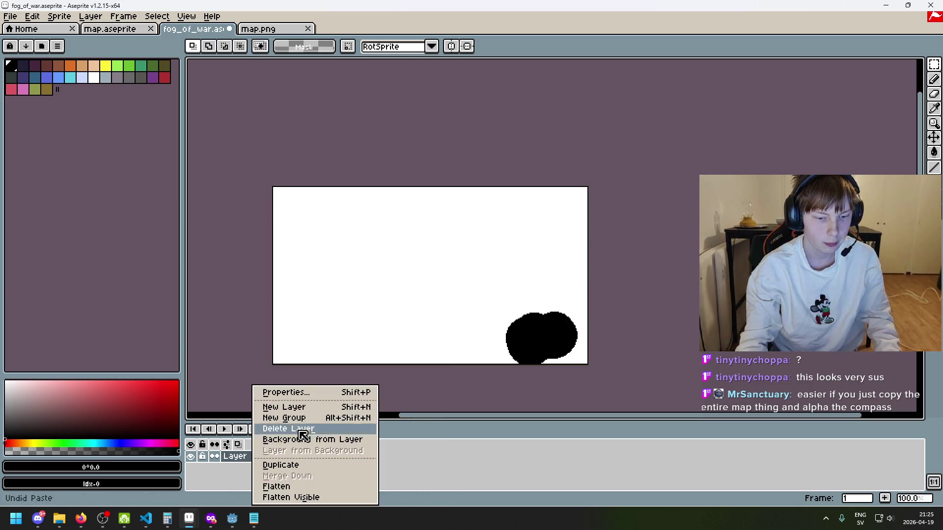
key(shift+n)
key(ctrl+v)
Lower Layer 2's opacity so the fog mask shows through.
double_click(274, 457)
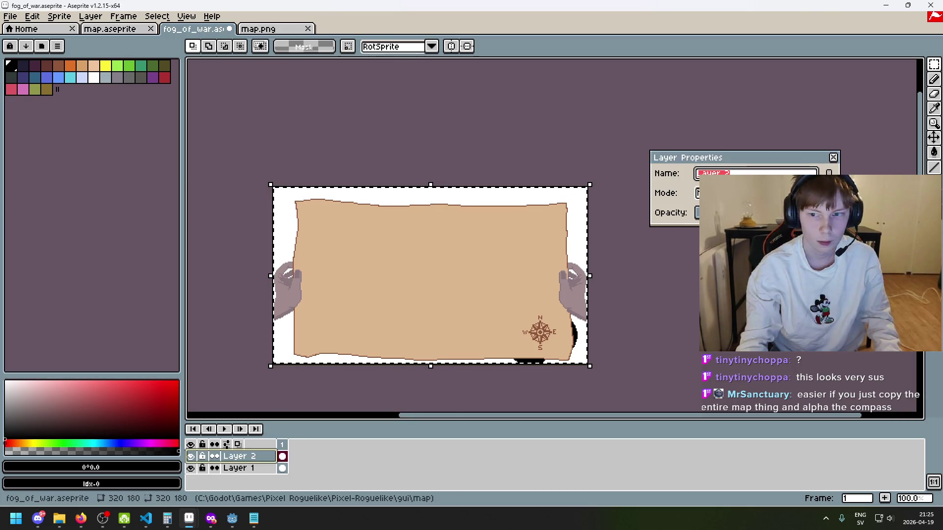
click(712, 213)
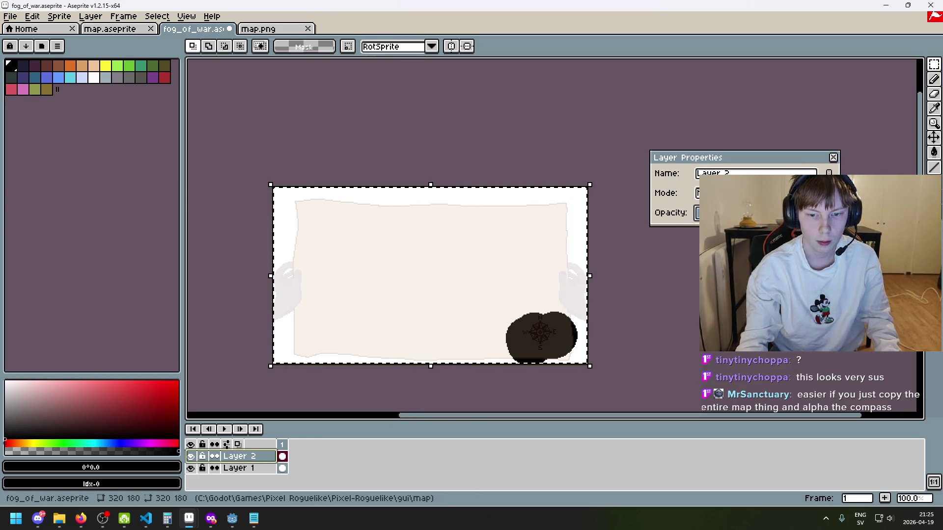
key(Return)
scroll(601, 364, up, 1)
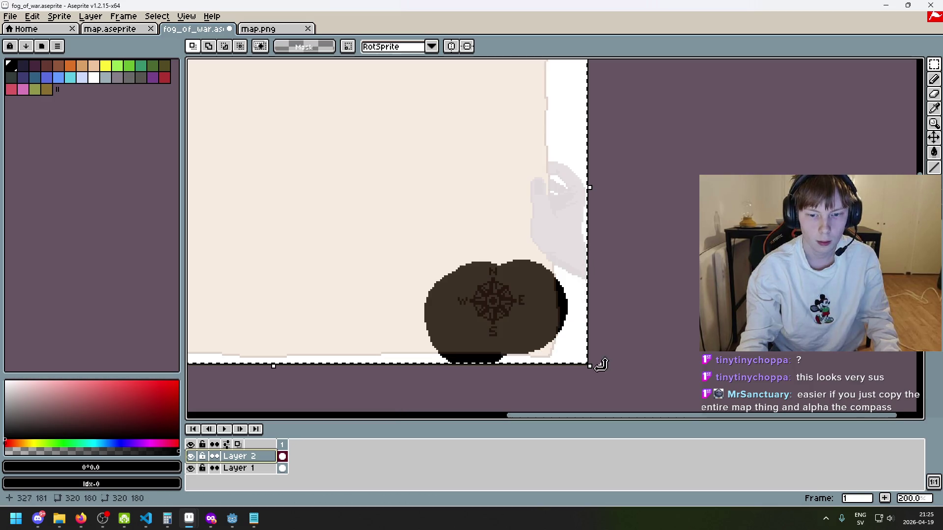
scroll(540, 280, down, 1)
Erase a round patch near the bottom-right of the mask, then return to the 40px brush.
key(e)
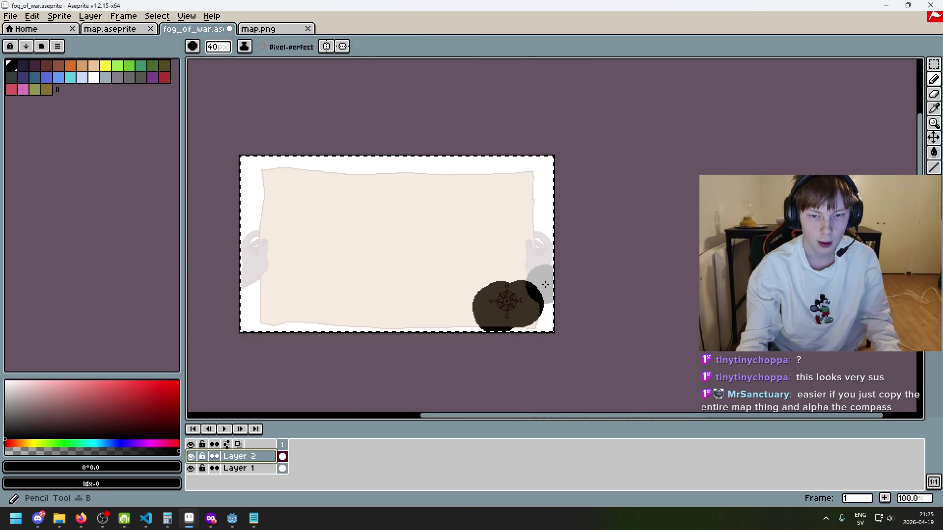
click(536, 282)
scroll(536, 282, up, 3)
scroll(537, 291, down, 1)
scroll(537, 291, down, 2)
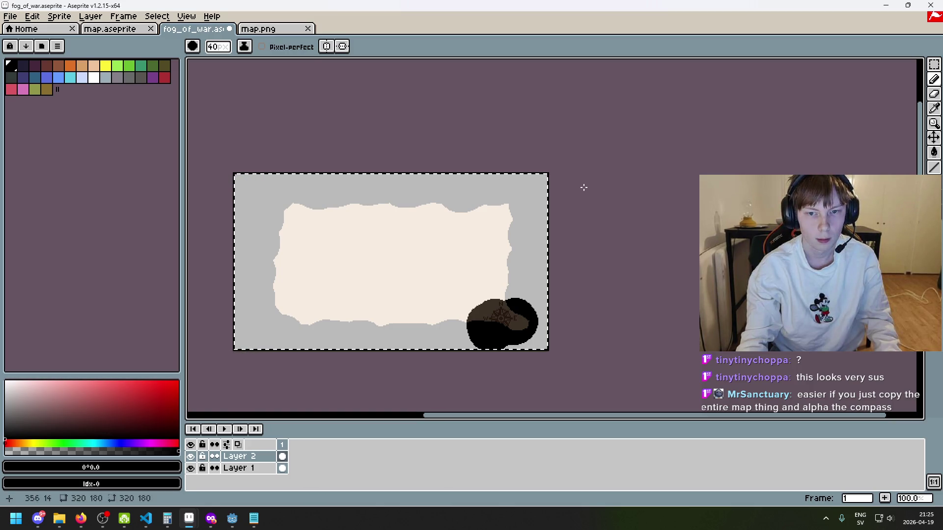
key(v)
key(b)
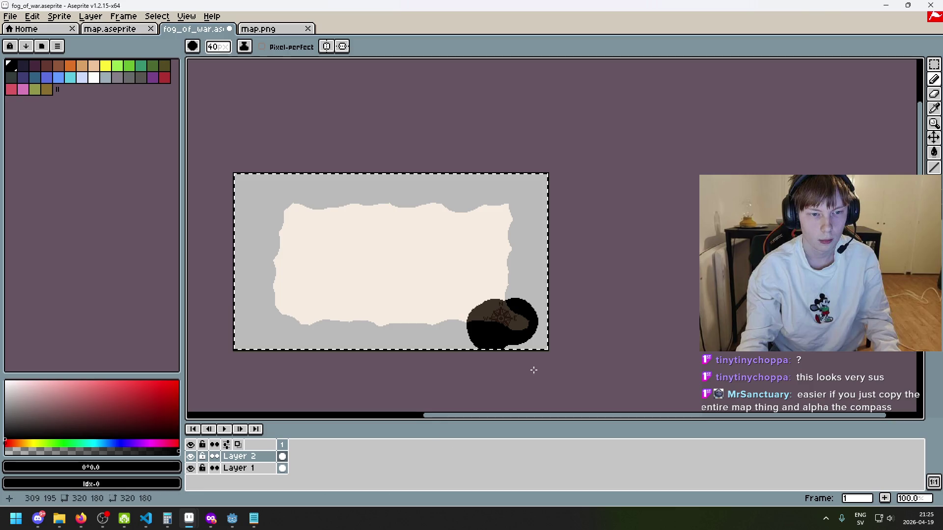
Hide and re-show Layer 2 to check the mask, then make Layer 2 active.
click(190, 456)
scroll(227, 333, down, 1)
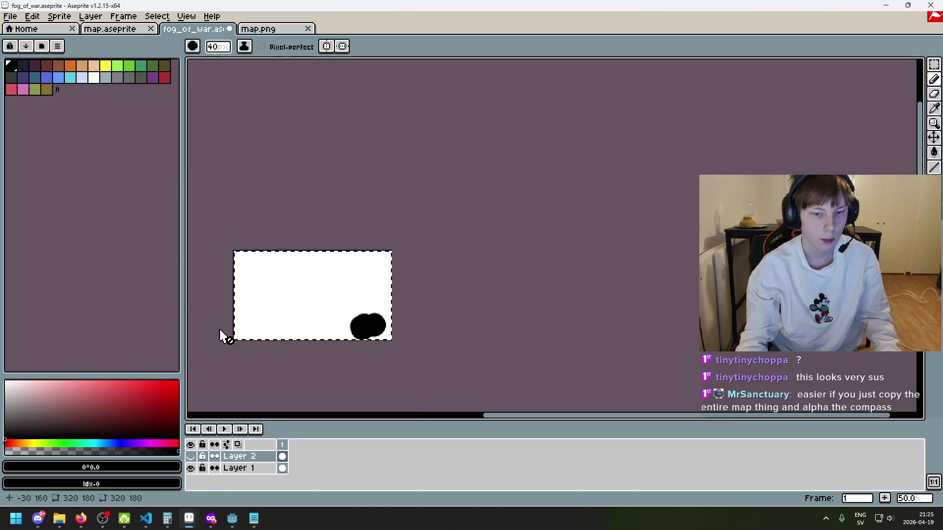
click(191, 457)
scroll(324, 408, up, 1)
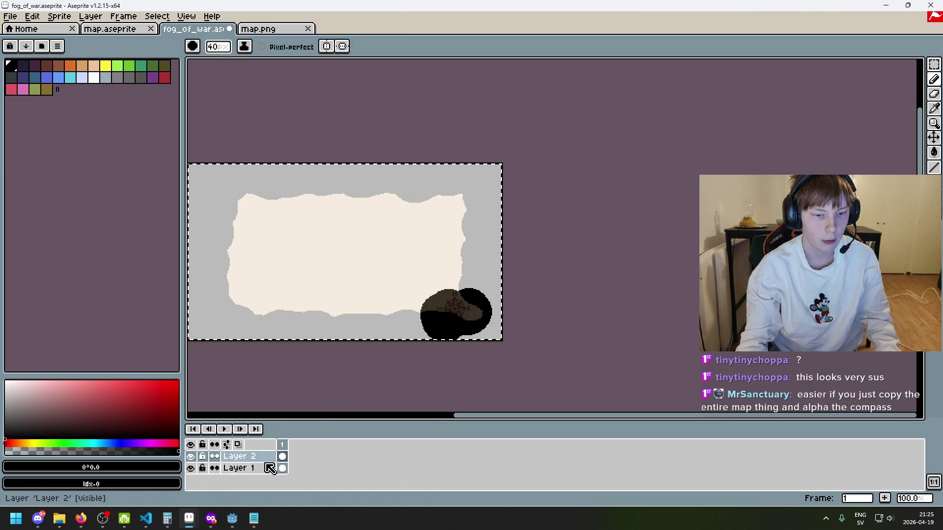
drag(248, 456, 259, 469)
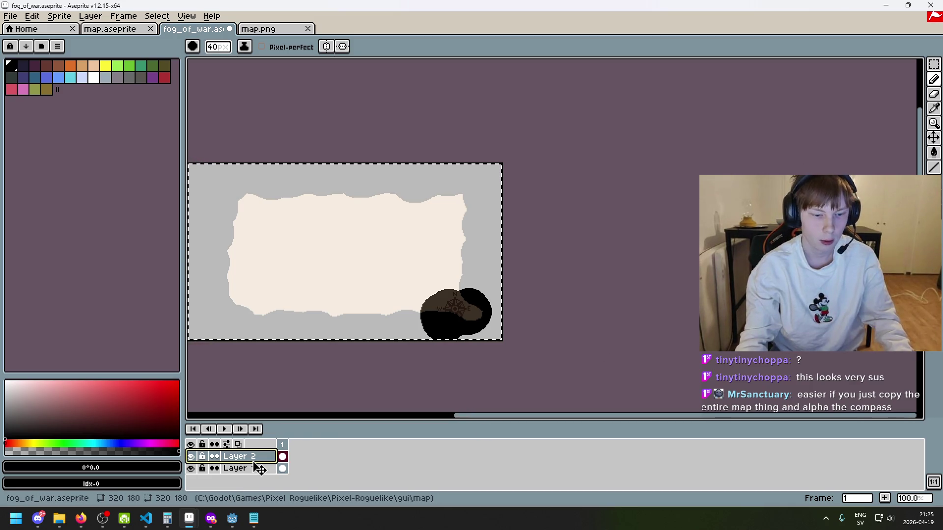
double_click(254, 462)
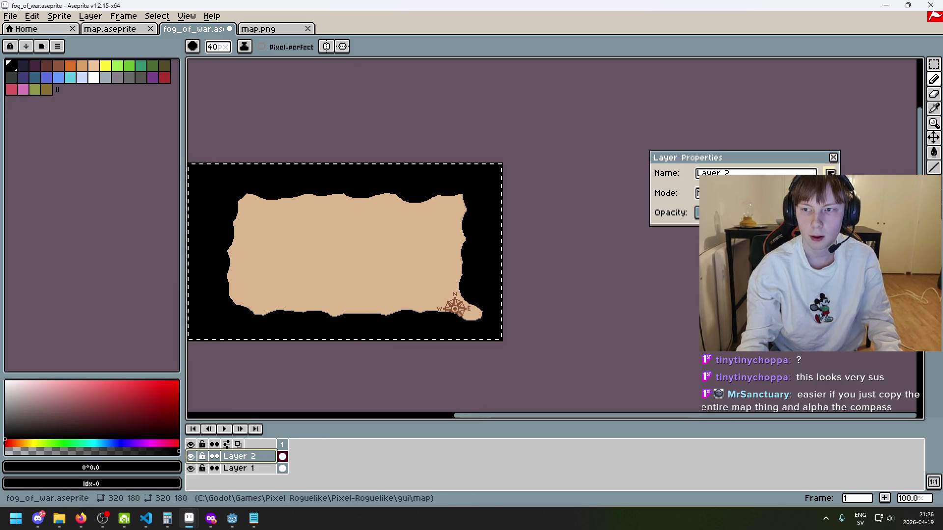
click(833, 157)
Magic Wand-select and delete the black area around the map, then undo the deletion.
drag(934, 64, 864, 69)
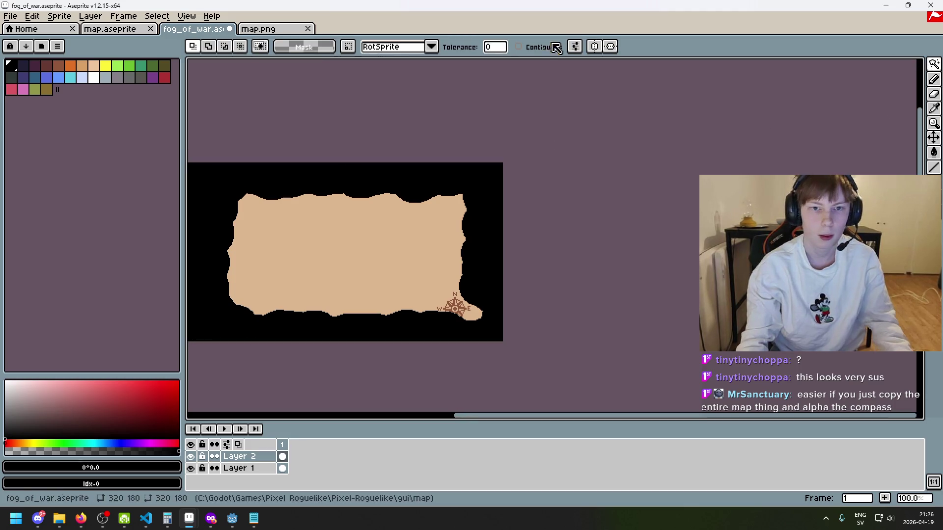
click(444, 171)
key(Delete)
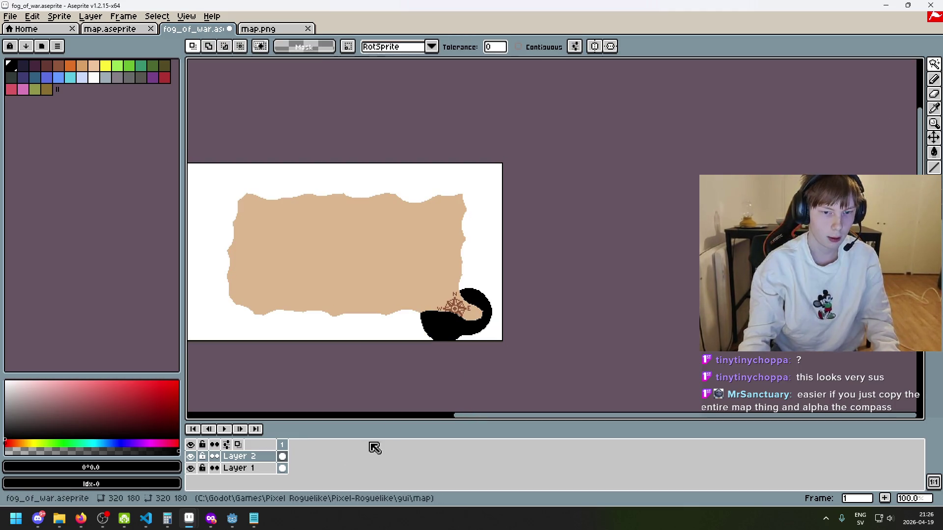
click(282, 468)
key(ctrl+z)
Delete the map layer Layer 2 and save fog_of_war.
click(242, 458)
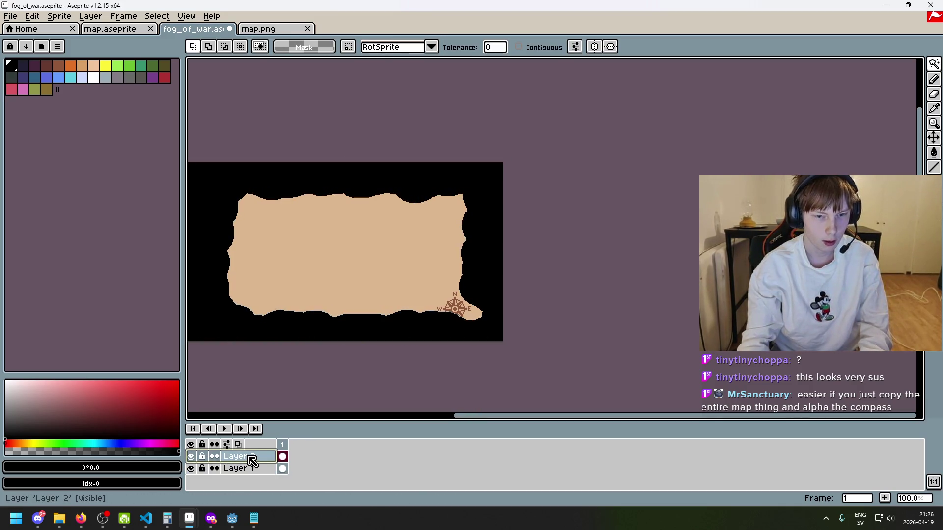
key(Delete)
scroll(407, 331, down, 1)
drag(407, 330, 516, 301)
key(ctrl+s)
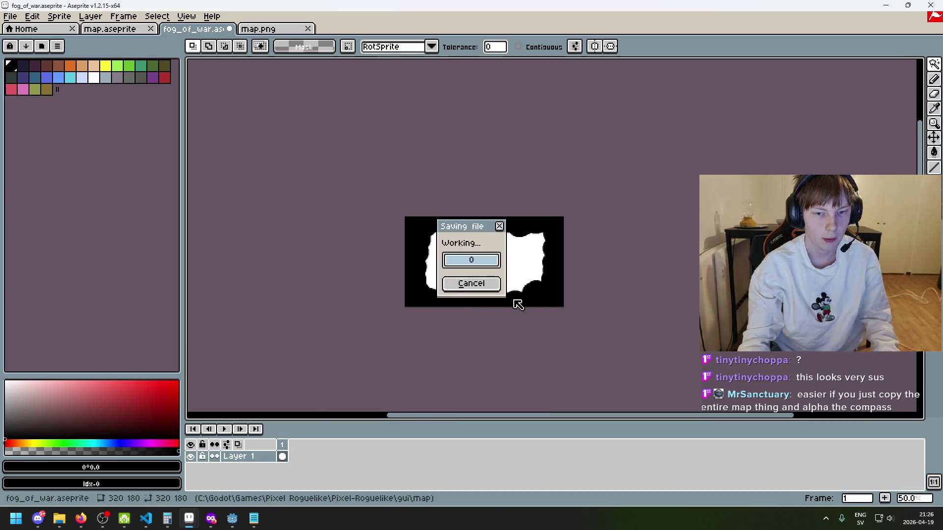
Export the mask, overwriting the existing fog_of_war.png.
click(10, 16)
click(65, 89)
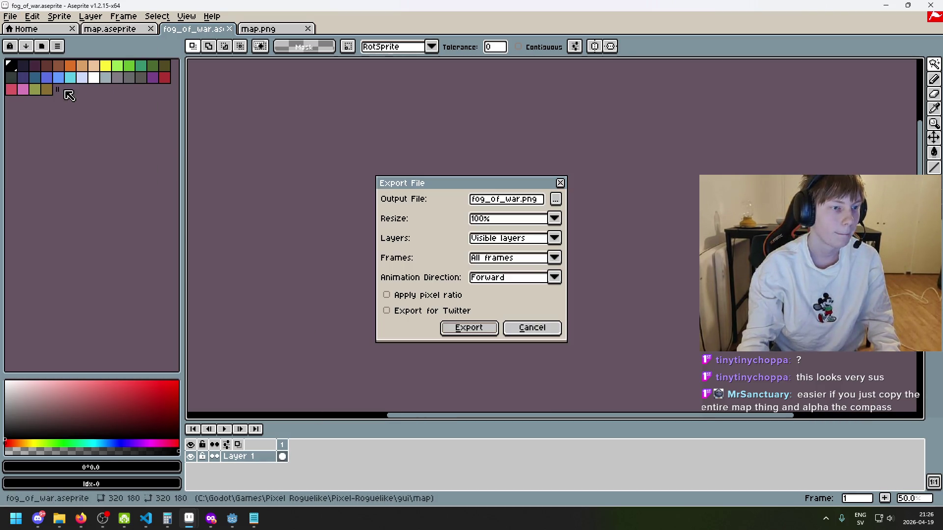
click(468, 328)
click(437, 286)
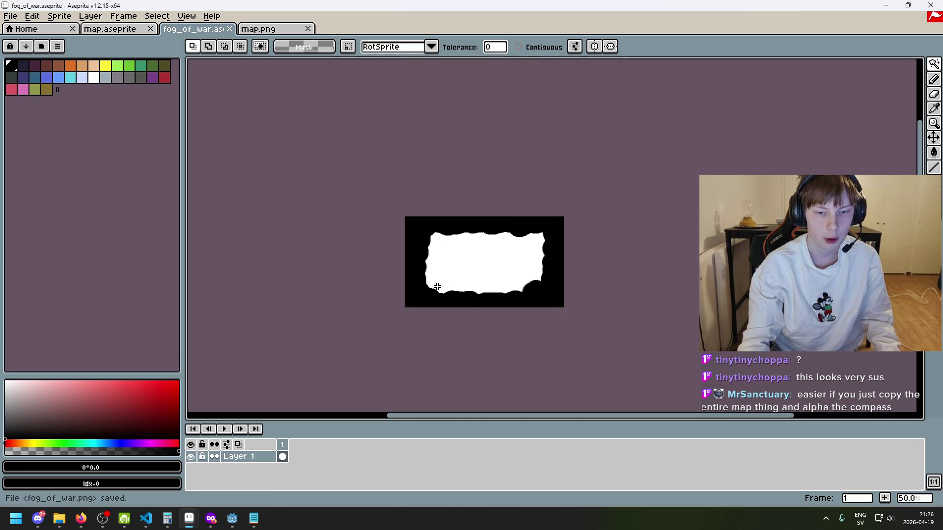
Run the game in Godot to check the new mask, close it, and return to Aseprite.
mouse_move(233, 518)
click(261, 493)
click(788, 21)
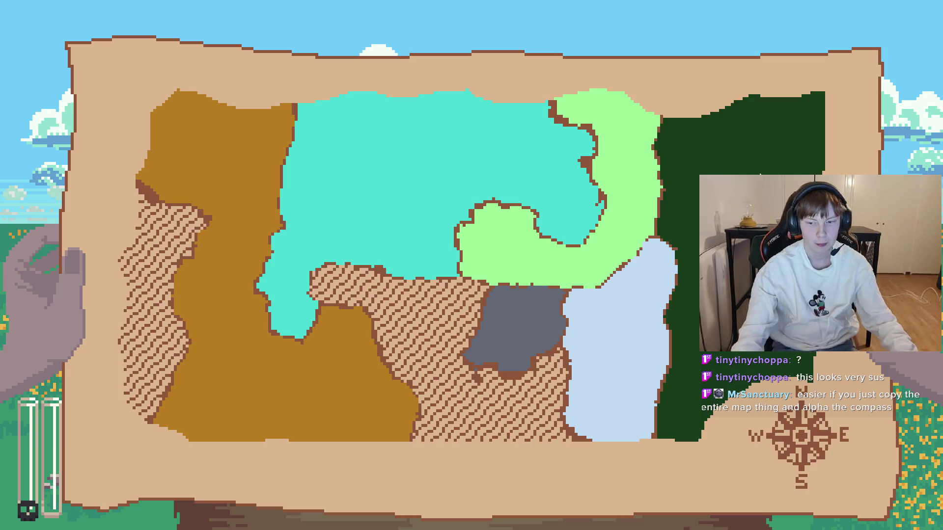
key(alt+F4)
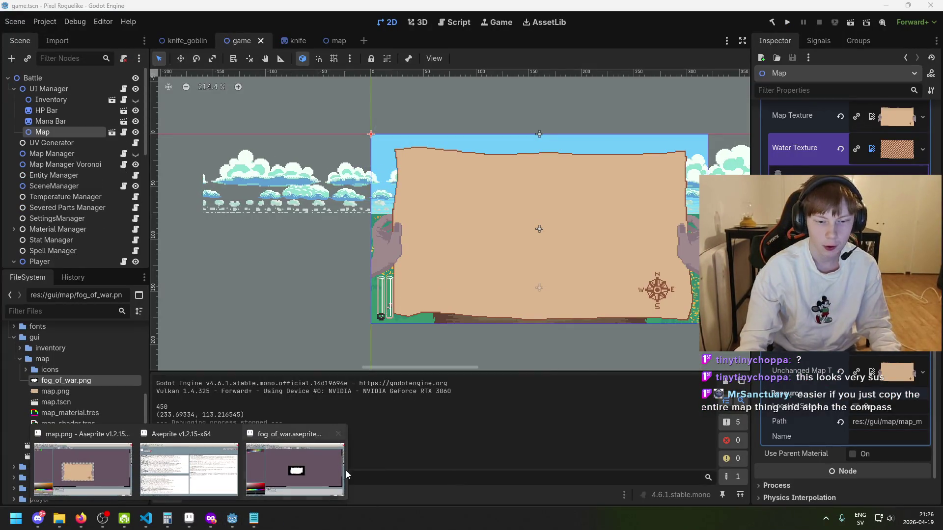
click(337, 475)
Paint a white blob onto the black edge with the freehand brush.
scroll(538, 276, up, 3)
key(b)
drag(515, 300, 510, 283)
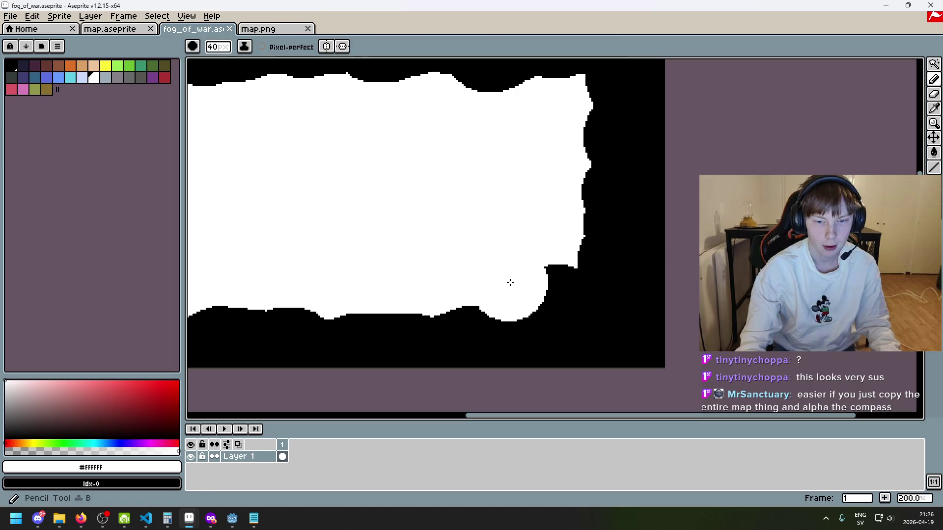
Undo the white blob, test a thinner white stroke bottom-right, and undo it again.
key(ctrl+z)
key(minus)
key(minus)
key(minus)
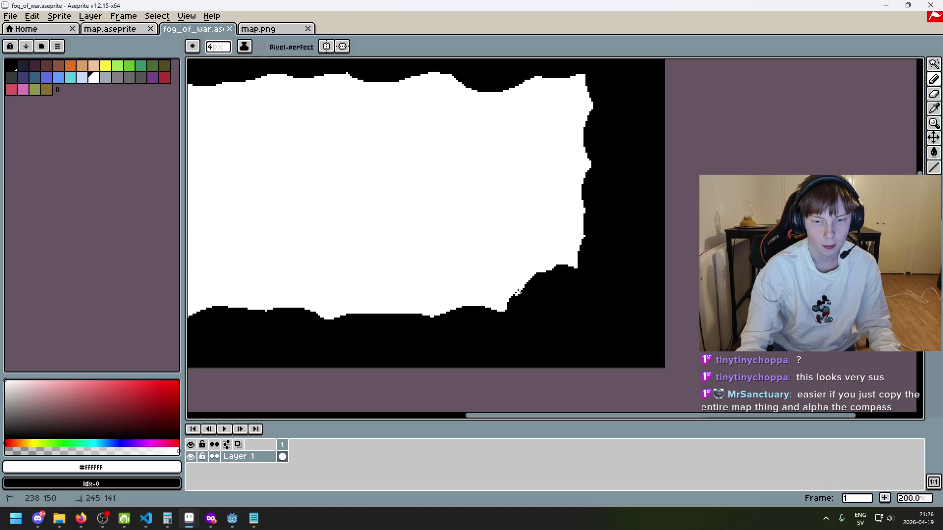
drag(510, 298, 512, 323)
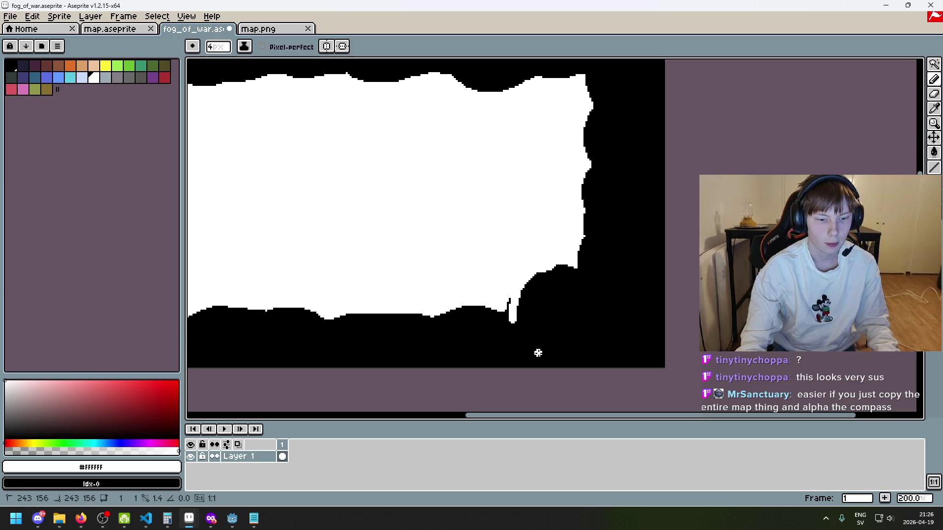
key(ctrl+z)
key(ctrl+z)
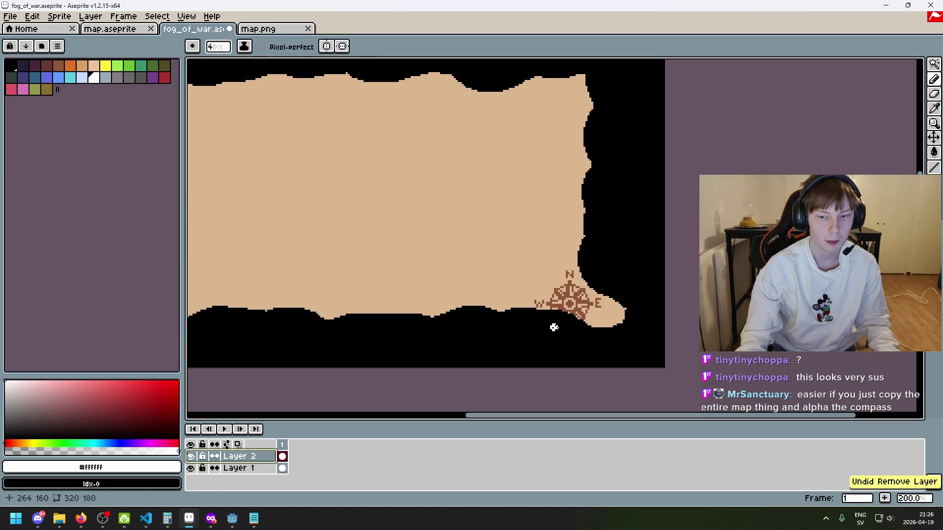
key(ctrl+z)
Copy the whole map.png image and paste it onto the fog_of_war canvas.
click(284, 30)
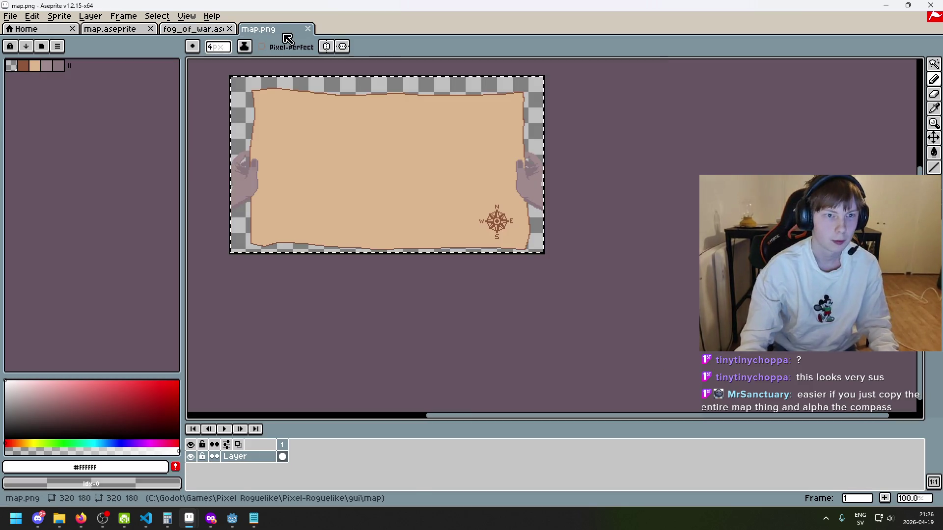
key(ctrl+c)
click(194, 29)
key(ctrl+v)
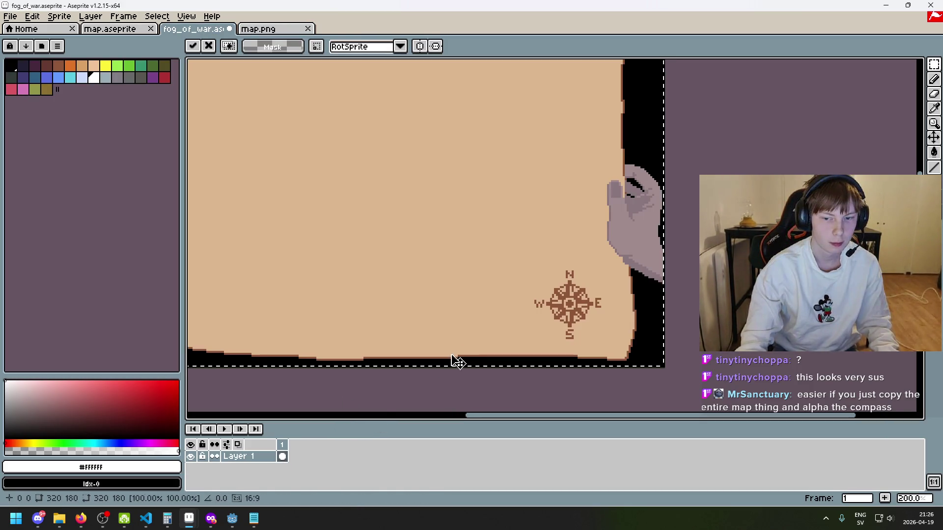
Paste the map into a new Layer 2 at low opacity as a reference, keeping Layer 1 active.
key(Escape)
right_click(248, 456)
click(317, 406)
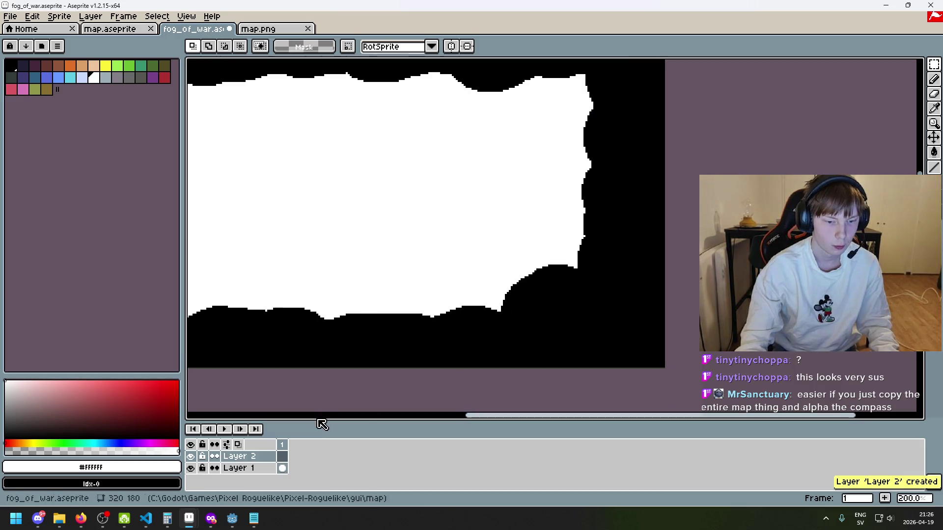
key(ctrl+v)
double_click(250, 456)
drag(785, 213, 712, 212)
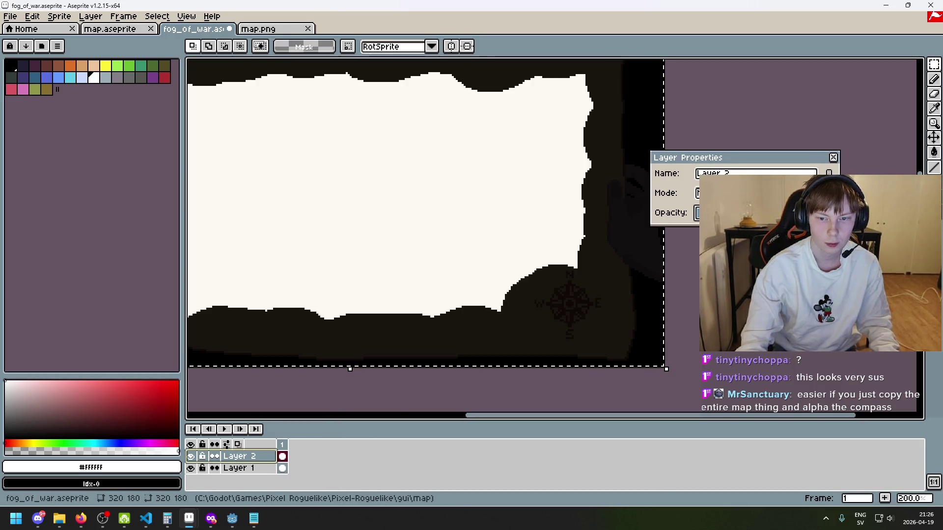
click(246, 467)
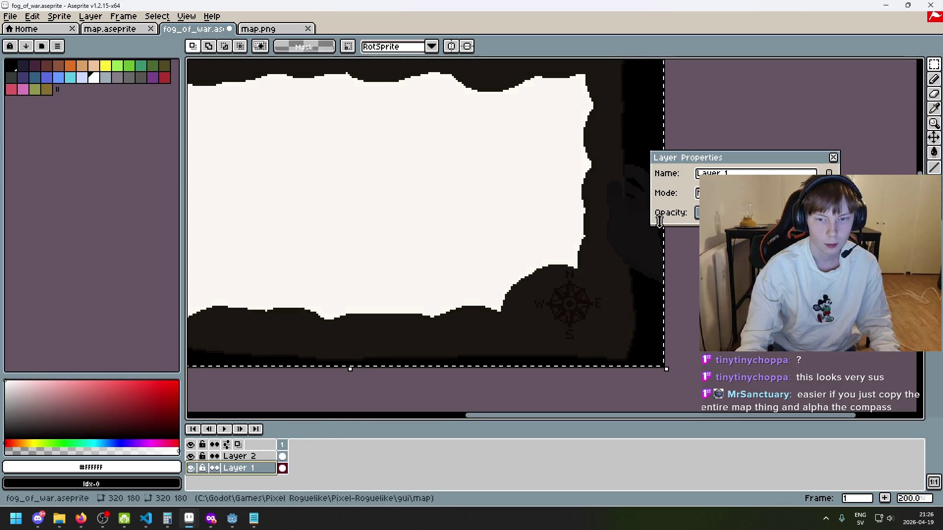
click(833, 157)
Extend the white area into the dark edge near the compass with pure white, then swap to black.
key(b)
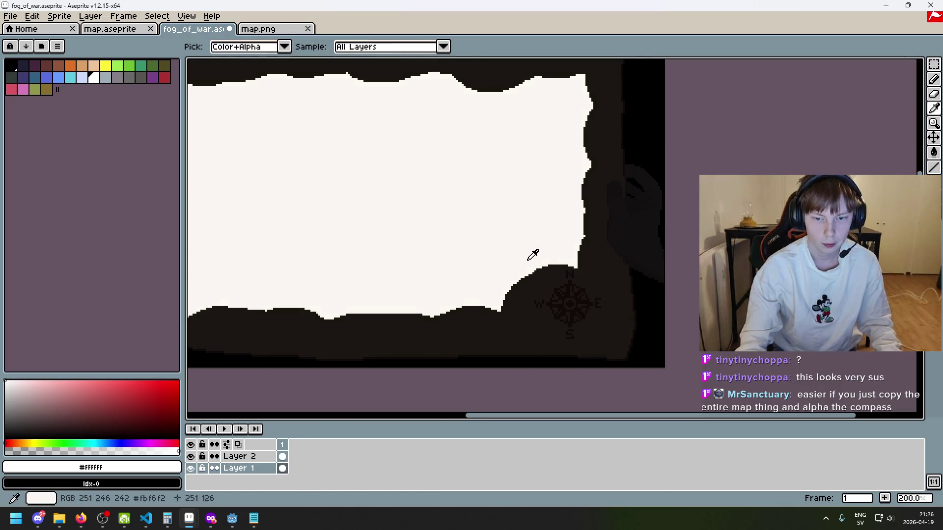
alt+click(527, 264)
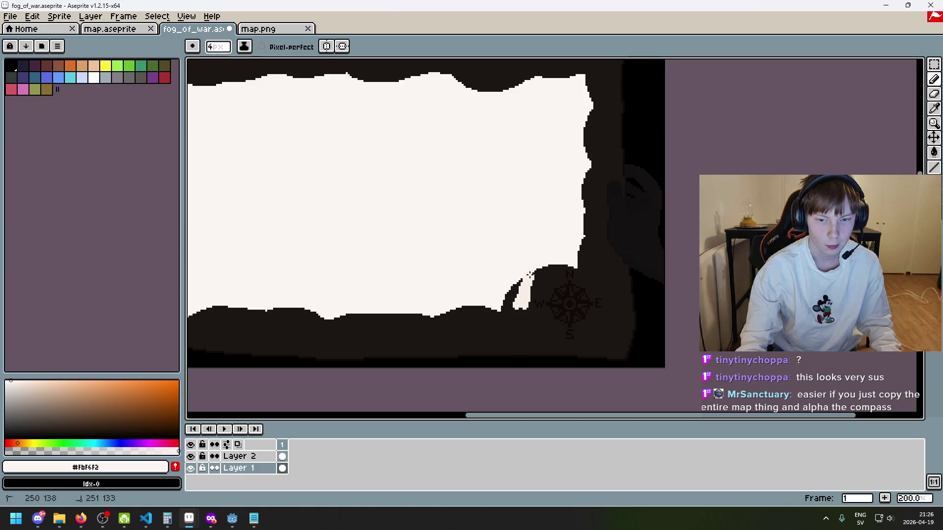
key(ctrl+z)
key(plus)
key(plus)
key(plus)
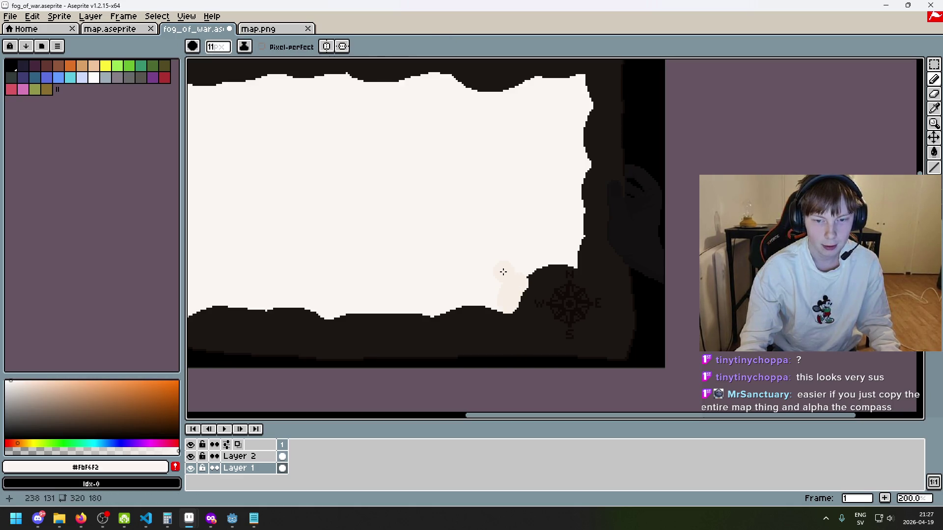
key(ctrl+z)
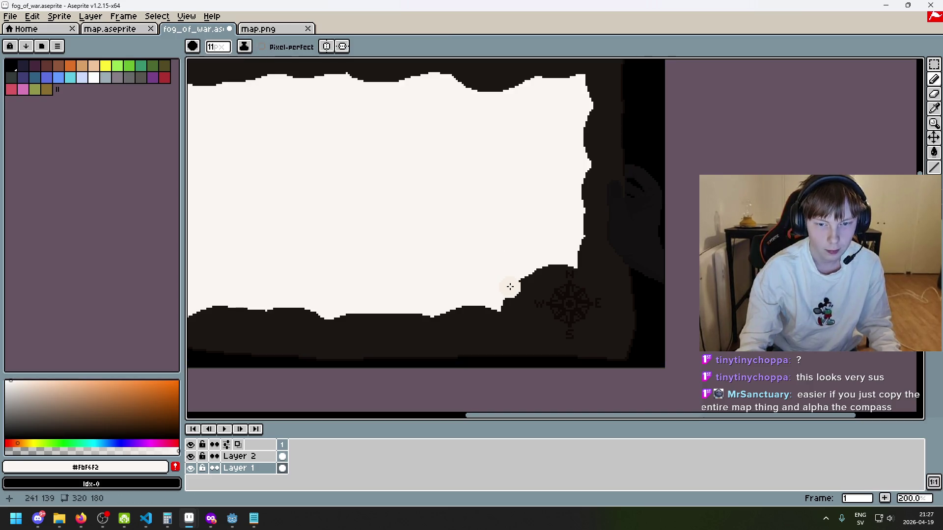
click(6, 382)
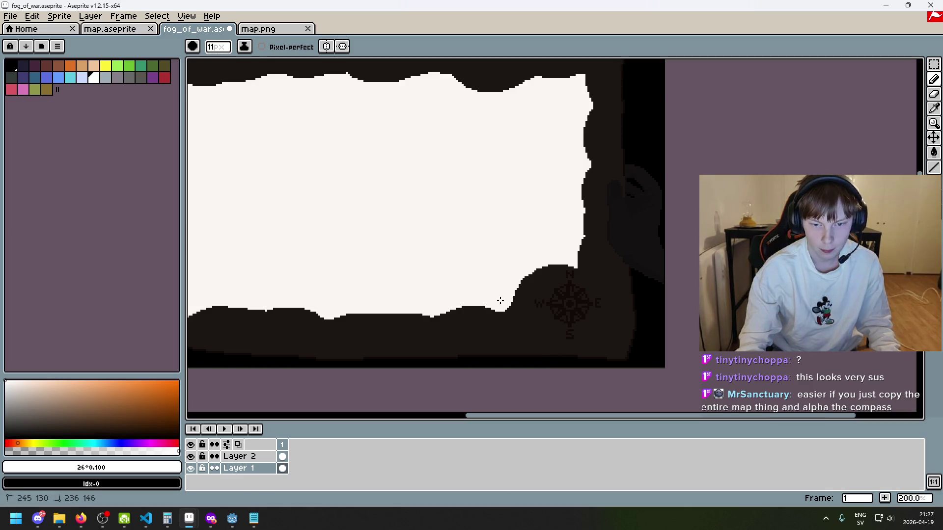
mouse_move(523, 273)
mouse_down()
mouse_move(551, 255)
mouse_move(529, 278)
mouse_move(568, 263)
mouse_move(553, 254)
mouse_up()
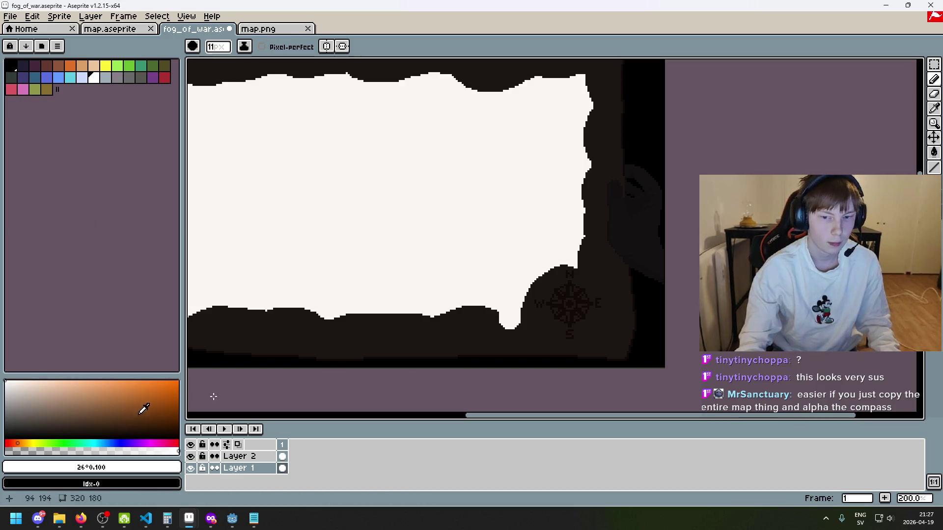
key(x)
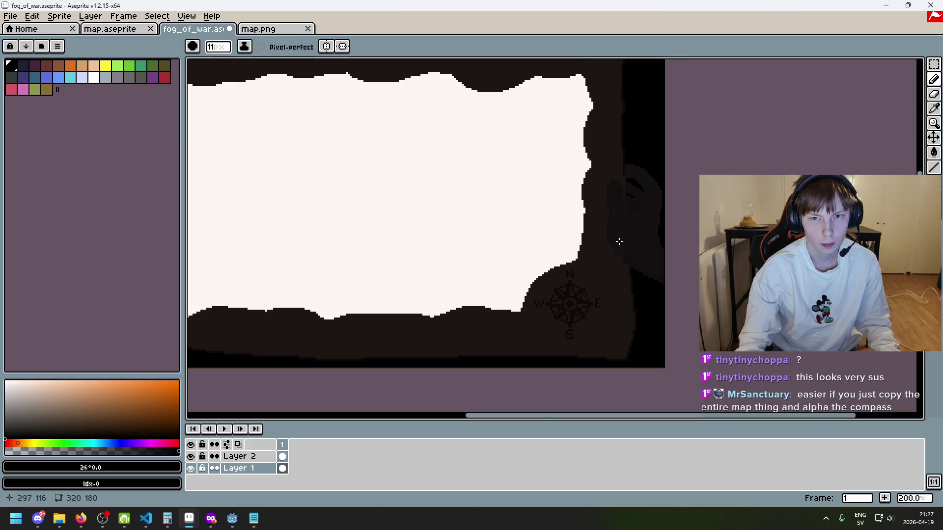
Smooth the white shape's edge with white paint.
scroll(448, 142, down, 3)
scroll(448, 143, up, 3)
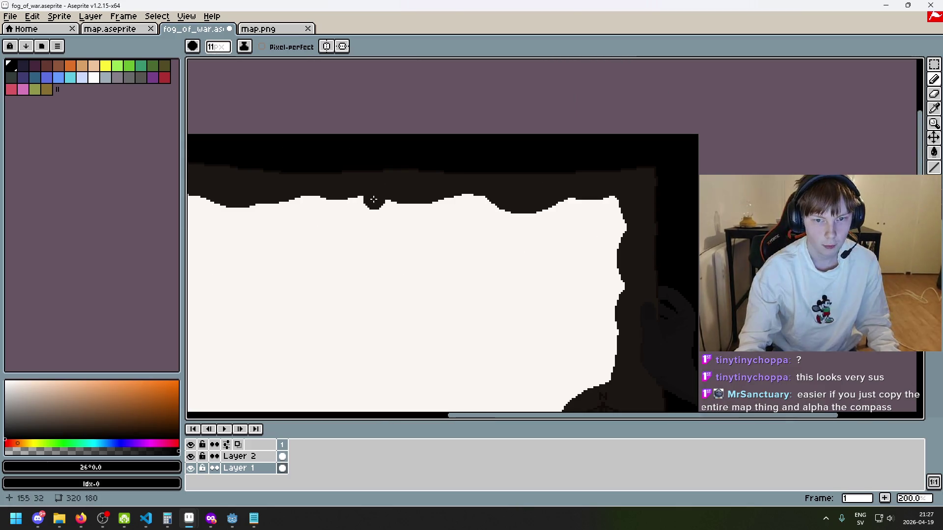
drag(469, 416, 379, 416)
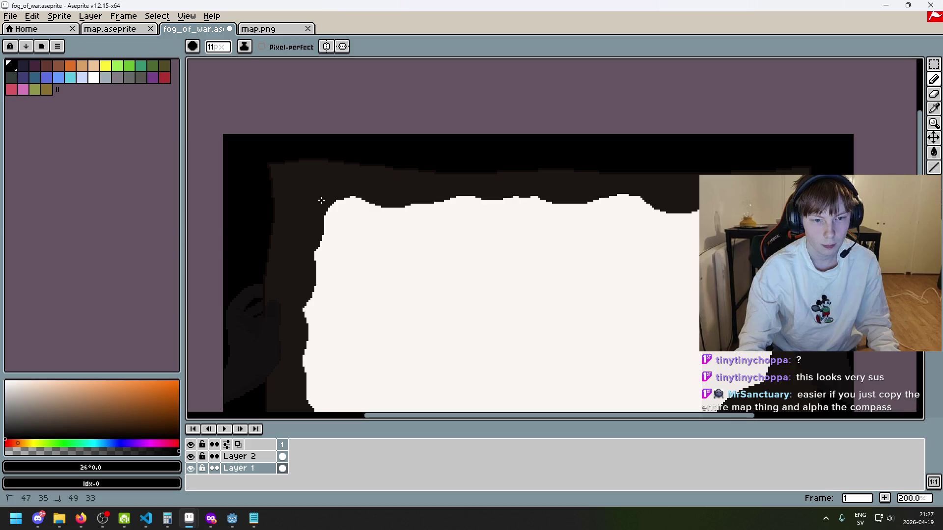
scroll(353, 208, down, 1)
scroll(338, 204, up, 2)
drag(337, 204, 343, 210)
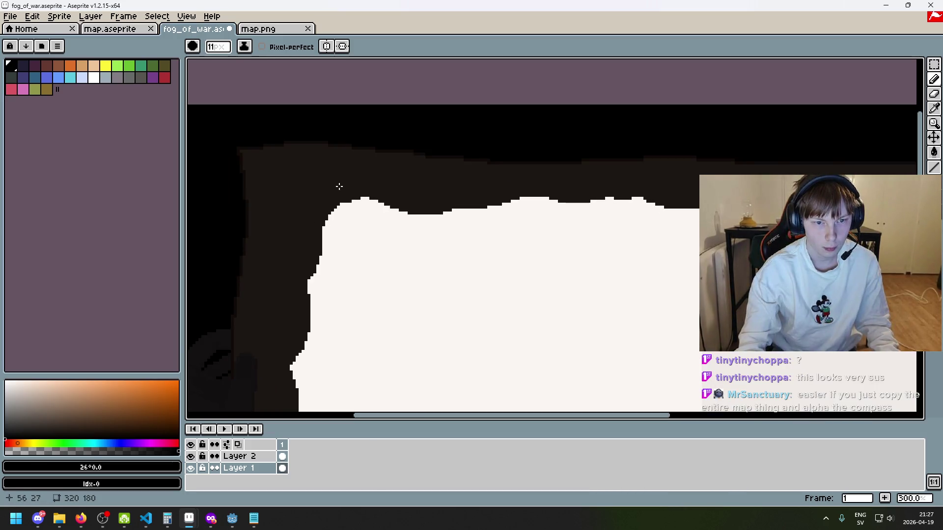
scroll(337, 188, down, 2)
scroll(353, 260, up, 2)
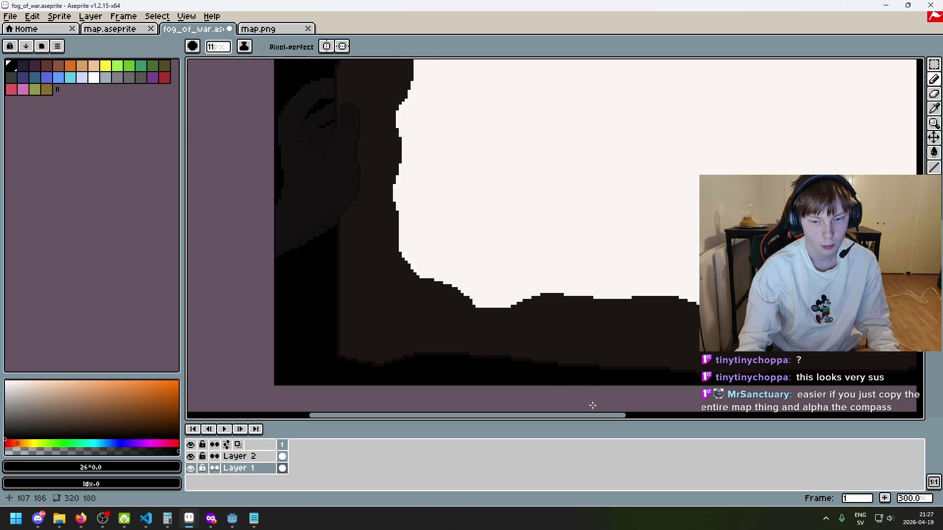
scroll(594, 404, up, 5)
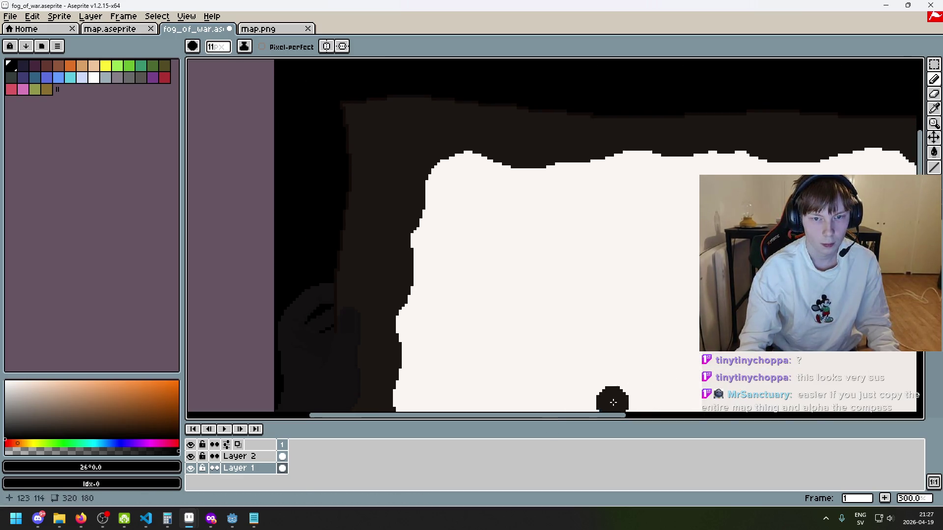
drag(539, 416, 736, 416)
drag(619, 417, 434, 418)
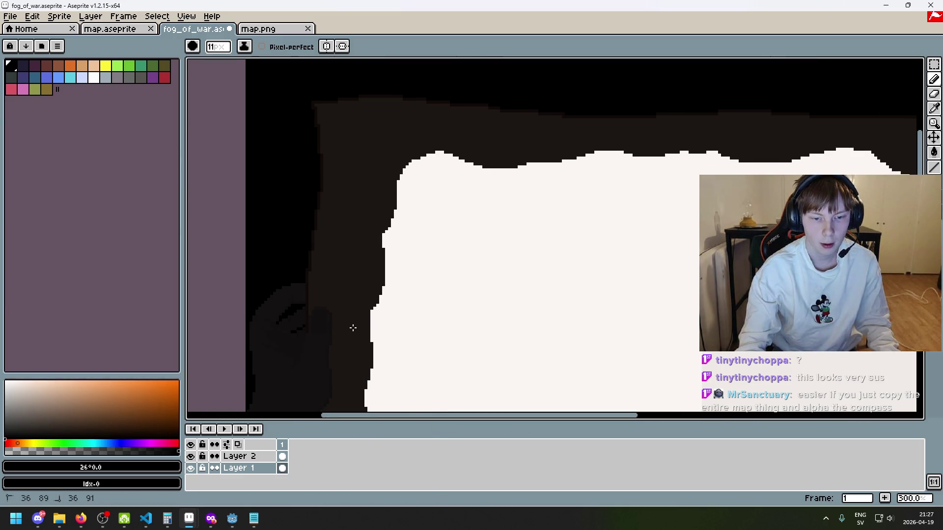
Shrink the brush to 1 pixel and undo a trial stroke along the shape's bottom edge.
key(minus)
key(minus)
key(minus)
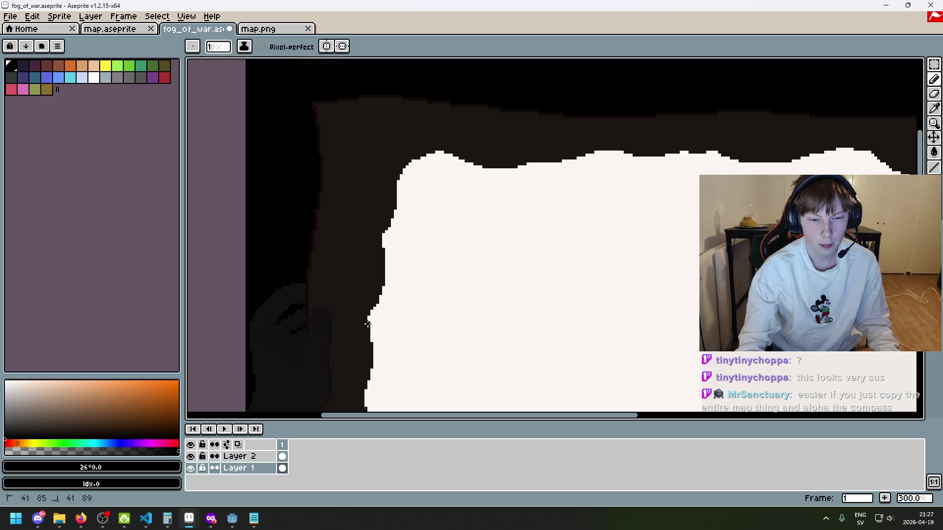
scroll(393, 334, down, 3)
scroll(413, 354, up, 2)
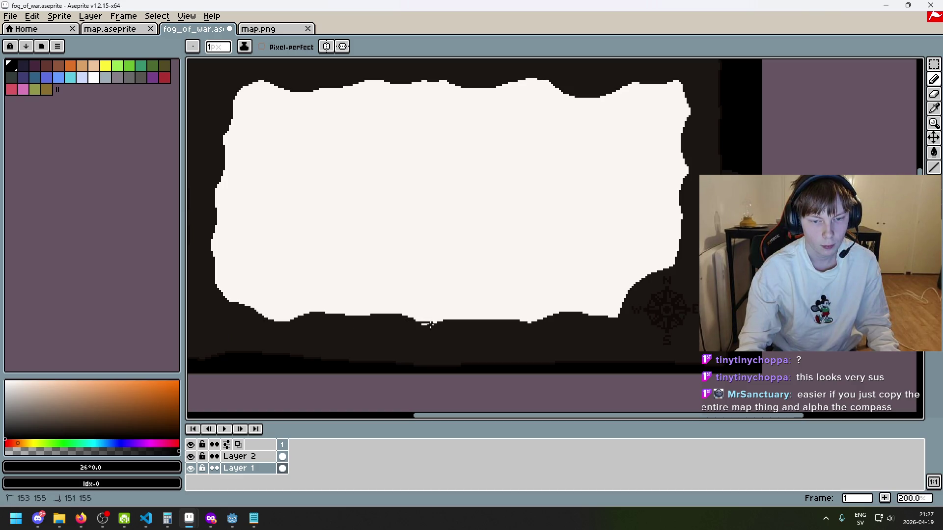
drag(426, 326, 436, 324)
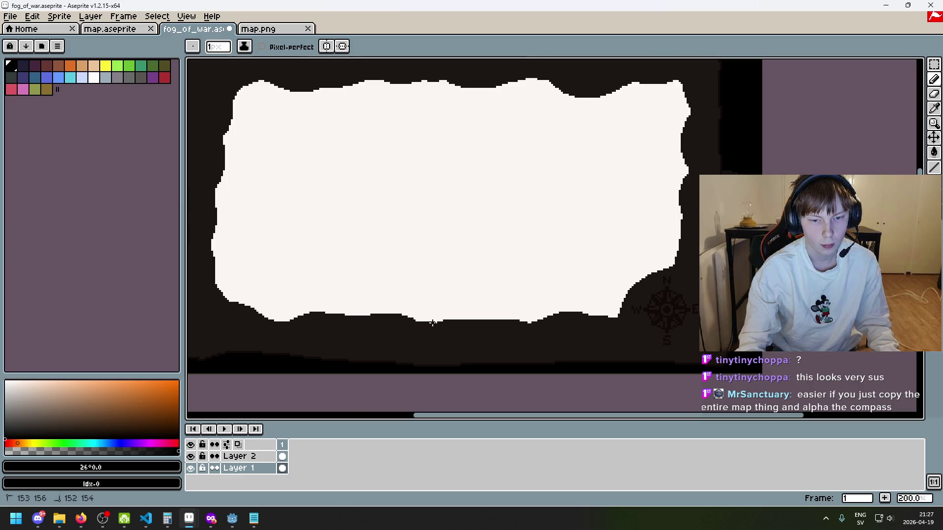
key(ctrl+z)
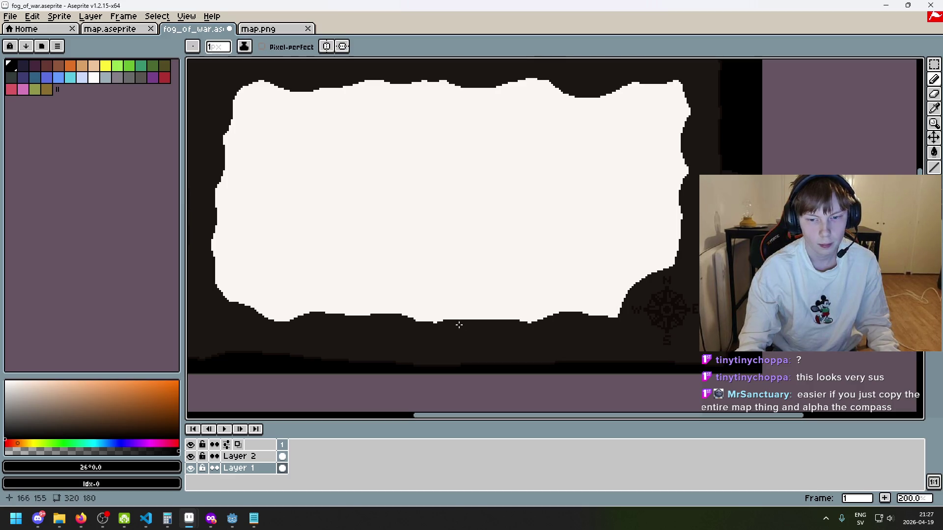
Try darkening and reshaping pixels on the fog's top edge, undoing both strokes.
scroll(432, 320, up, 4)
scroll(452, 314, down, 2)
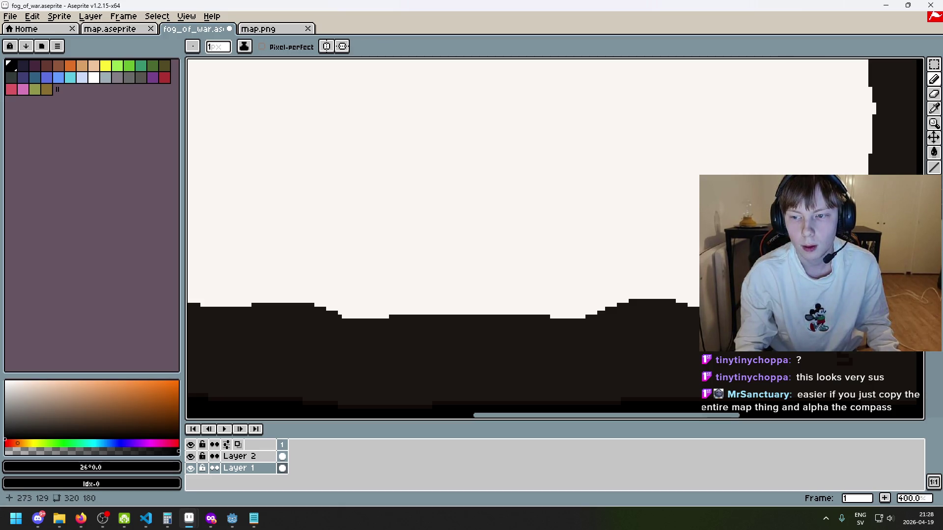
scroll(555, 239, down, 3)
scroll(555, 239, up, 4)
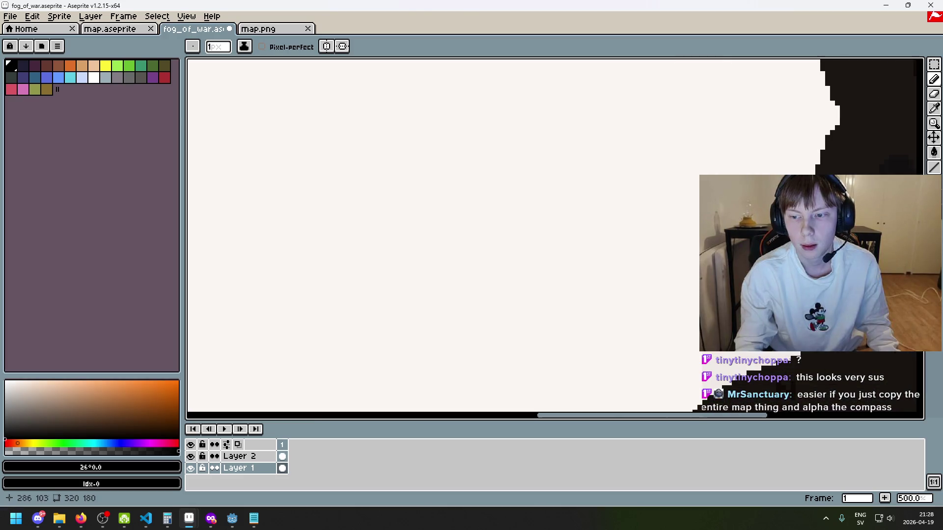
scroll(576, 158, down, 3)
scroll(577, 158, up, 3)
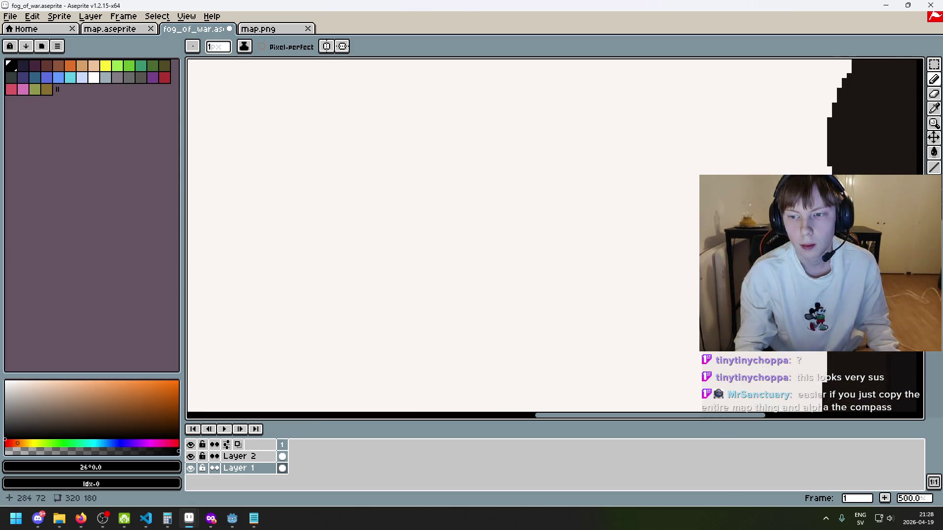
scroll(576, 158, down, 3)
scroll(856, 237, up, 4)
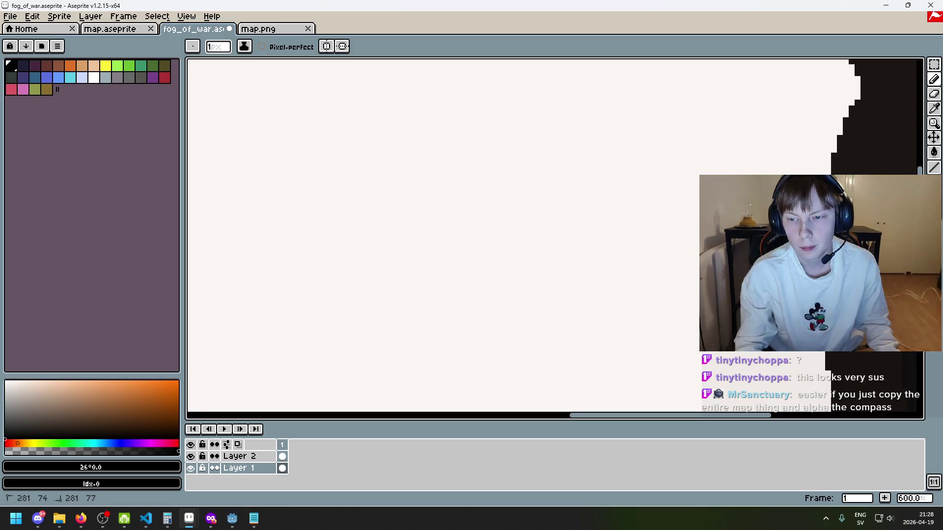
scroll(856, 236, down, 3)
scroll(854, 169, up, 2)
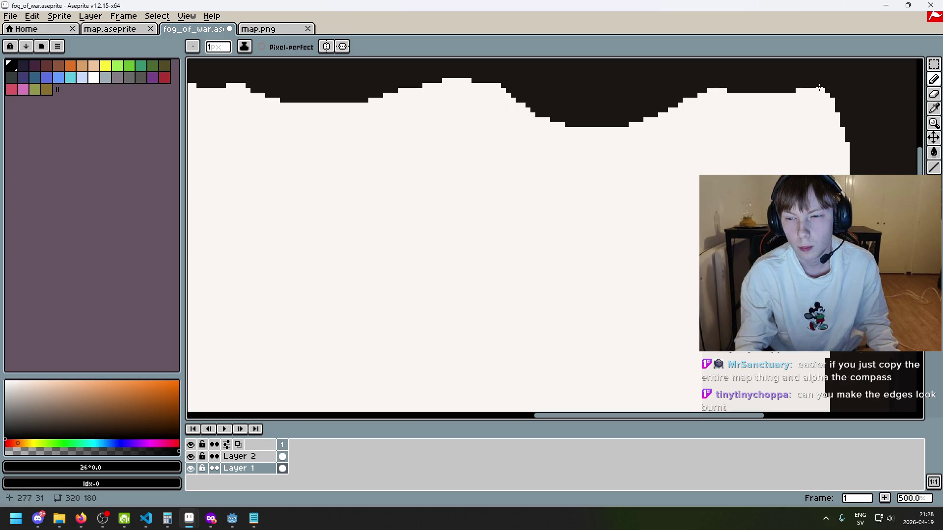
scroll(845, 147, down, 2)
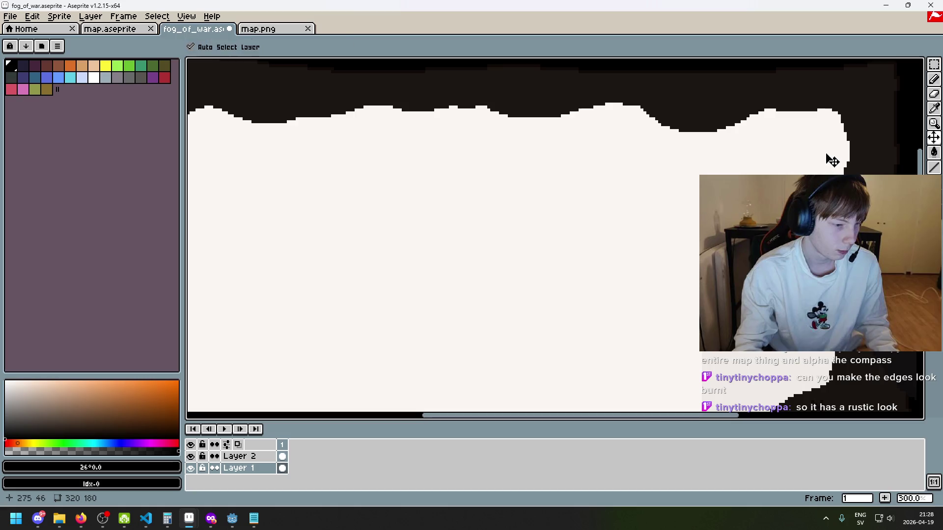
scroll(692, 190, down, 2)
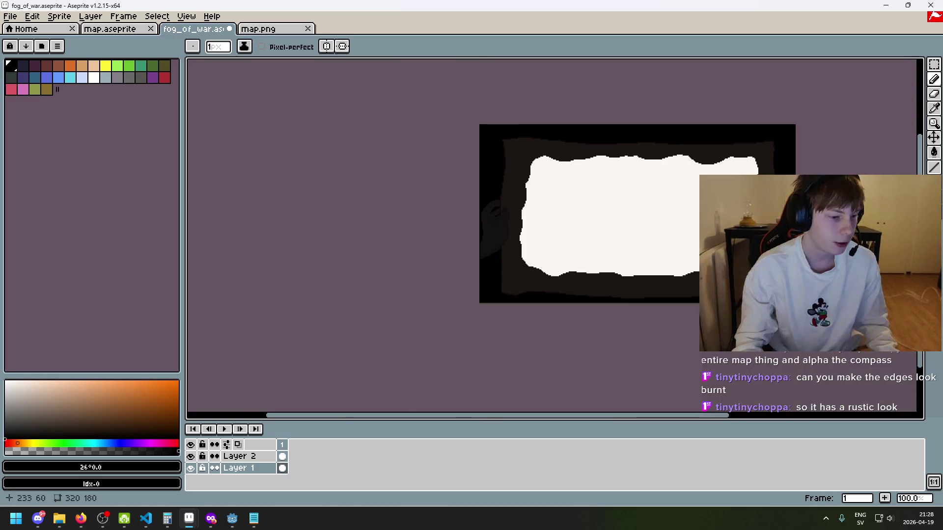
scroll(692, 190, up, 1)
scroll(630, 172, up, 4)
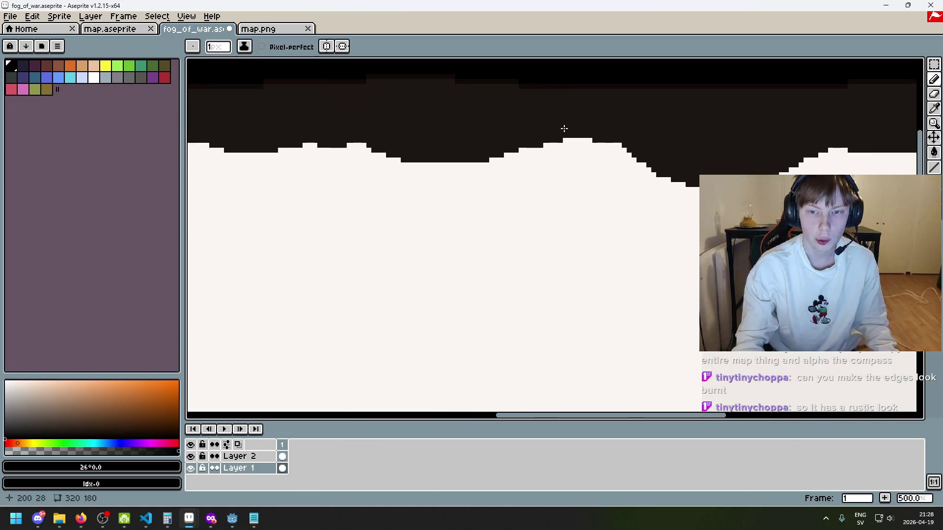
scroll(683, 157, left, 1)
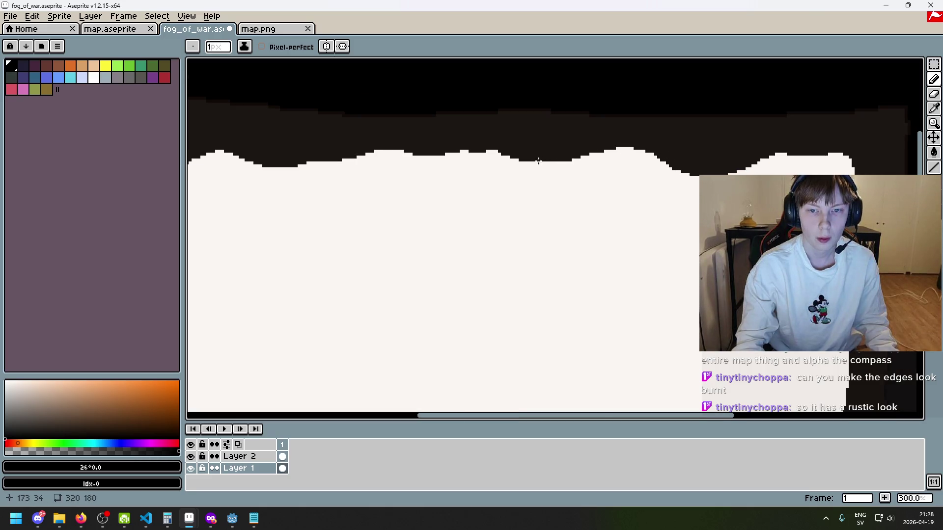
scroll(657, 132, left, 1)
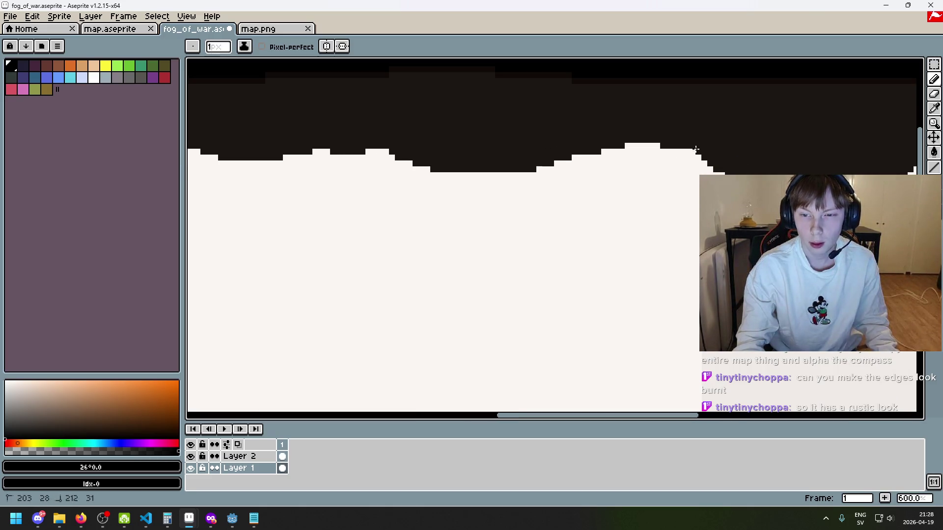
drag(658, 146, 653, 145)
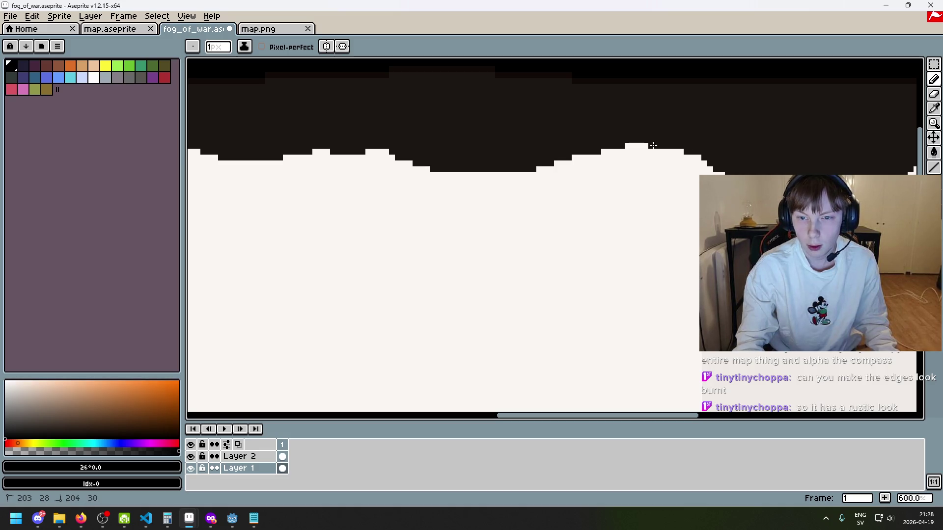
key(ctrl+z)
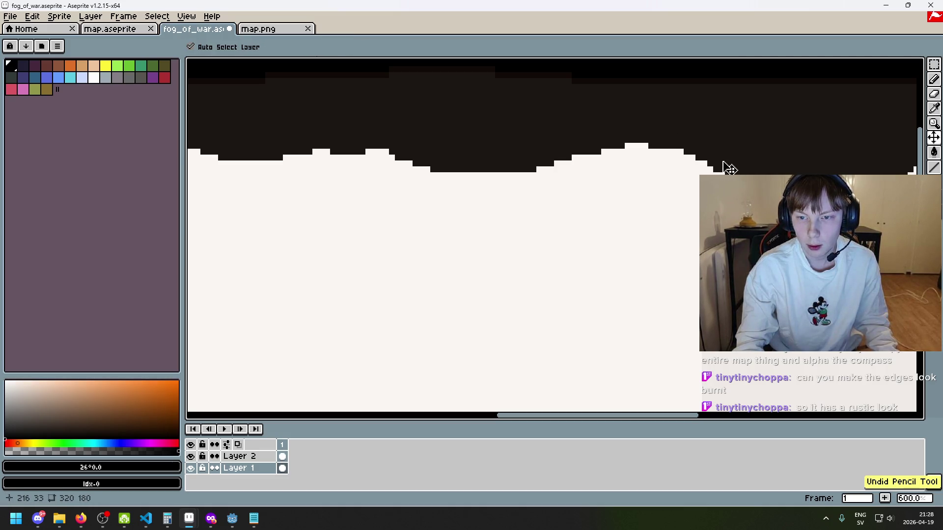
drag(665, 140, 678, 144)
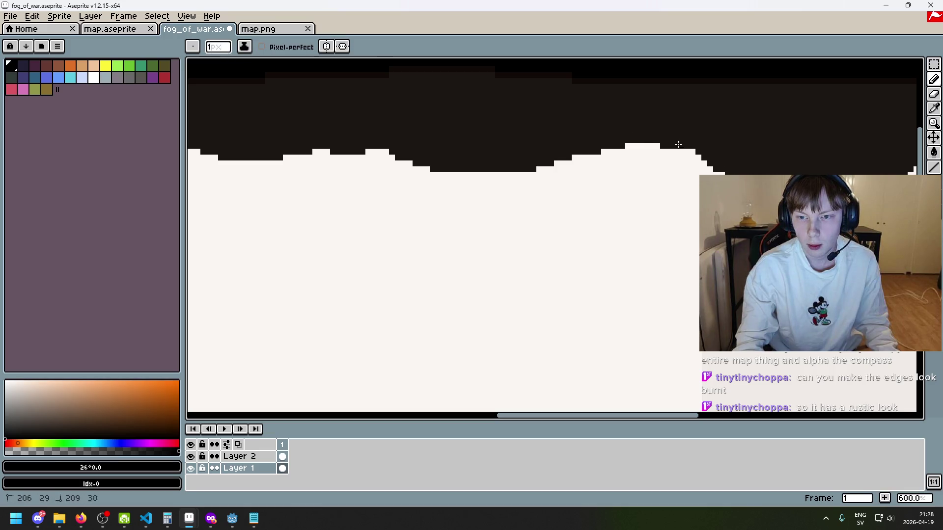
key(ctrl+z)
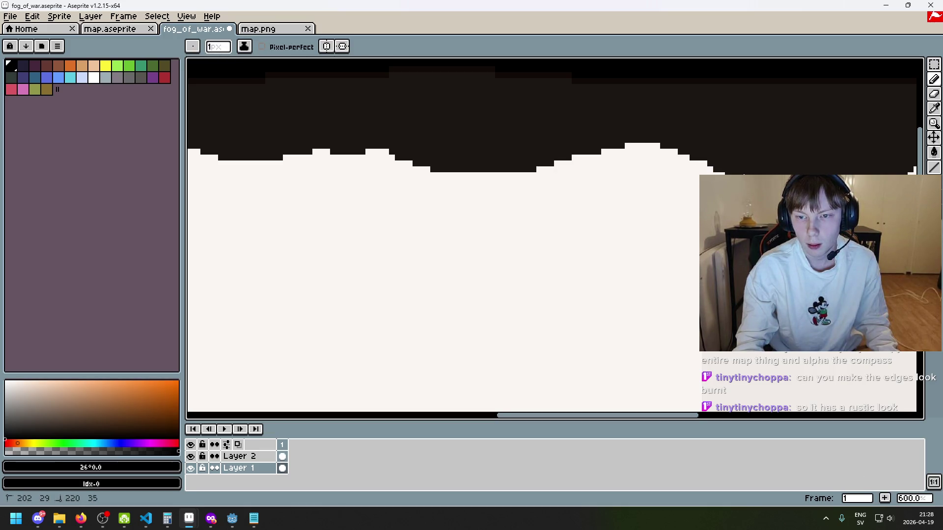
Save fog_of_war.aseprite.
scroll(702, 165, up, 1)
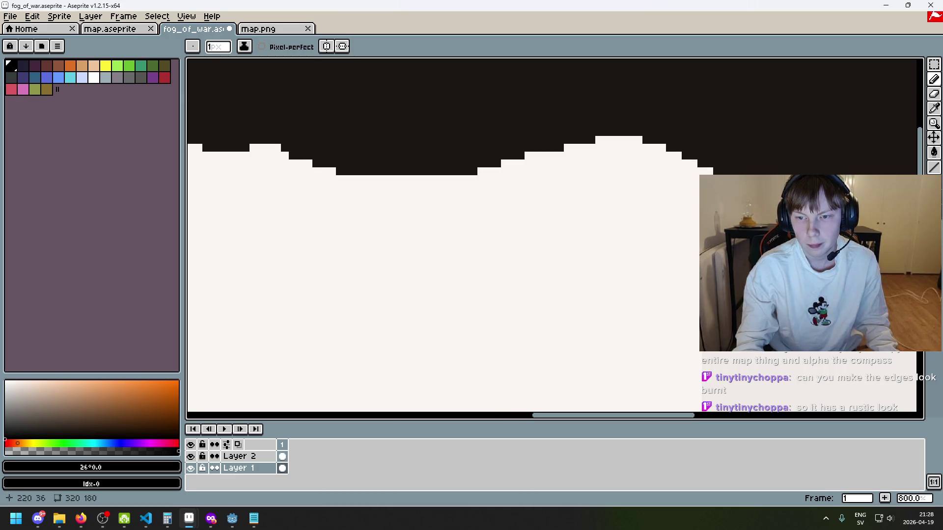
scroll(710, 165, down, 4)
scroll(710, 165, up, 2)
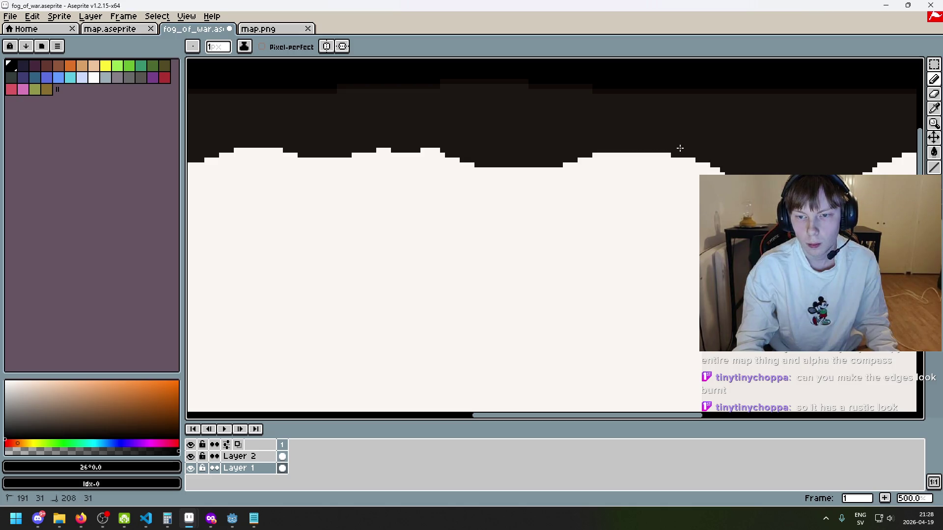
scroll(679, 148, up, 4)
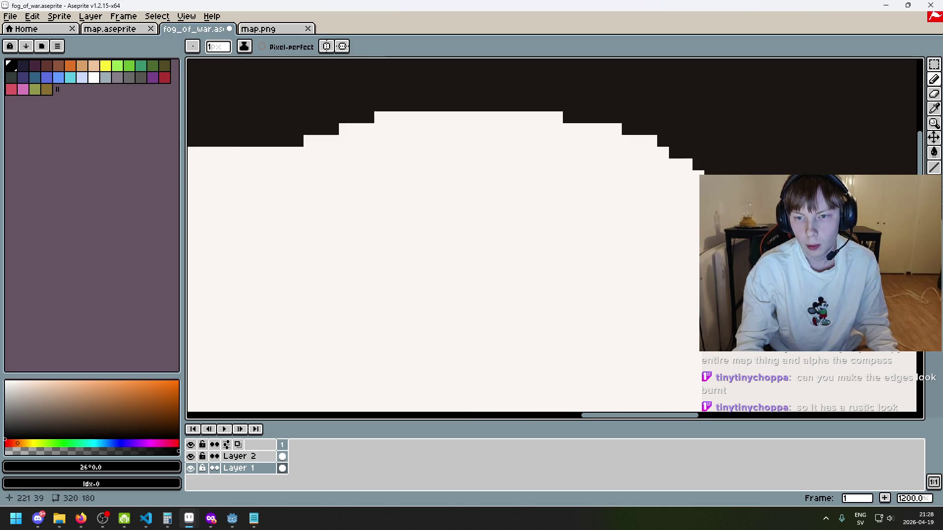
scroll(514, 183, down, 3)
key(ctrl+s)
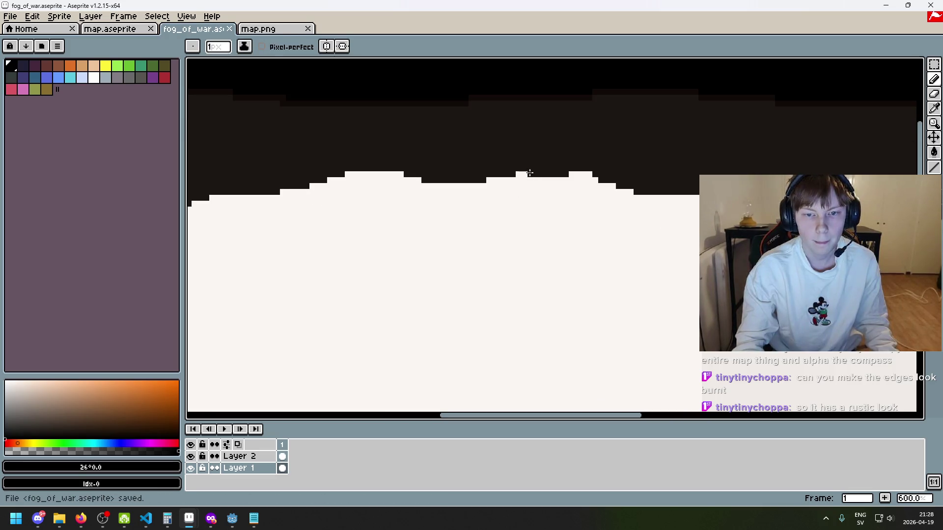
alt+click(536, 179)
scroll(534, 176, down, 2)
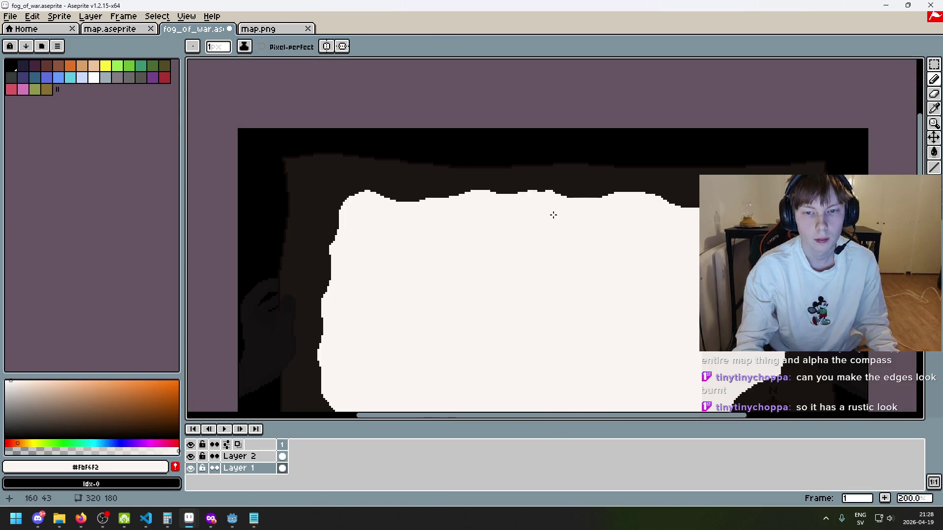
key(ctrl+z)
scroll(517, 181, up, 2)
alt+click(517, 181)
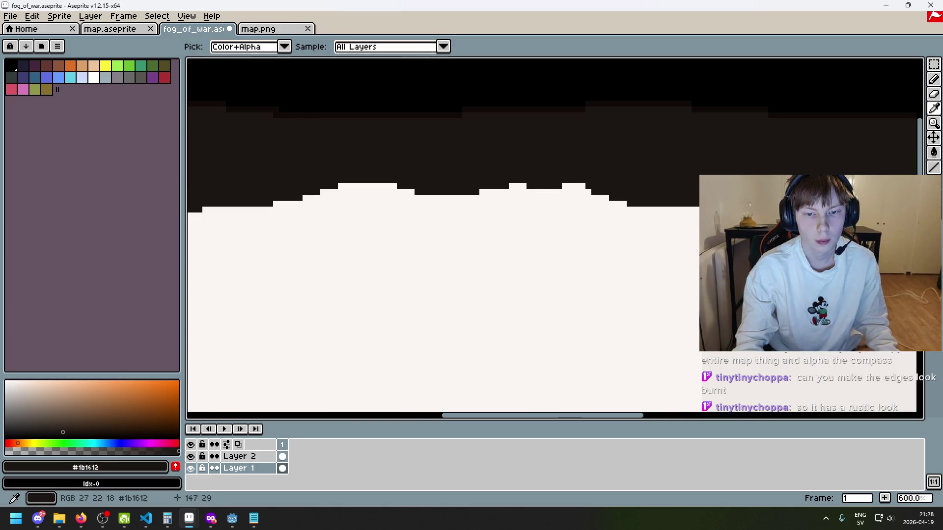
drag(70, 403, 5, 437)
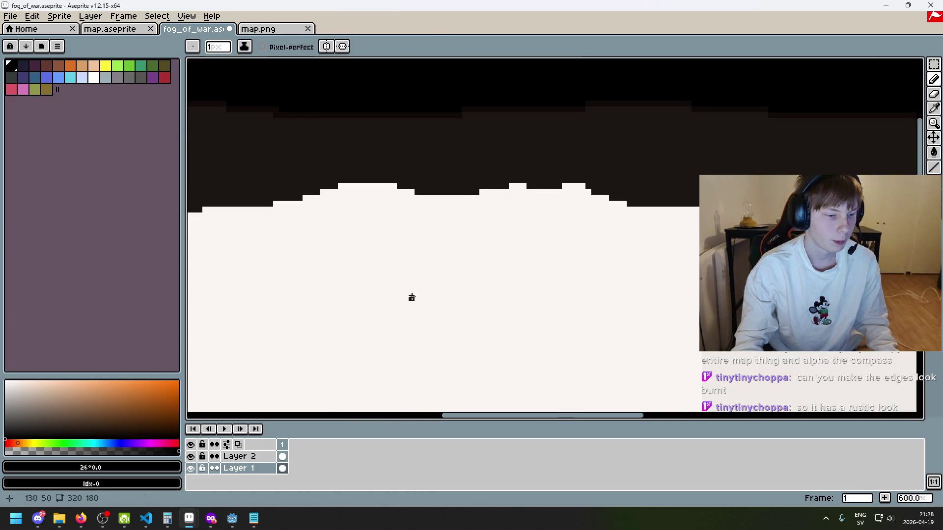
drag(508, 179, 521, 182)
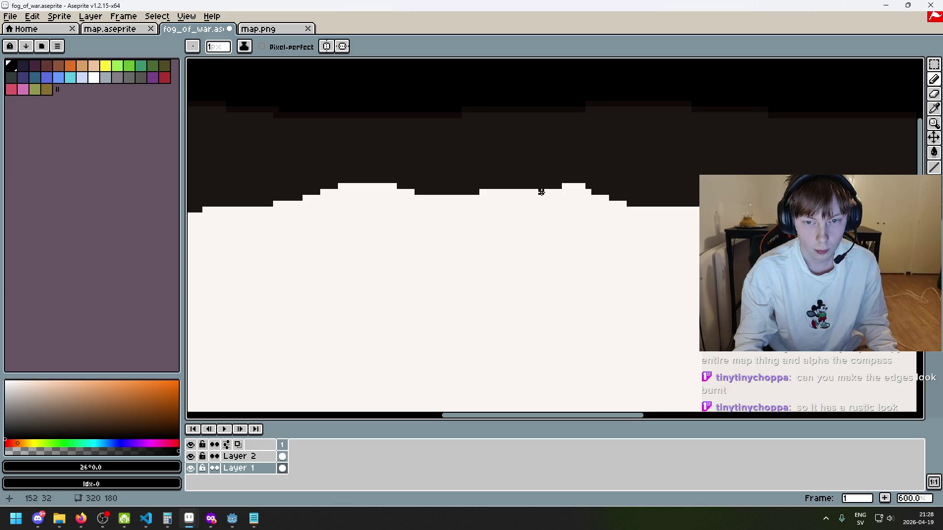
scroll(568, 184, down, 4)
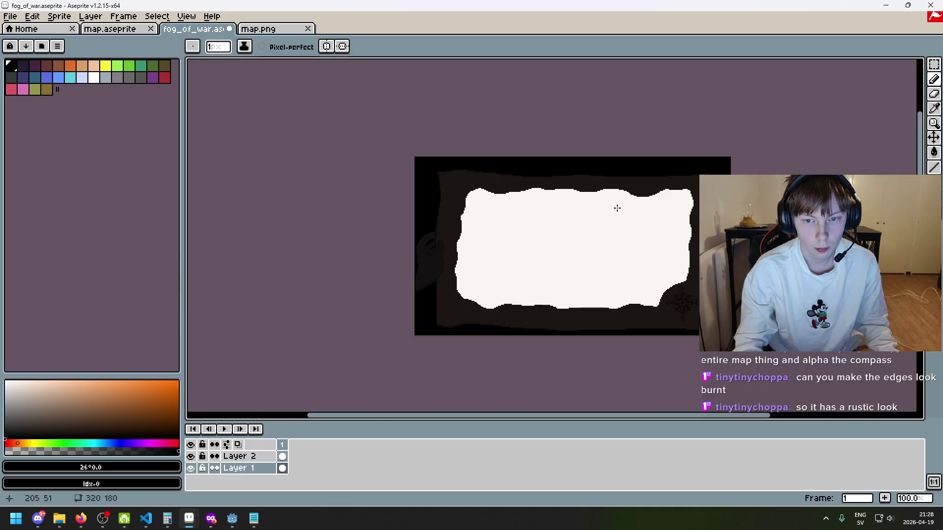
scroll(610, 228, up, 5)
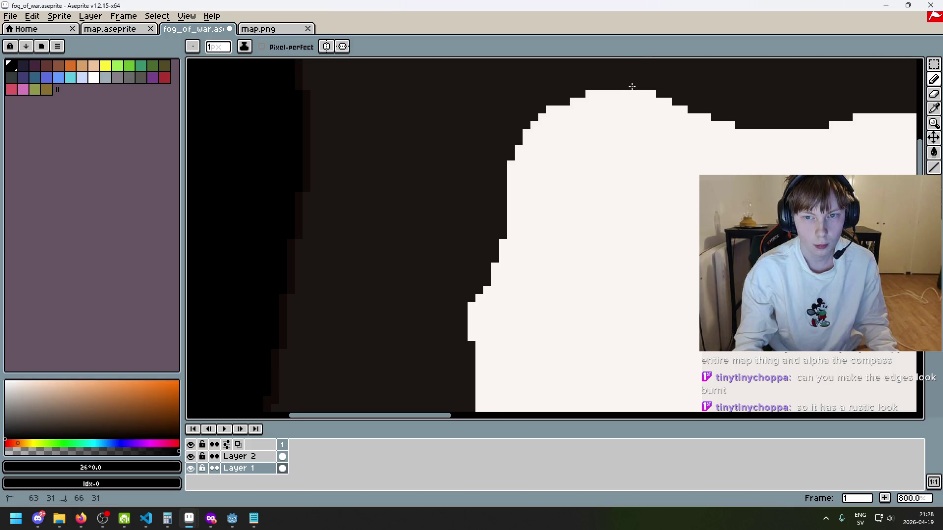
scroll(631, 86, down, 3)
scroll(644, 196, up, 2)
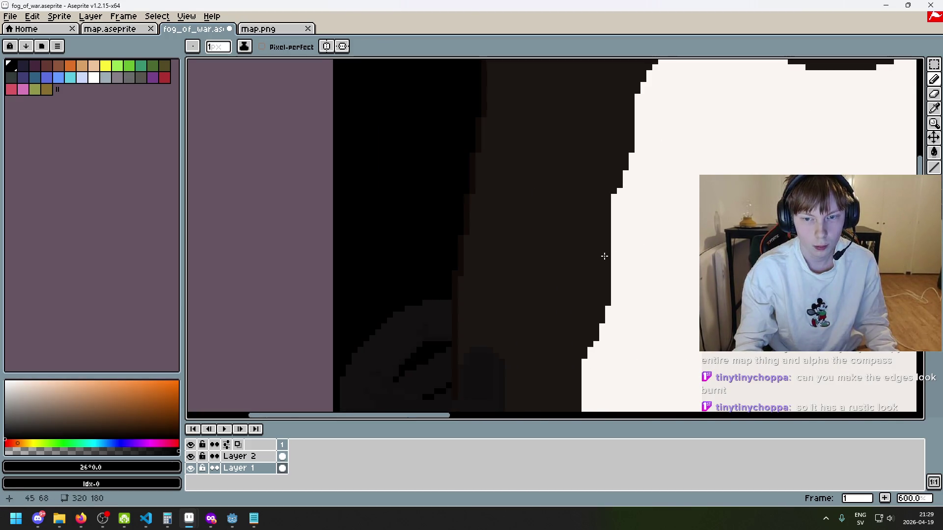
scroll(604, 256, down, 4)
scroll(358, 139, up, 2)
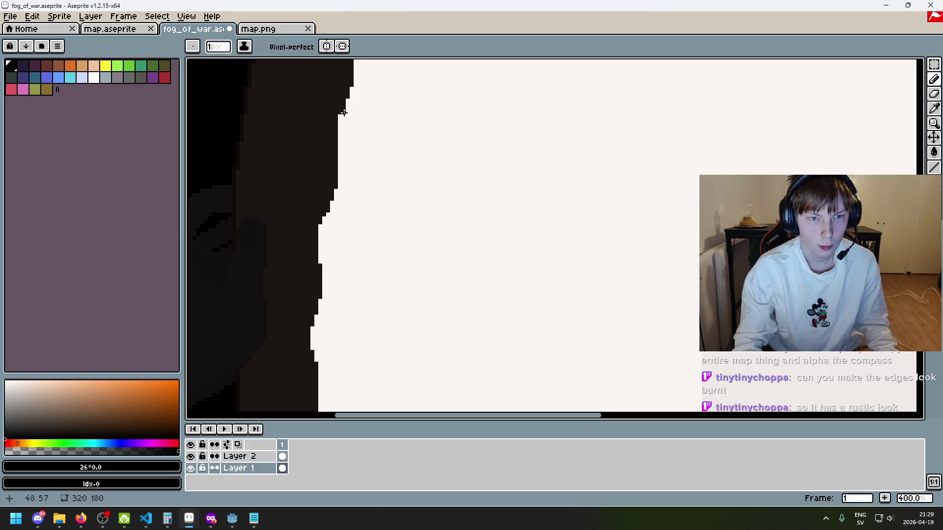
scroll(369, 162, down, 3)
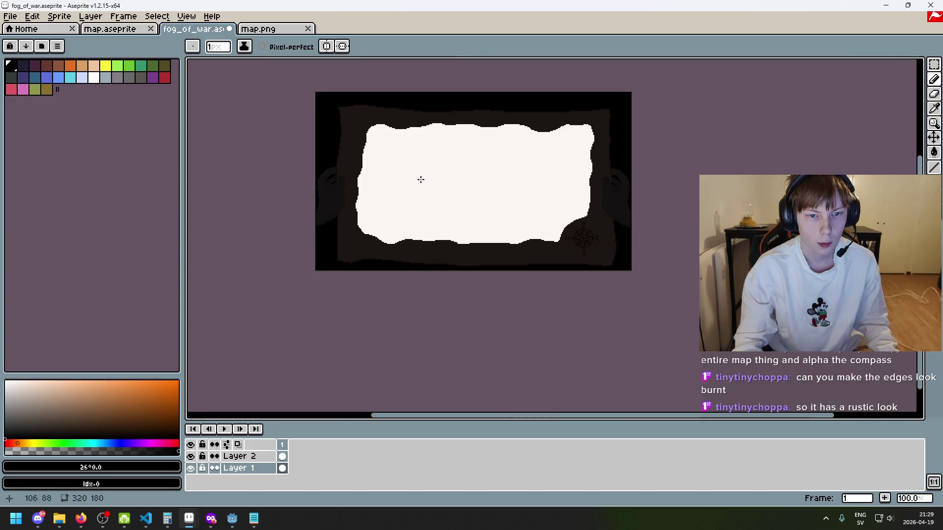
scroll(612, 119, up, 1)
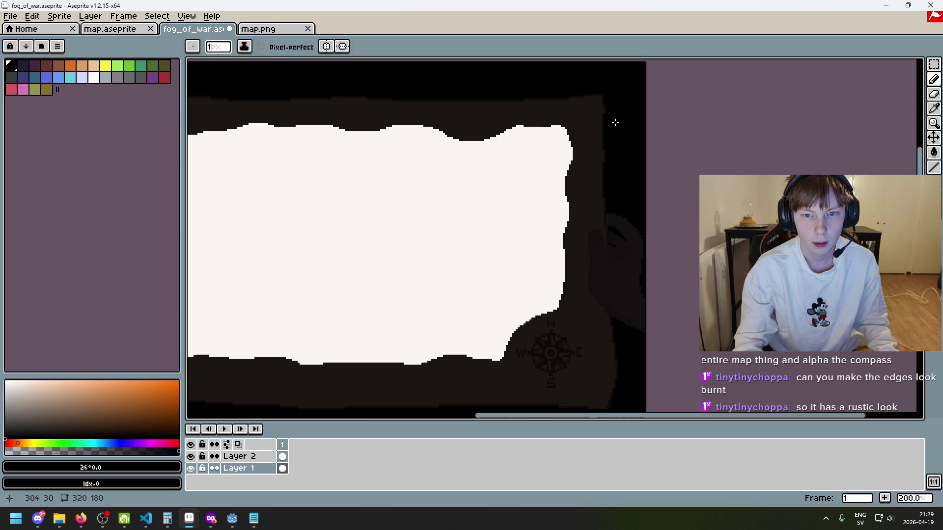
scroll(563, 149, down, 1)
scroll(545, 151, up, 4)
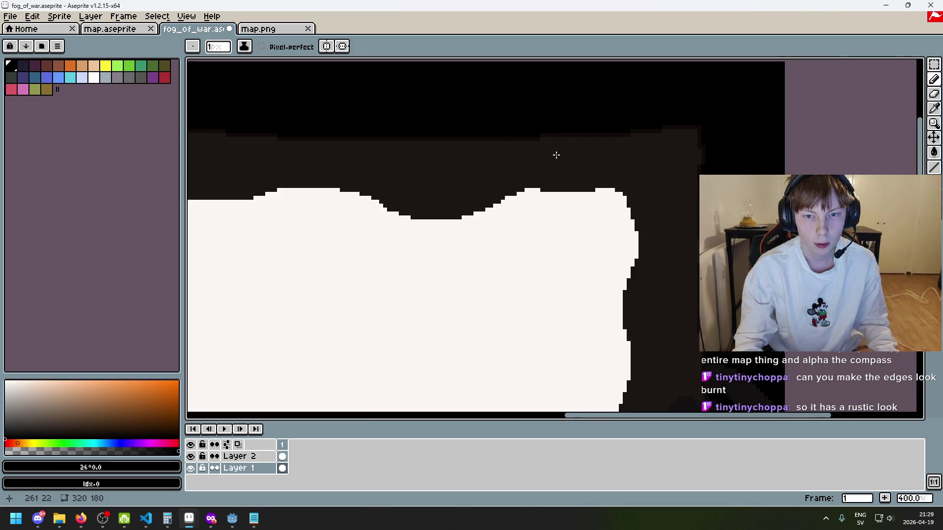
scroll(513, 201, down, 4)
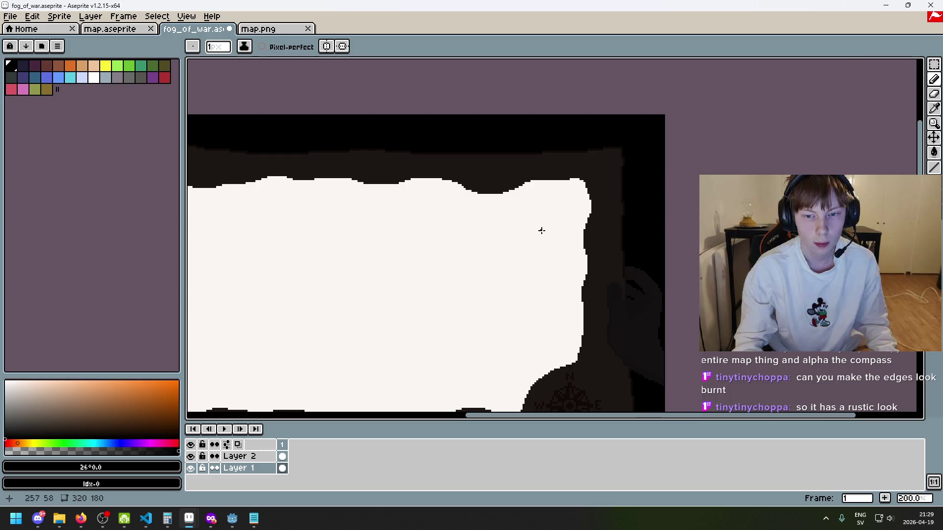
scroll(538, 163, up, 3)
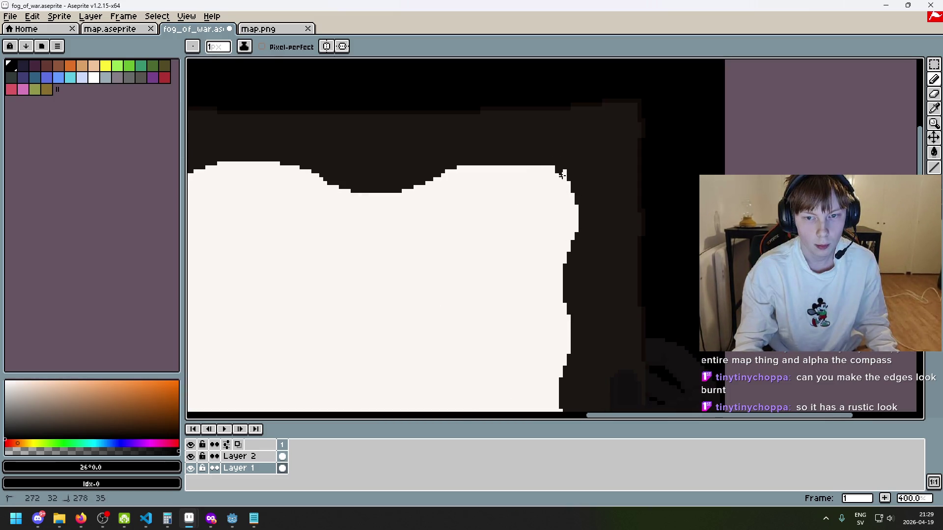
drag(550, 166, 562, 167)
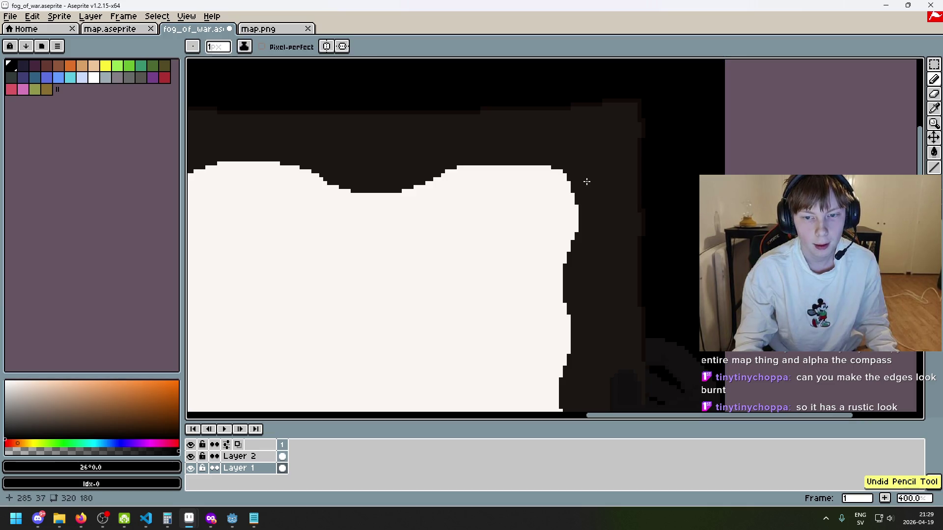
scroll(585, 184, down, 4)
scroll(551, 244, up, 1)
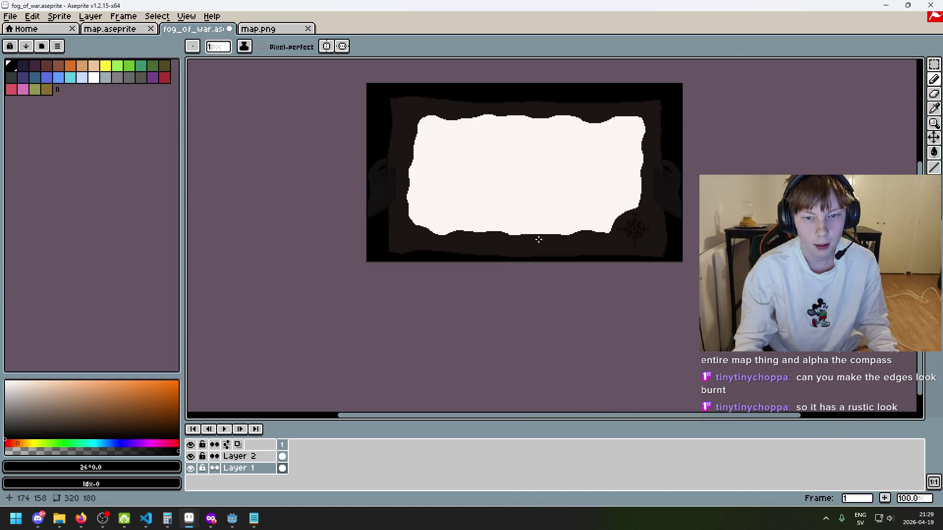
click(10, 16)
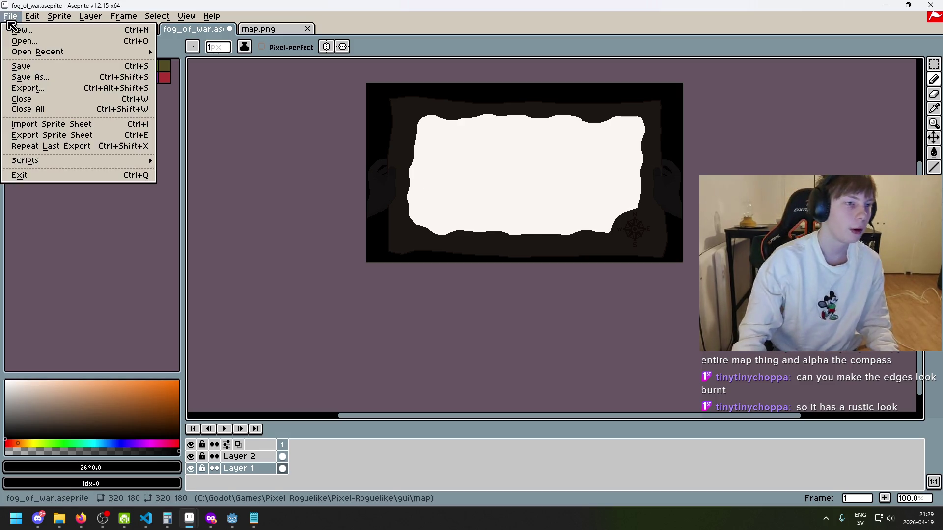
Save the sprite and hide the Layer 2 map reference.
click(19, 83)
key(ctrl+s)
click(194, 460)
click(194, 460)
click(191, 457)
Re-export the mask as fog_of_war.png, overwriting the old file and accepting the layers warning.
key(ctrl+shift+x)
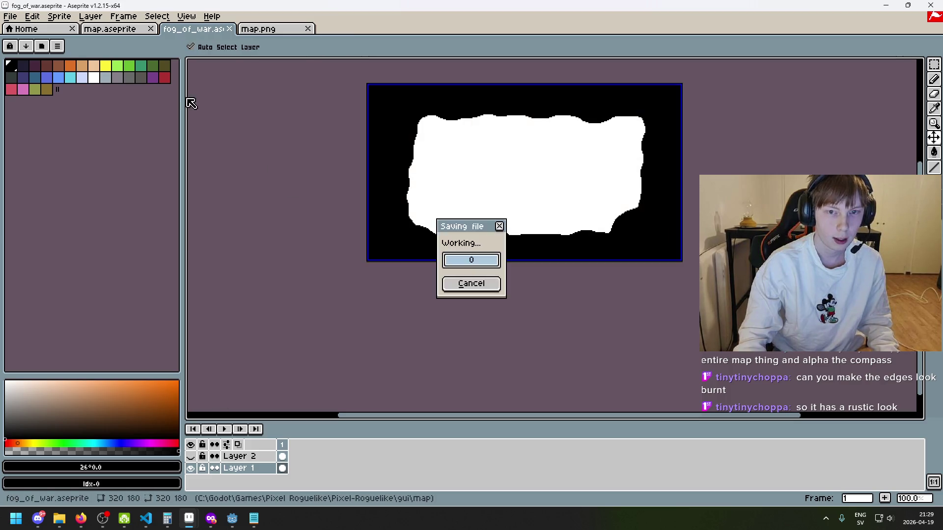
click(10, 16)
click(74, 90)
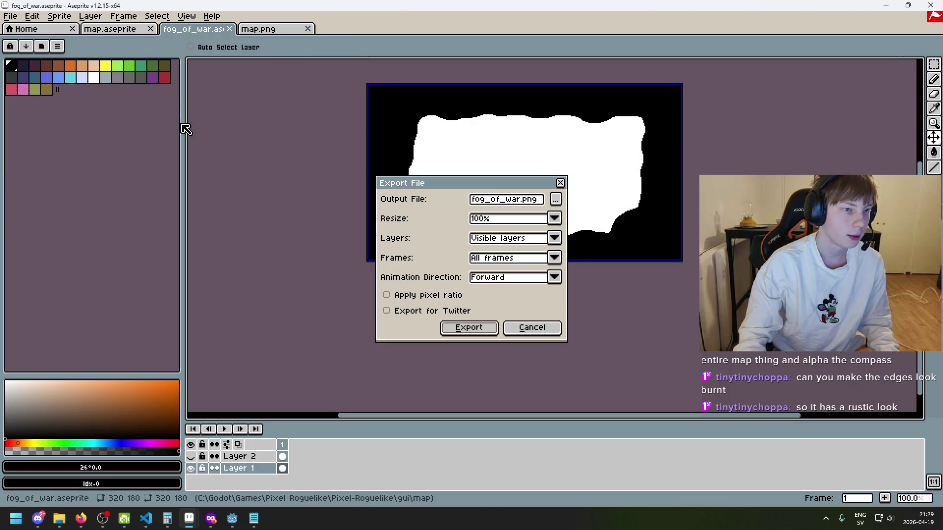
click(460, 328)
key(Return)
click(446, 303)
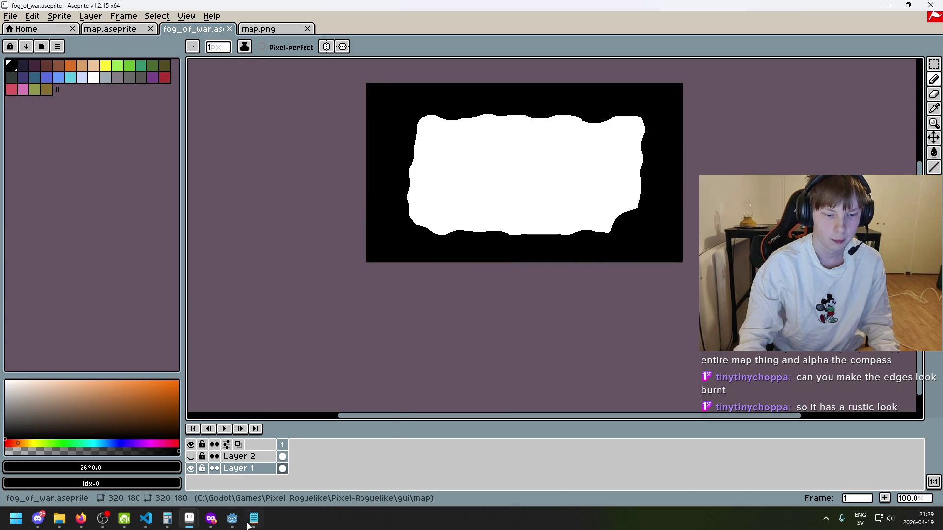
mouse_move(232, 518)
click(287, 488)
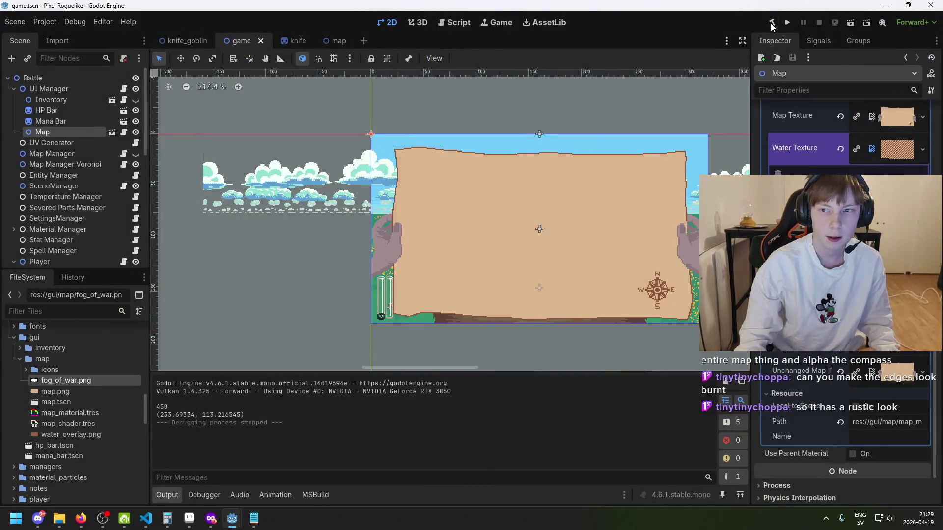
Run the game in Godot to view the fog mask over the map, then close it and return to Aseprite.
click(785, 23)
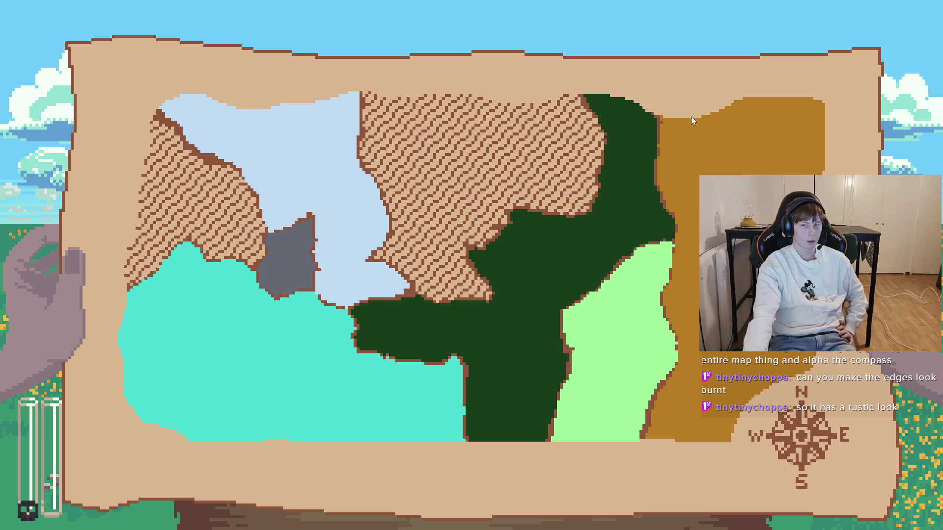
key(alt+Tab)
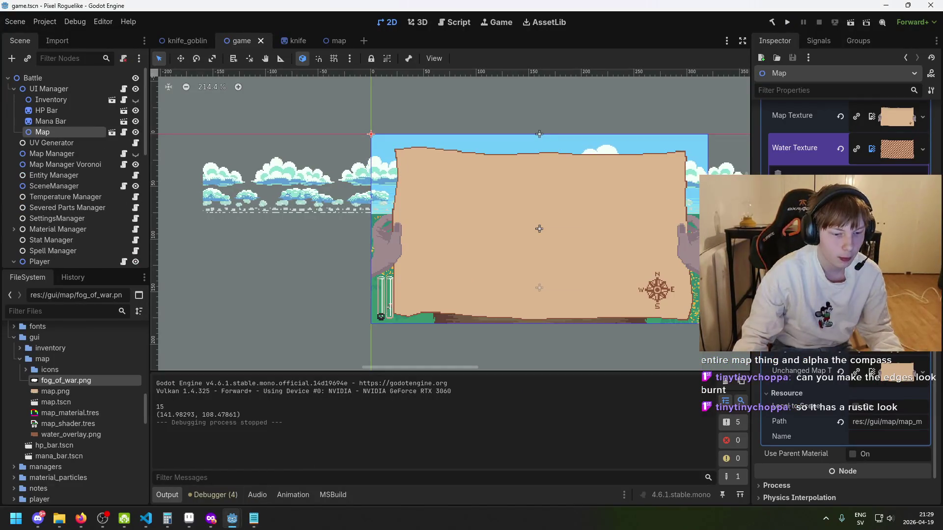
mouse_move(189, 518)
click(290, 479)
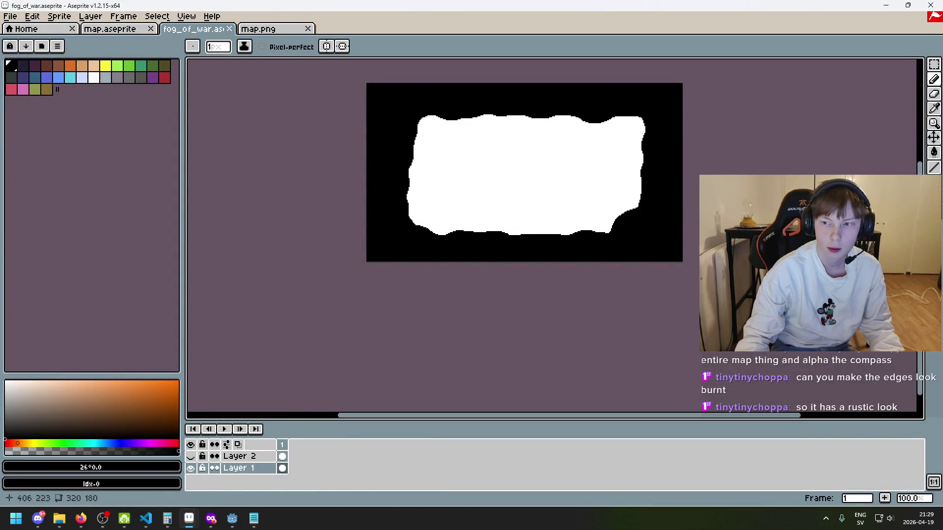
Duplicate Layer 1 into a new layer and try the Spray tool, undoing the test strokes.
right_click(253, 469)
click(284, 407)
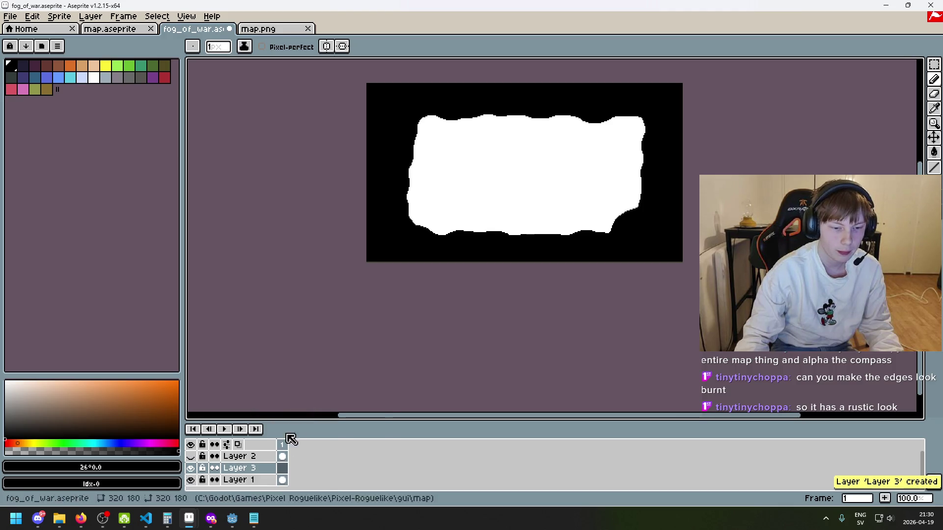
drag(933, 79, 903, 79)
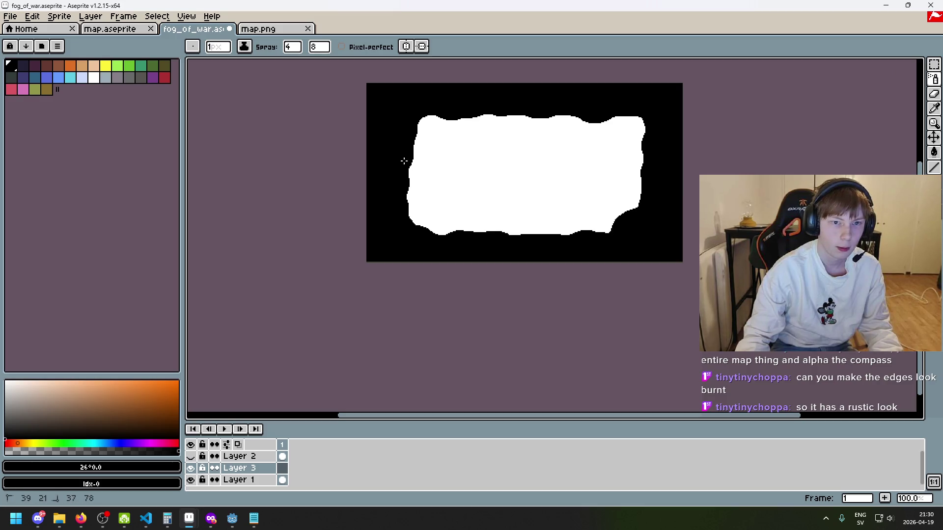
key(ctrl+z)
drag(506, 190, 461, 192)
key(ctrl+z)
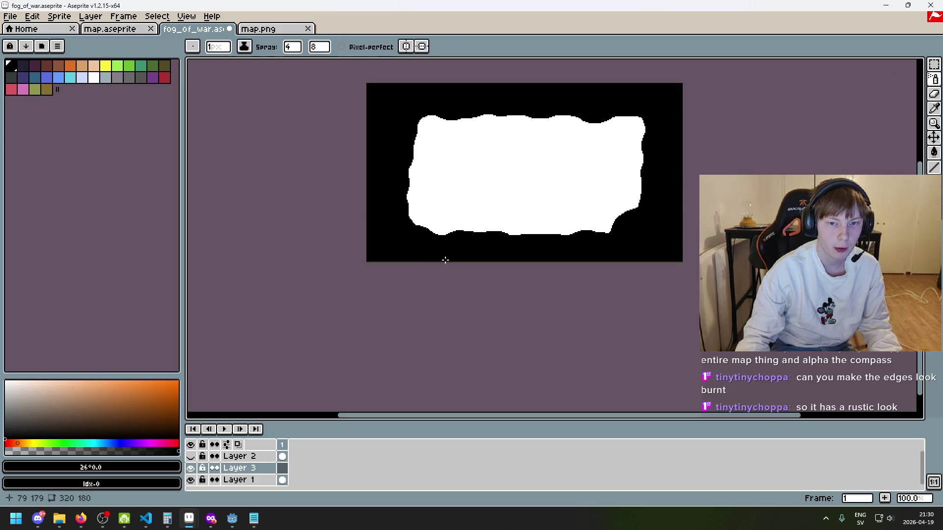
Experiment with a pencil checker dither pattern, then undo it.
scroll(415, 219, up, 1)
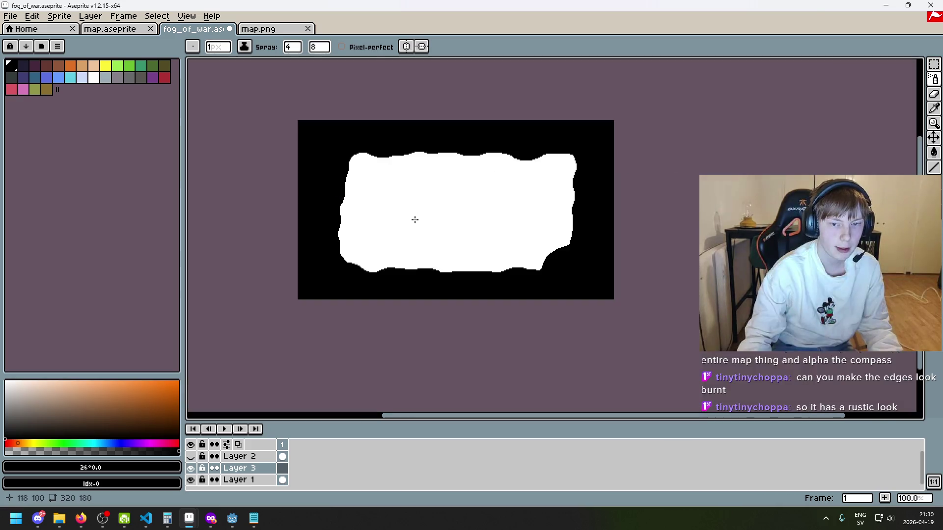
scroll(387, 233, up, 1)
key(b)
scroll(373, 244, up, 3)
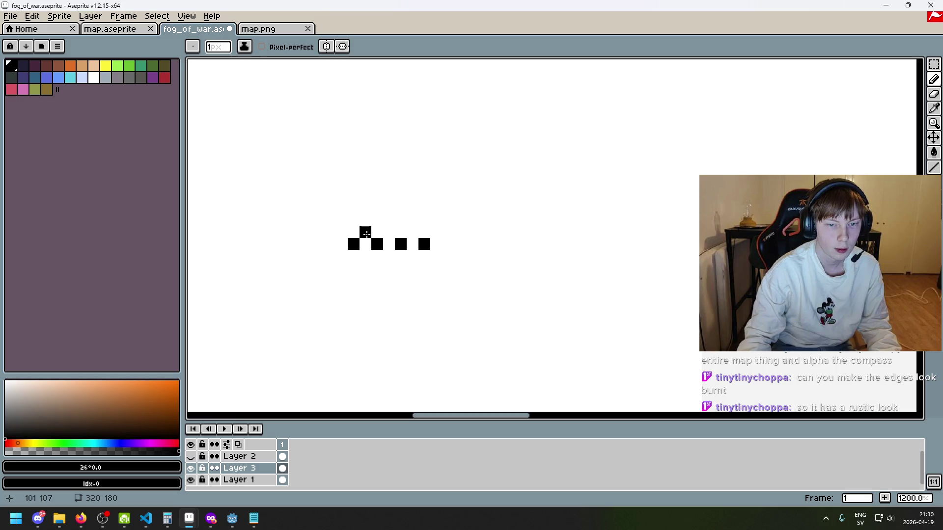
drag(348, 253, 419, 255)
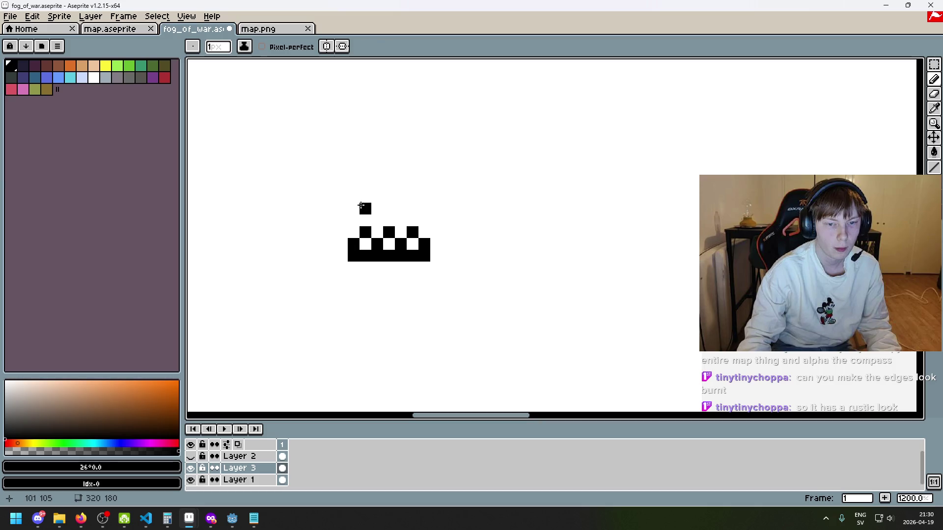
key(ctrl+z)
click(413, 208)
scroll(440, 212, down, 7)
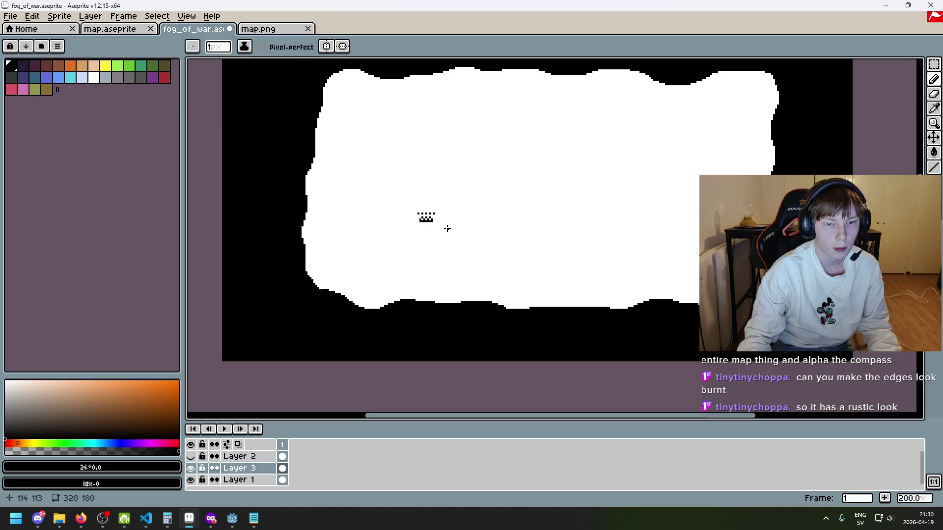
key(ctrl+z)
key(ctrl+z)
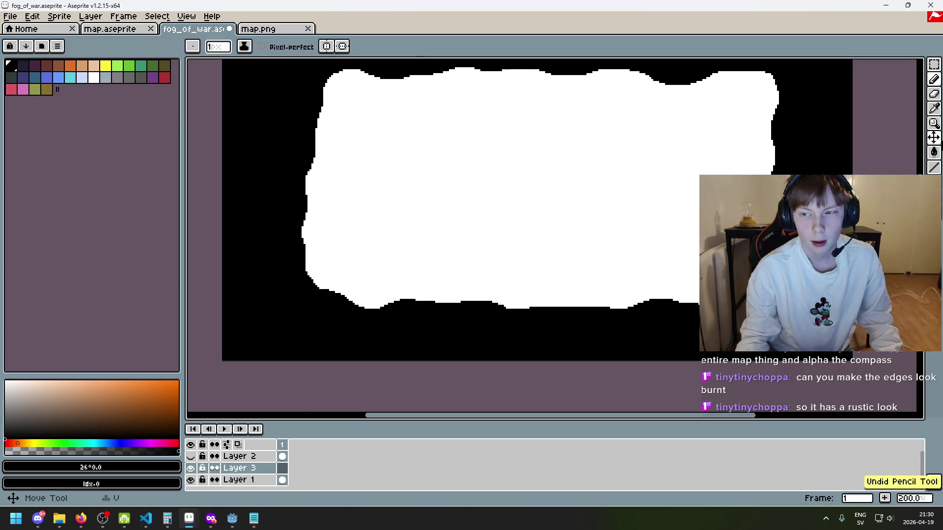
Select the Spray tool again and eyedrop white from the mask as the drawing colour.
click(933, 80)
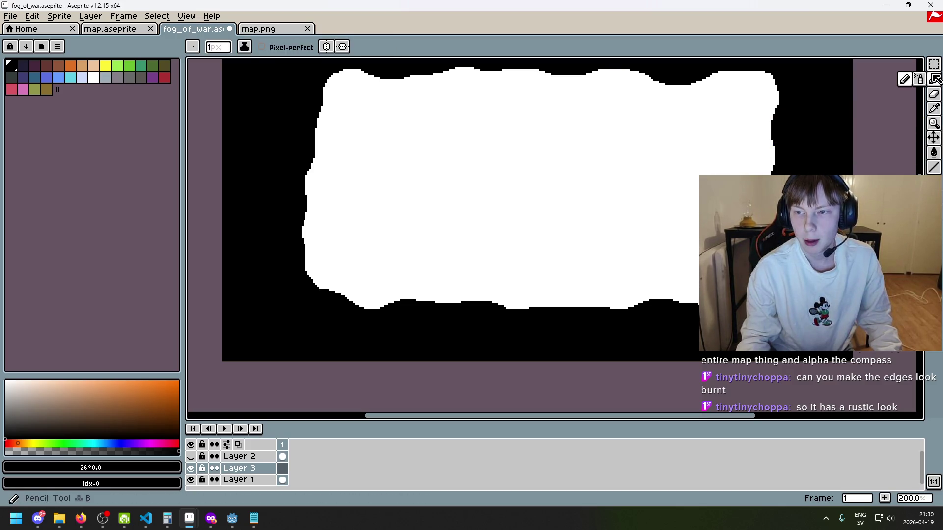
click(918, 79)
scroll(677, 76, up, 3)
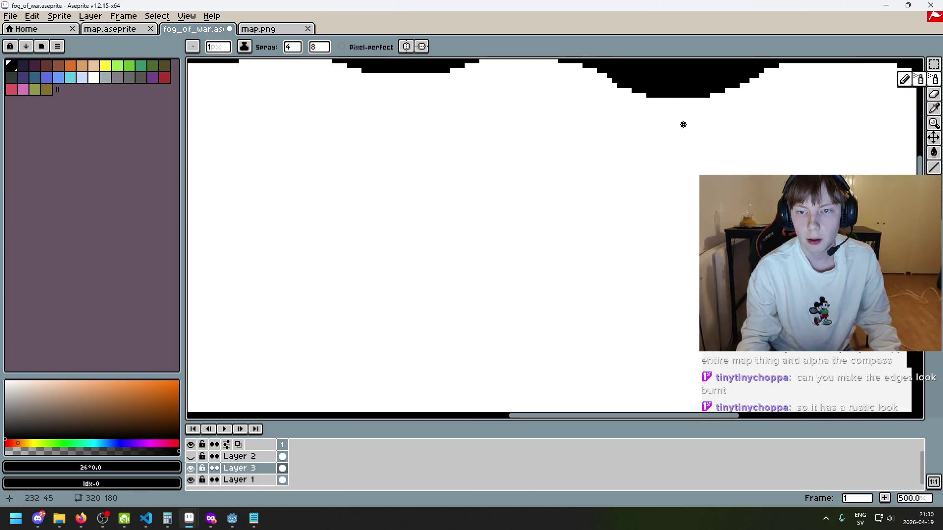
scroll(628, 169, down, 3)
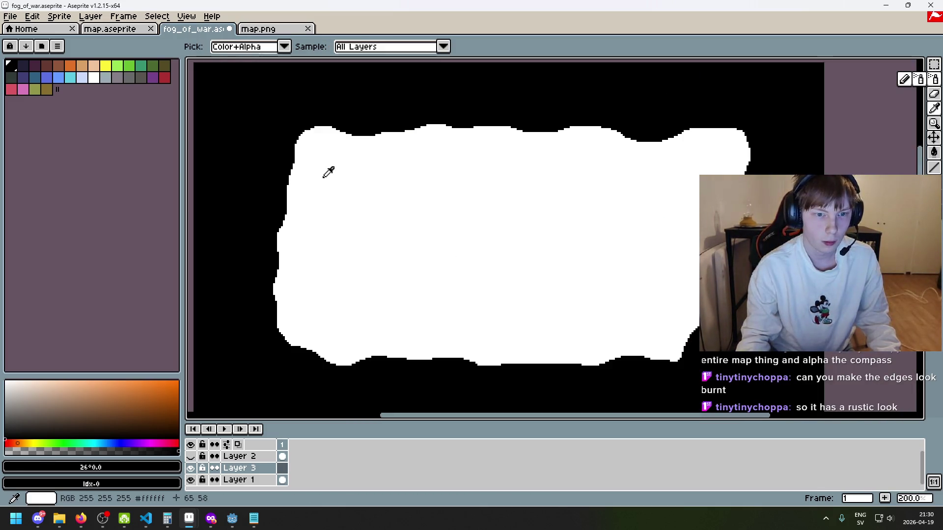
alt+click(326, 169)
scroll(322, 96, up, 2)
drag(320, 128, 398, 130)
Spray white speckles along the mask's left and bottom-left edges.
key(ctrl+z)
drag(383, 161, 403, 161)
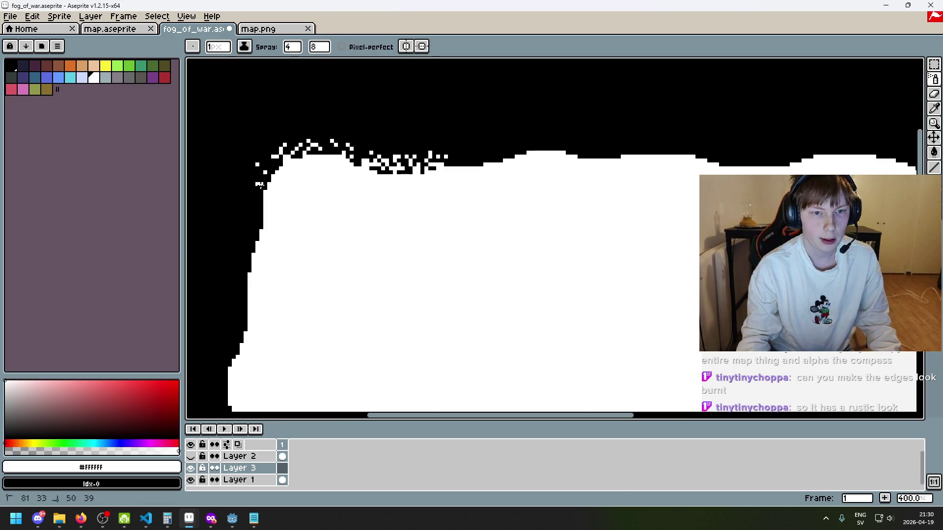
drag(261, 186, 405, 113)
mouse_move(376, 197)
mouse_down()
mouse_move(411, 118)
mouse_move(437, 15)
mouse_up()
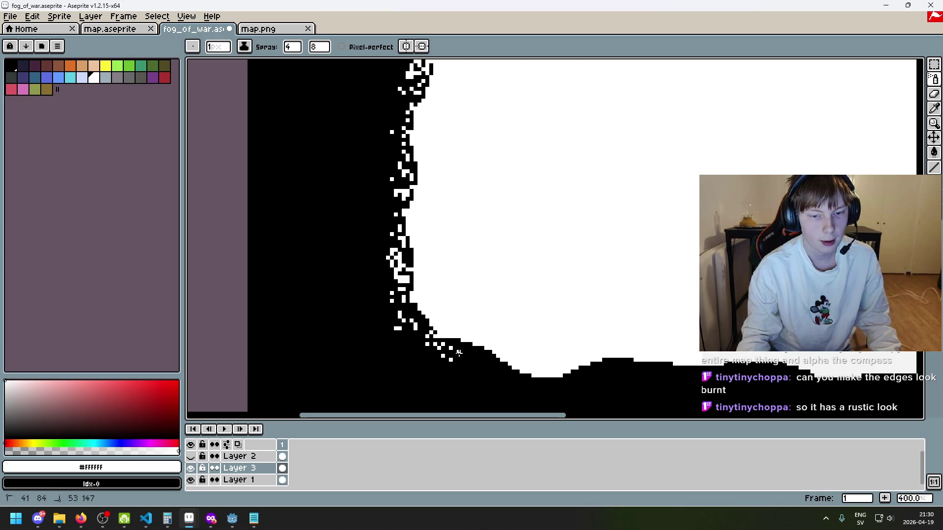
drag(604, 364, 437, 313)
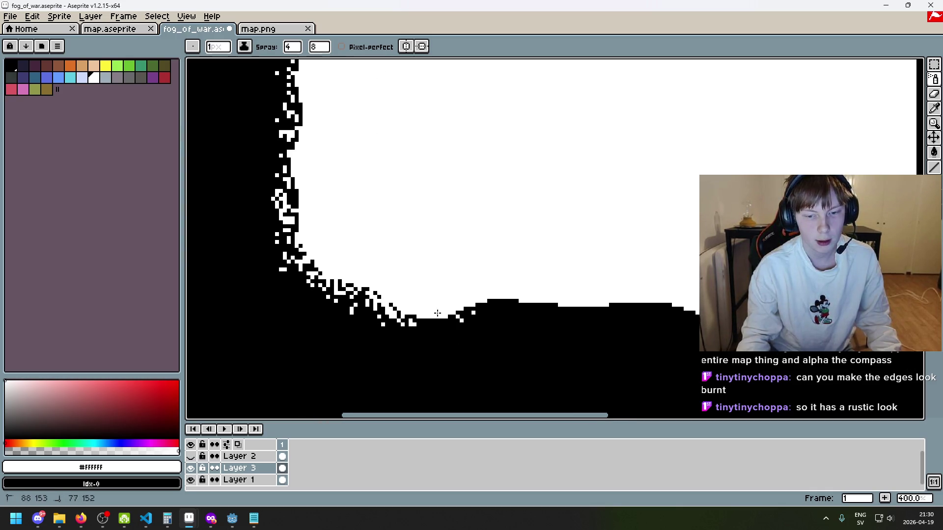
drag(533, 318, 492, 313)
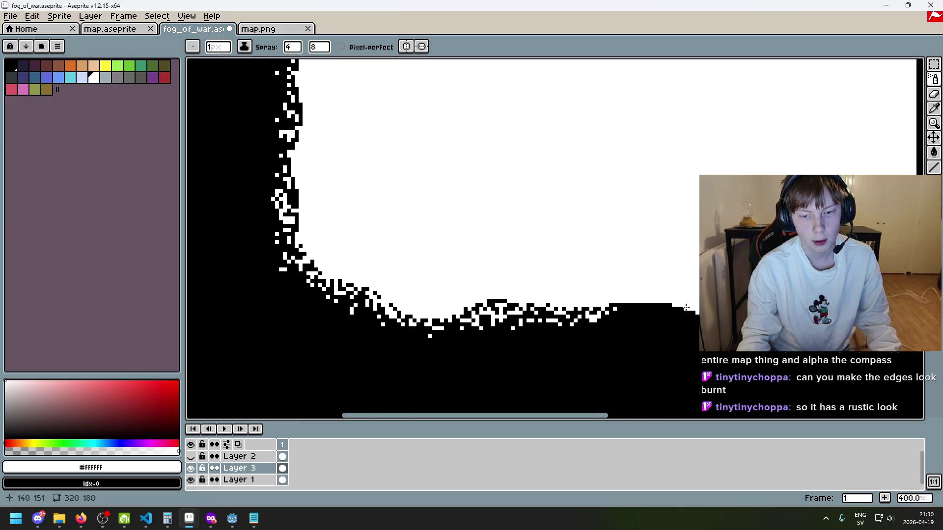
drag(685, 308, 454, 278)
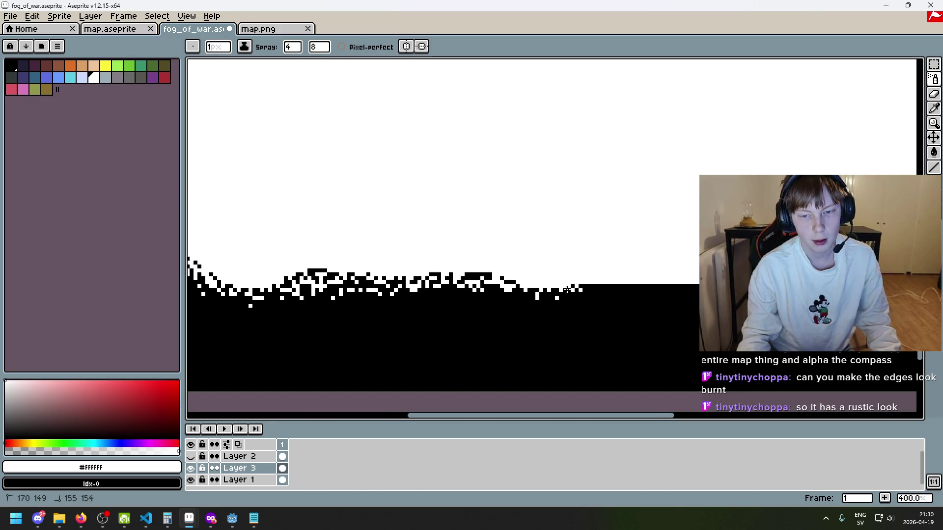
drag(697, 285, 423, 260)
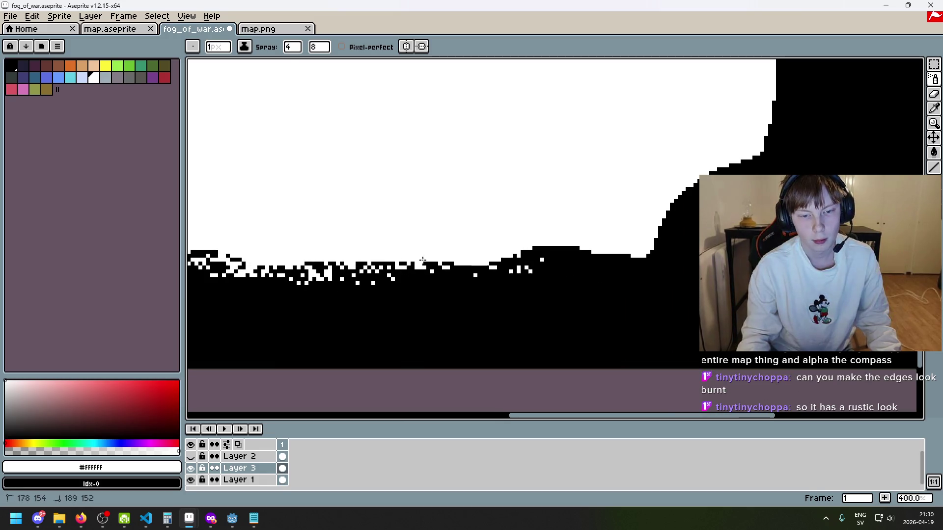
mouse_move(506, 261)
mouse_down()
mouse_move(444, 271)
mouse_move(481, 285)
mouse_move(446, 273)
mouse_up()
key(ctrl+z)
key(ctrl+z)
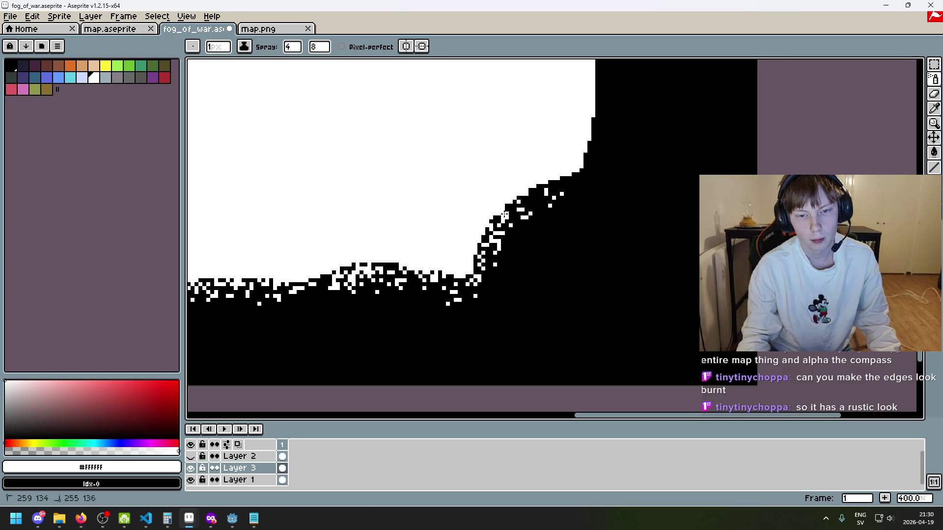
Speckle the white shape's top edge with white spray along its full length.
mouse_move(549, 180)
mouse_down()
mouse_move(445, 258)
mouse_move(417, 315)
mouse_up()
drag(432, 224, 437, 314)
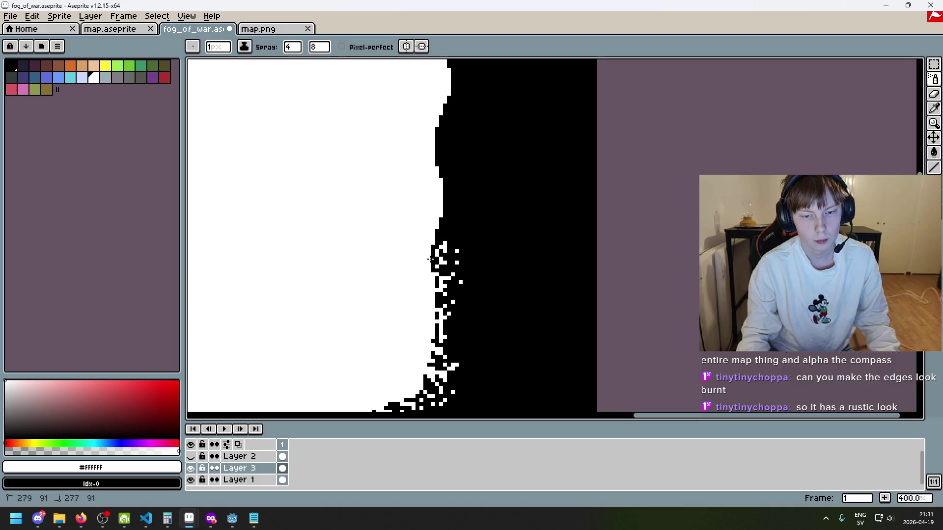
drag(432, 260, 430, 312)
drag(421, 245, 411, 308)
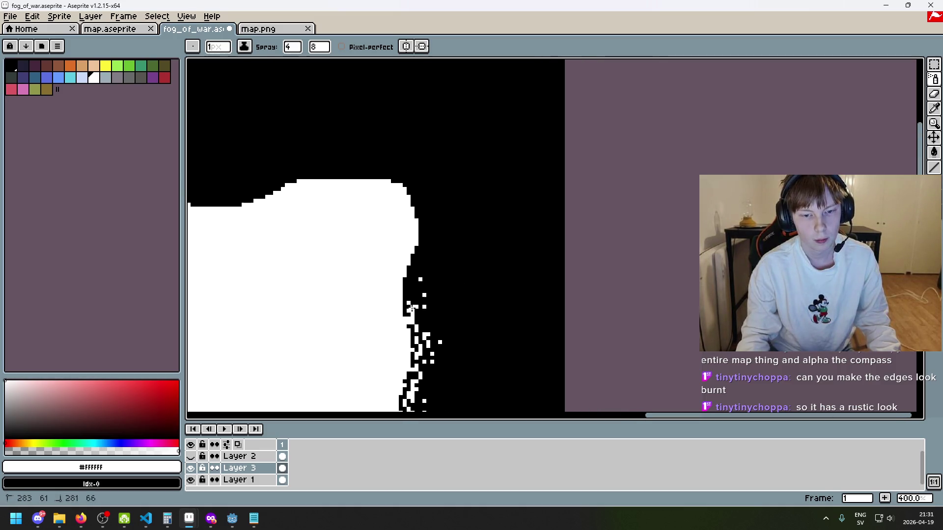
drag(426, 260, 445, 307)
key(ctrl+z)
click(441, 271)
drag(423, 214, 539, 227)
click(419, 212)
drag(426, 235, 544, 212)
mouse_move(423, 211)
mouse_down()
mouse_move(545, 216)
mouse_move(590, 191)
mouse_up()
drag(423, 211, 597, 210)
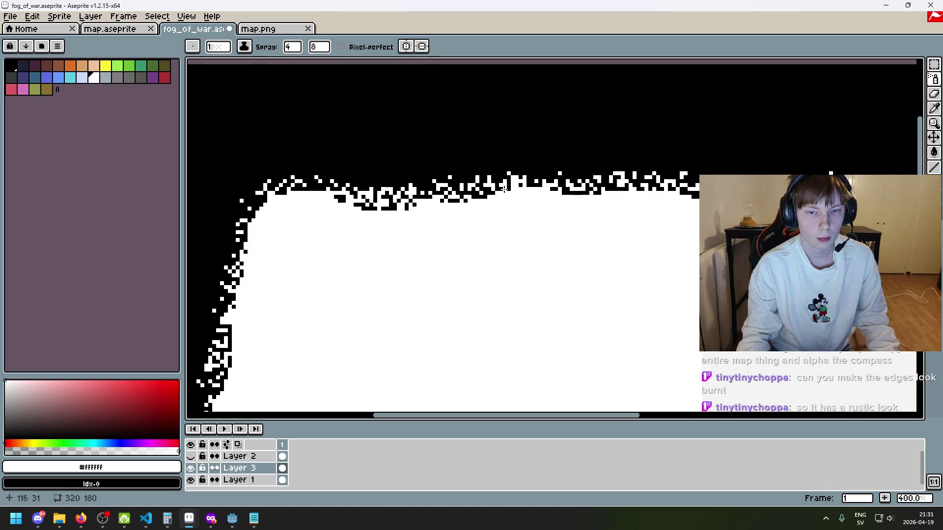
scroll(516, 206, down, 4)
scroll(548, 236, up, 1)
Save and re-export the mask over fog_of_war.png, accepting the overwrite and layers warning.
key(ctrl+s)
click(10, 16)
click(26, 87)
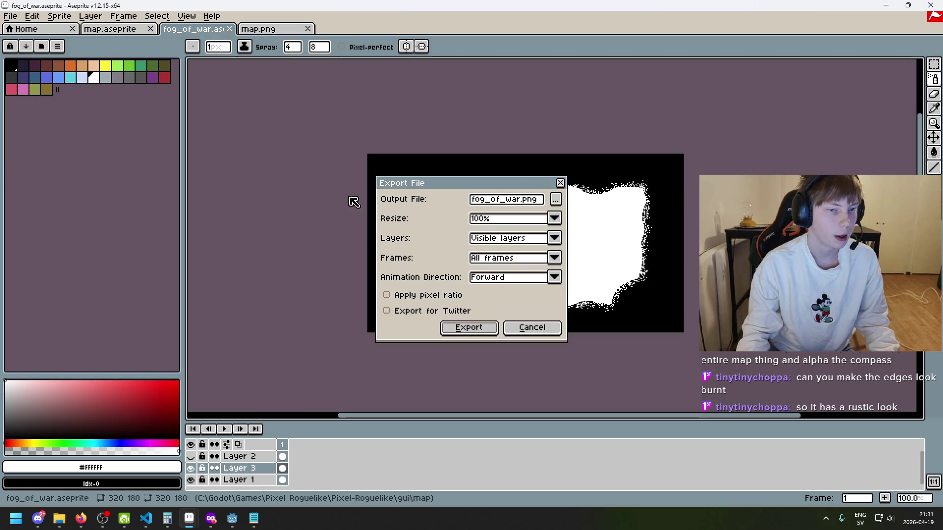
click(480, 325)
click(440, 290)
click(439, 306)
Run the game in Godot to inspect the speckled mask edges, then close it and return to Aseprite.
mouse_move(235, 524)
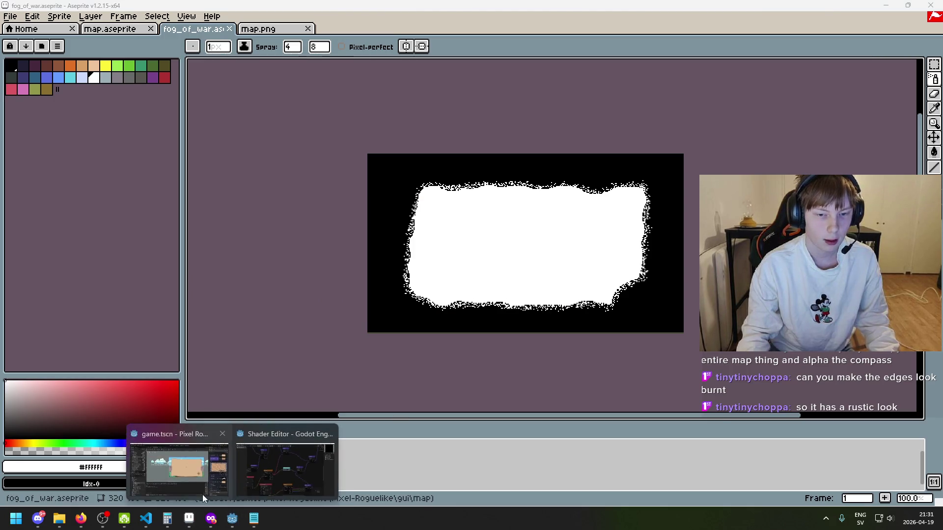
click(202, 494)
click(787, 24)
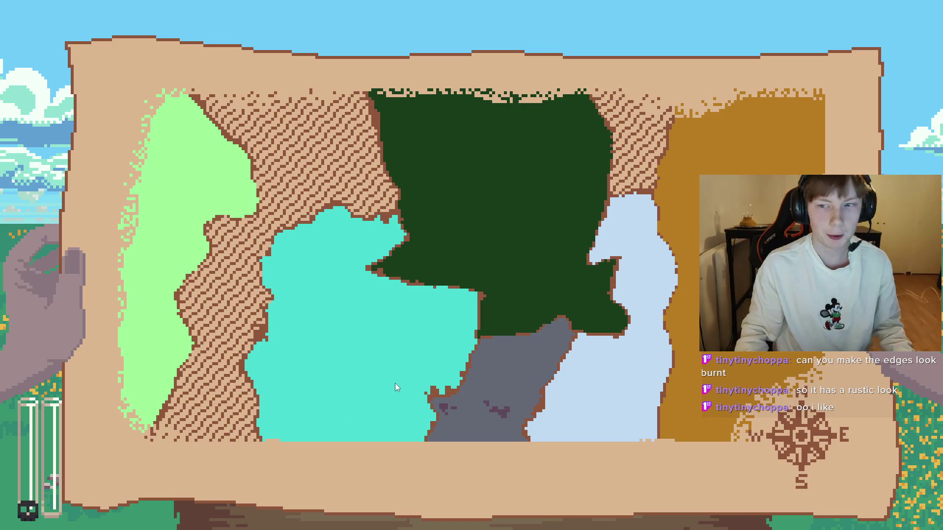
key(F8)
mouse_move(189, 518)
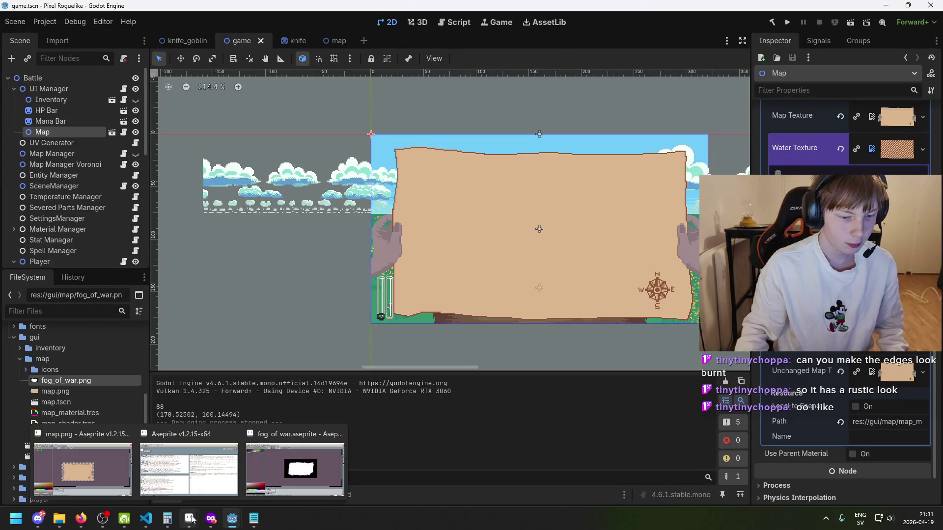
click(282, 480)
Select the lower band of the fog mask with the Rectangular Marquee.
scroll(513, 322, up, 3)
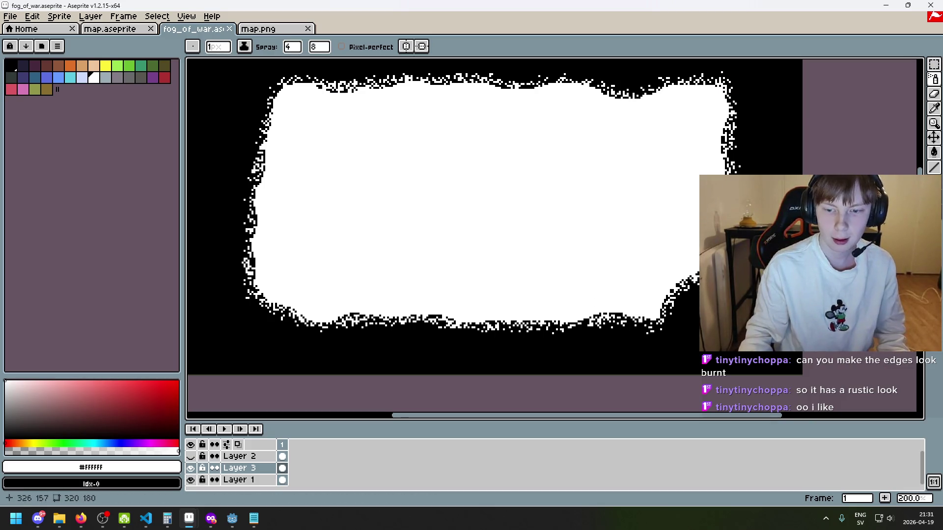
key(ctrl)
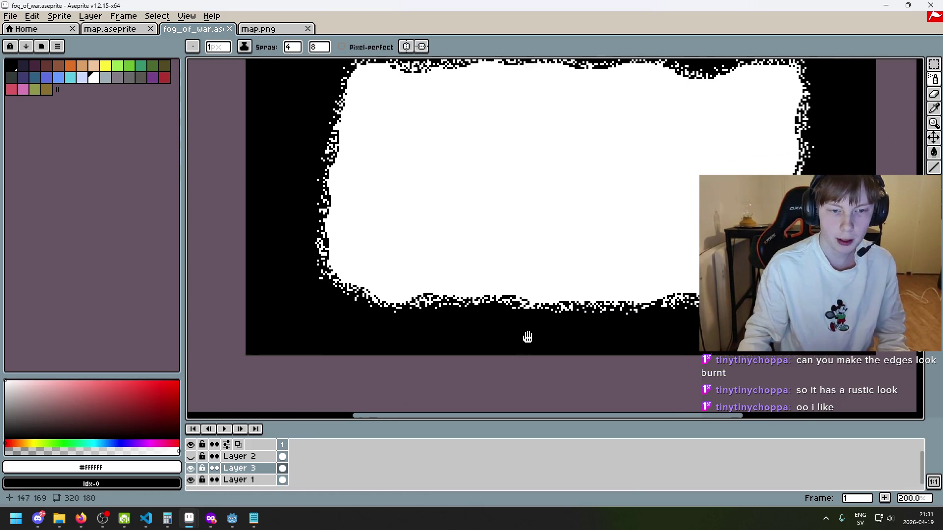
click(934, 78)
click(933, 64)
drag(751, 365, 196, 285)
Move the selected lower band up about 13 px, undoing two earlier tries.
drag(451, 342, 446, 333)
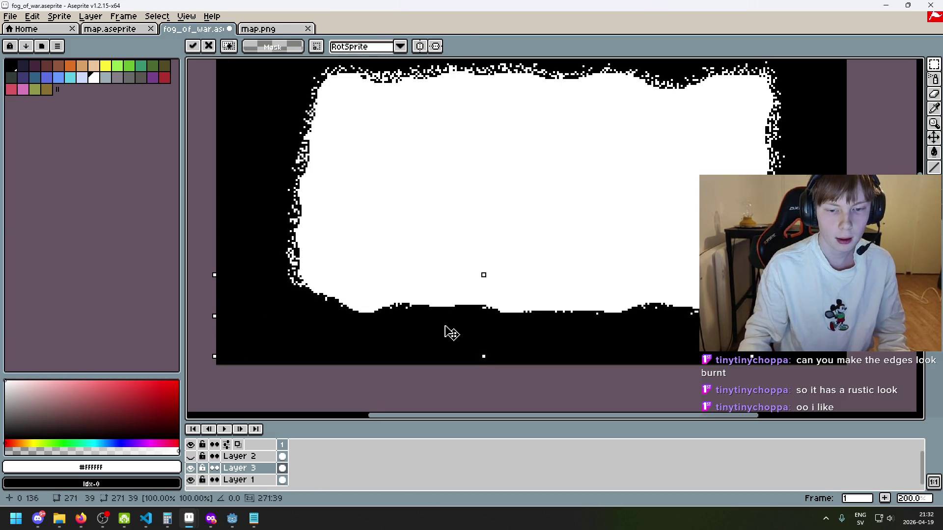
key(ctrl+z)
drag(385, 351, 393, 338)
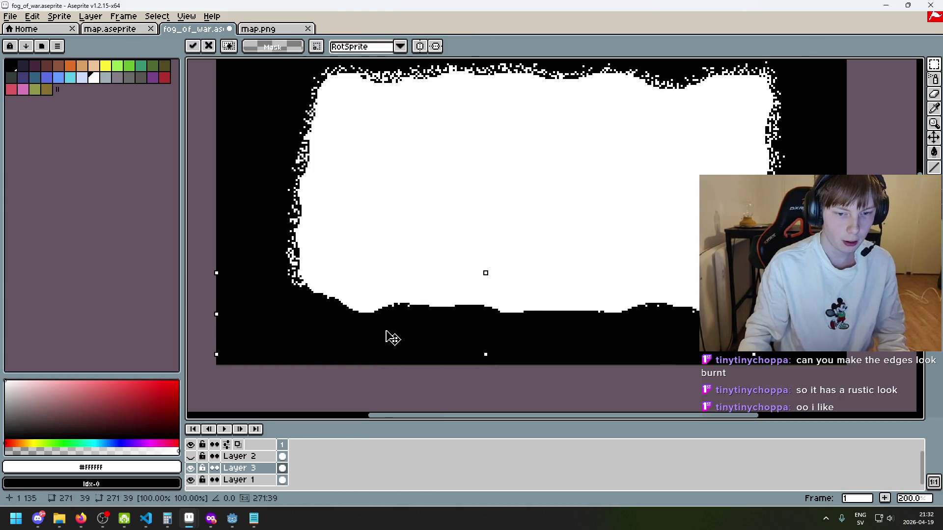
key(ctrl+z)
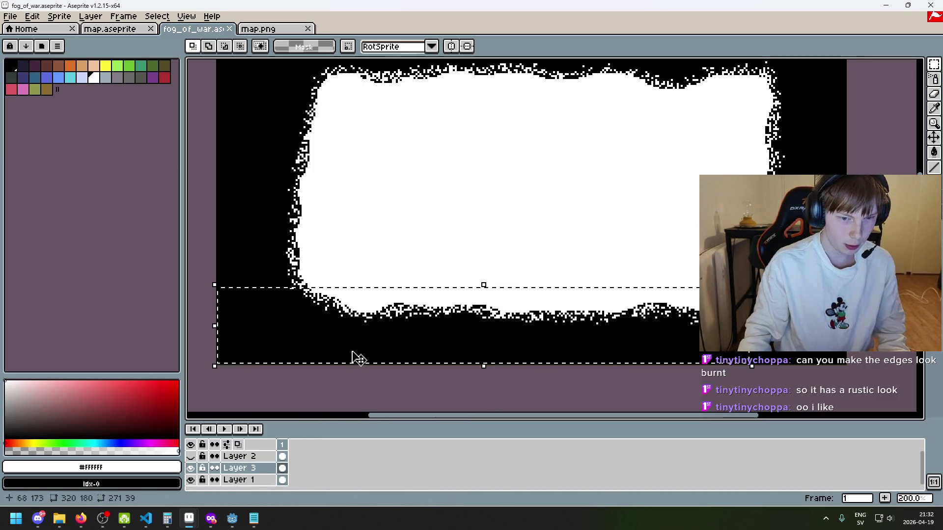
drag(359, 354, 358, 346)
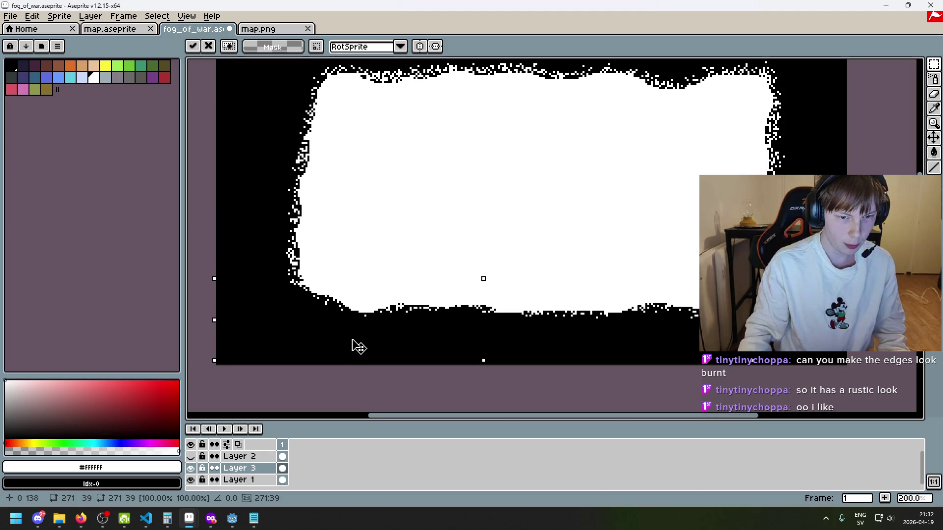
Compare against Layer 1, nudge the band up another 12 px and commit it.
click(191, 480)
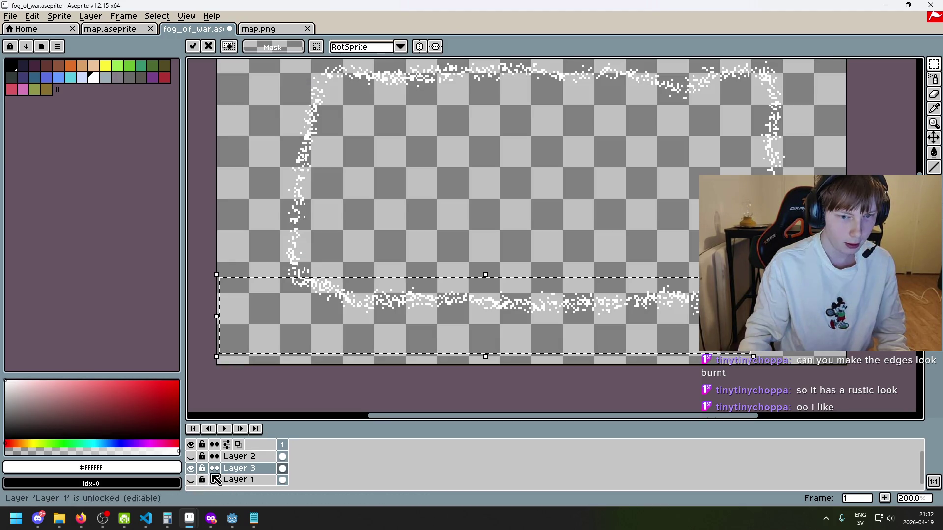
click(191, 480)
click(191, 480)
click(191, 480)
click(240, 480)
drag(362, 340, 358, 324)
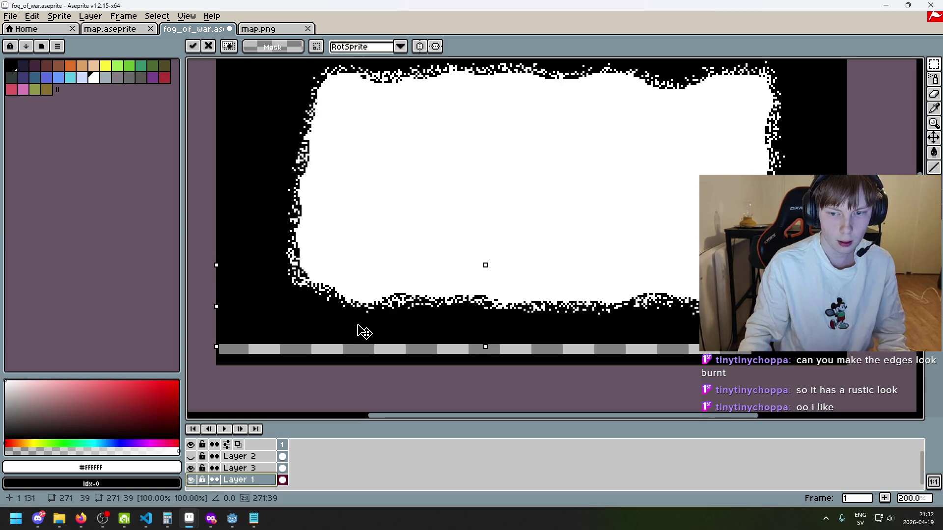
click(416, 352)
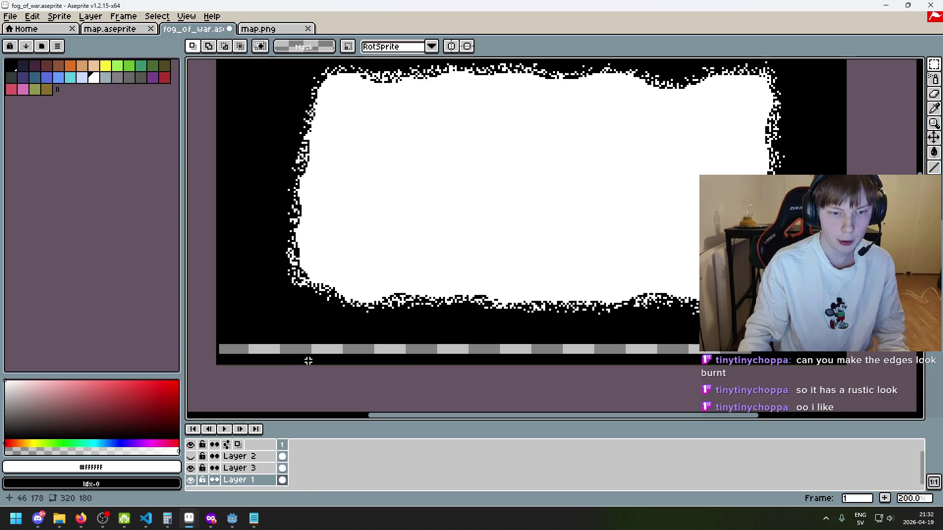
click(191, 479)
click(190, 480)
Pick black from the canvas and fill the empty bottom strip with it.
key(i)
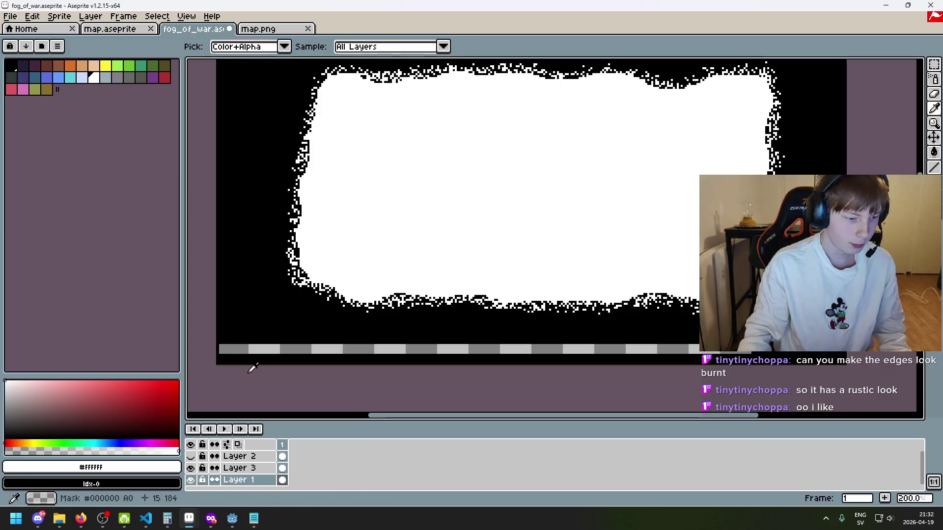
click(256, 305)
key(g)
click(286, 350)
scroll(300, 344, down, 3)
scroll(379, 324, up, 1)
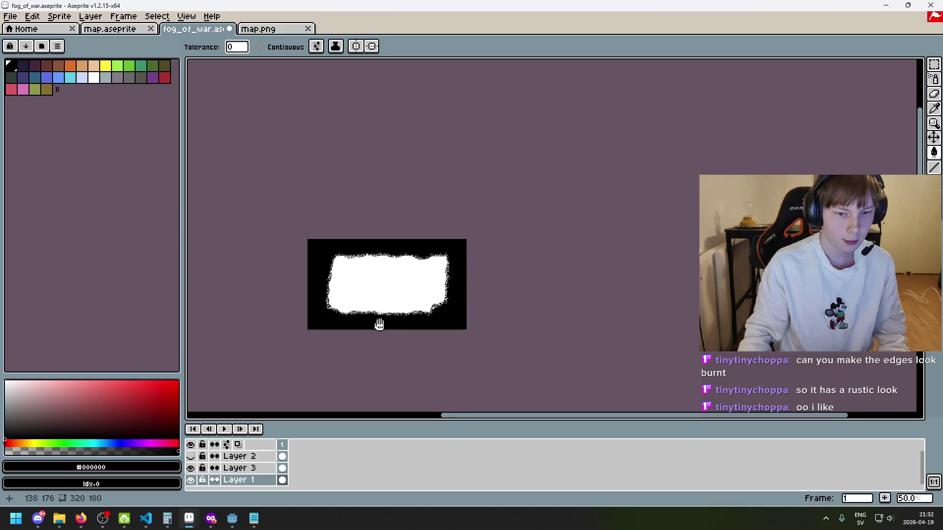
Re-export the mask as fog_of_war.png, accepting the overwrite and layers warnings.
click(10, 16)
click(69, 90)
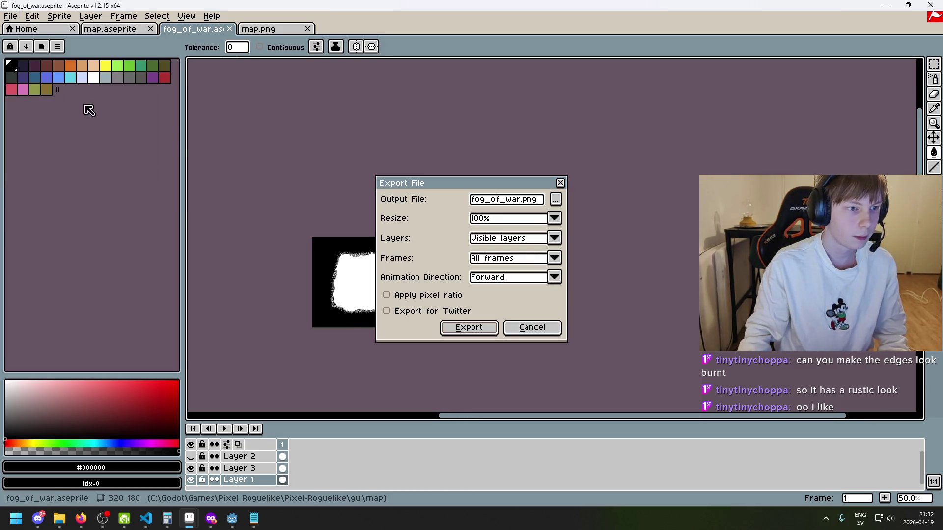
click(481, 334)
click(430, 289)
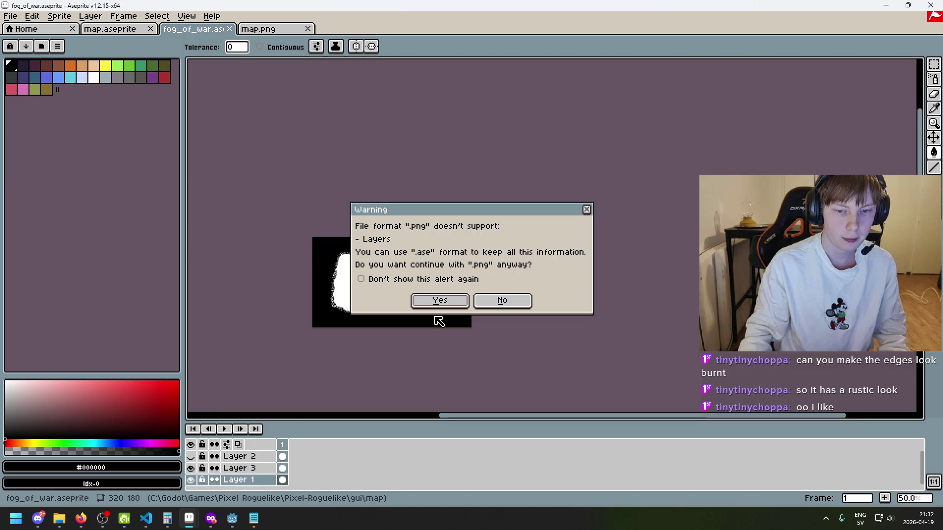
click(441, 301)
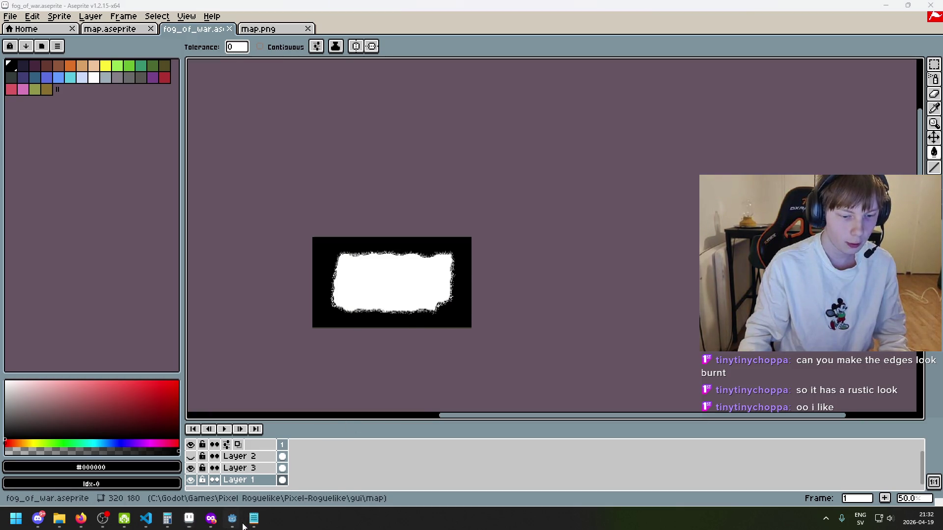
mouse_move(232, 518)
click(304, 452)
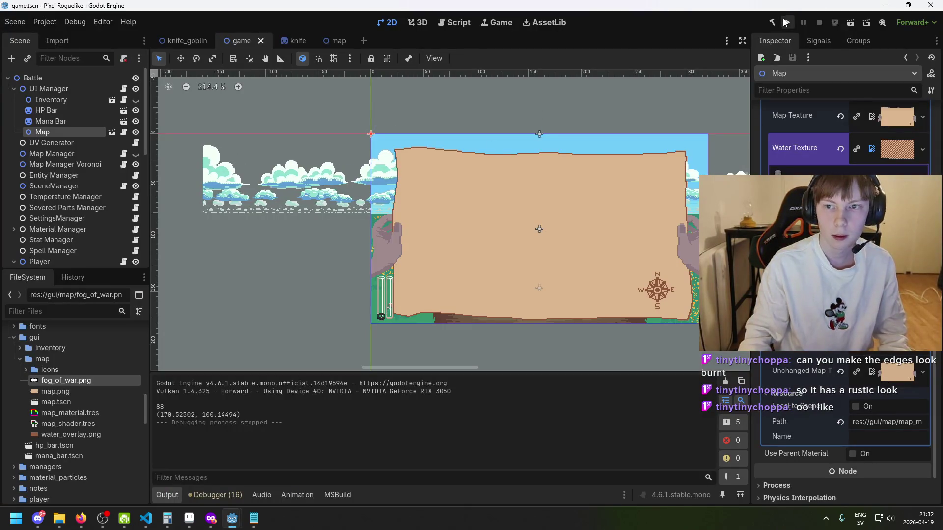
Run the game with F5 to view the updated fog mask, then return to the editor.
key(F5)
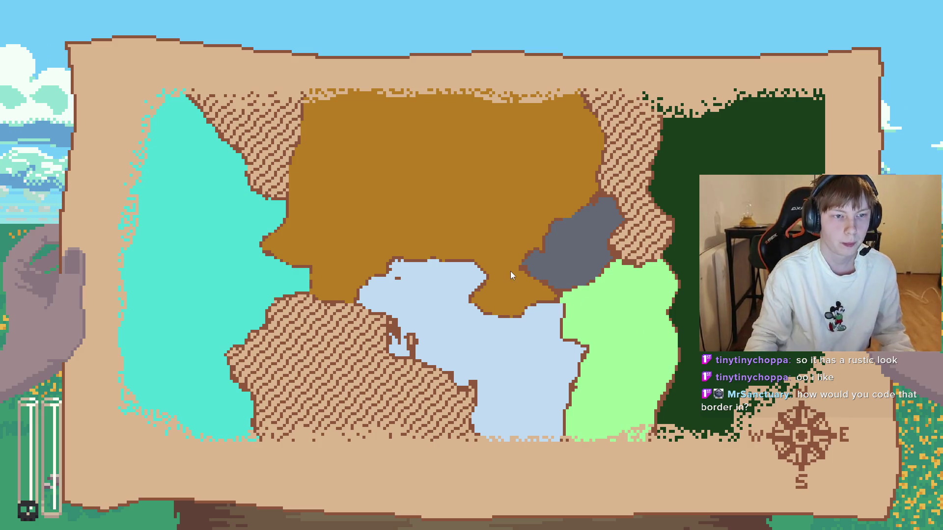
key(alt+Tab)
click(275, 518)
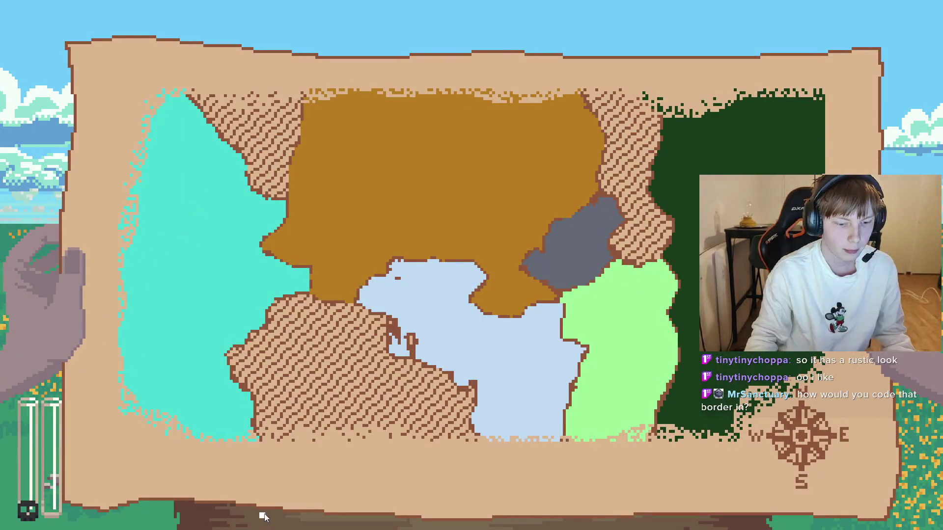
click(275, 518)
Bring the fog_of_war Aseprite window to the front.
mouse_move(235, 523)
mouse_move(189, 518)
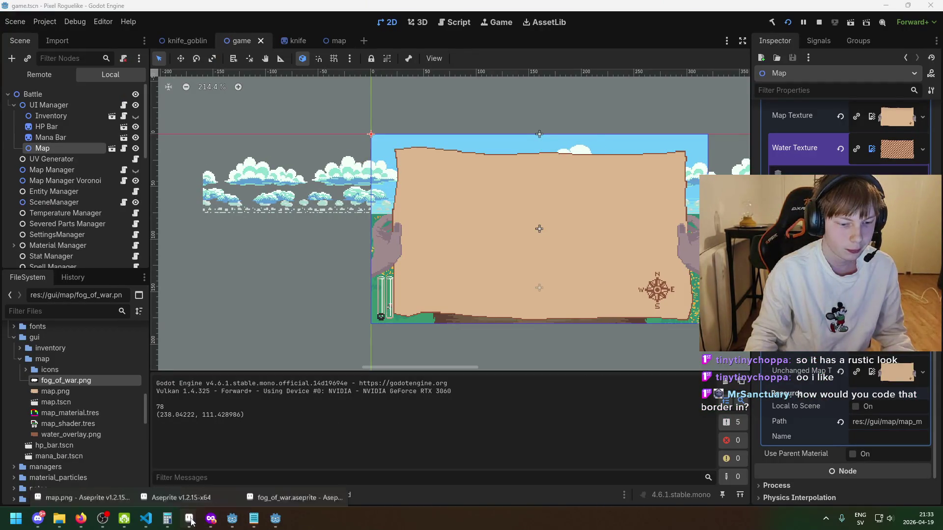
mouse_move(110, 470)
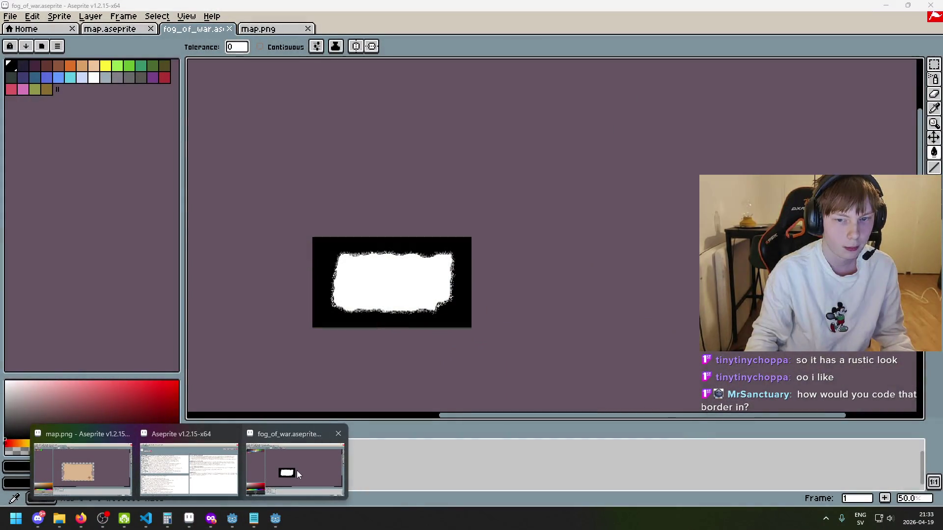
click(297, 470)
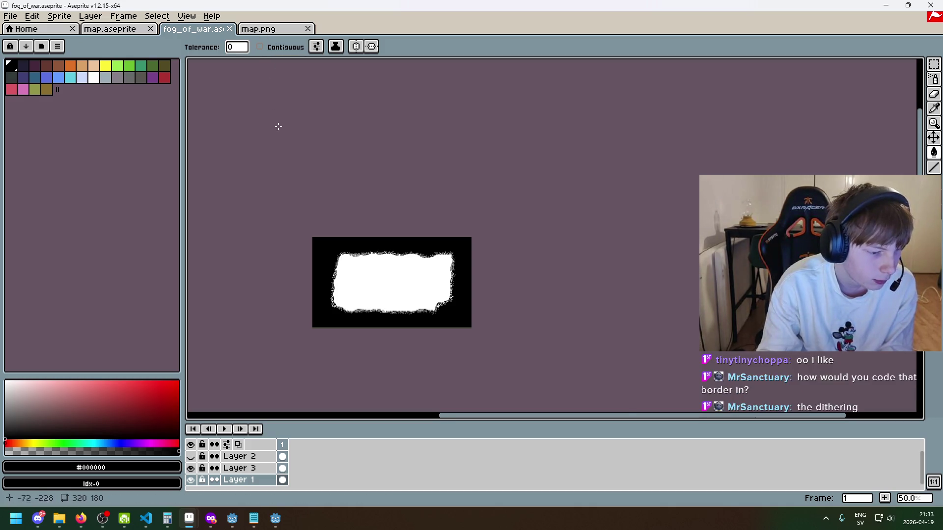
Zoom and pan around the mask's speckled edges, then bring the game's map window forward.
scroll(364, 263, up, 2)
scroll(326, 253, down, 2)
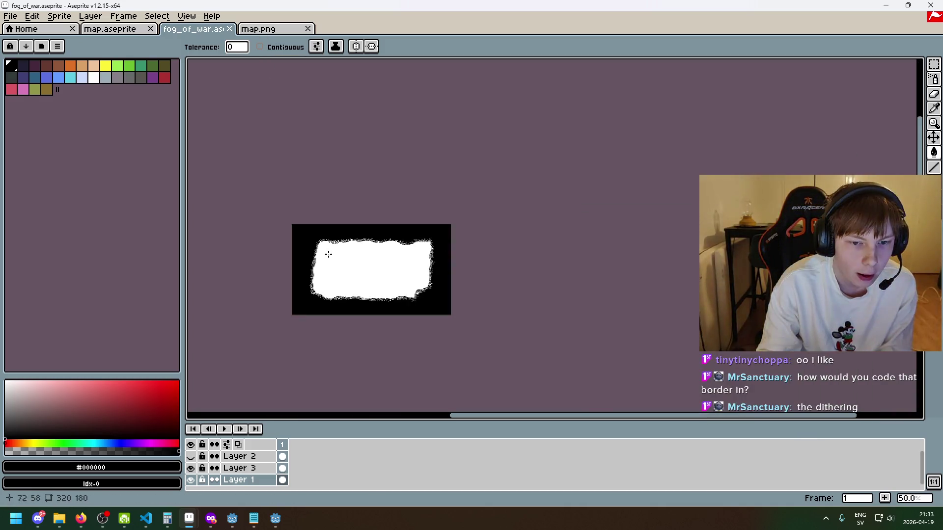
scroll(334, 219, up, 3)
scroll(336, 221, down, 1)
drag(336, 221, 362, 204)
scroll(333, 218, down, 1)
scroll(305, 172, up, 1)
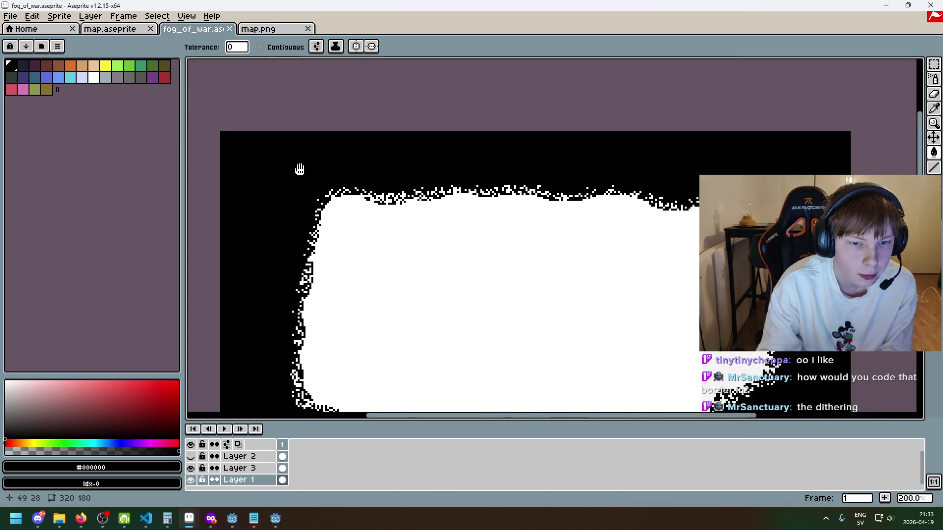
scroll(299, 169, down, 1)
mouse_move(232, 518)
click(250, 481)
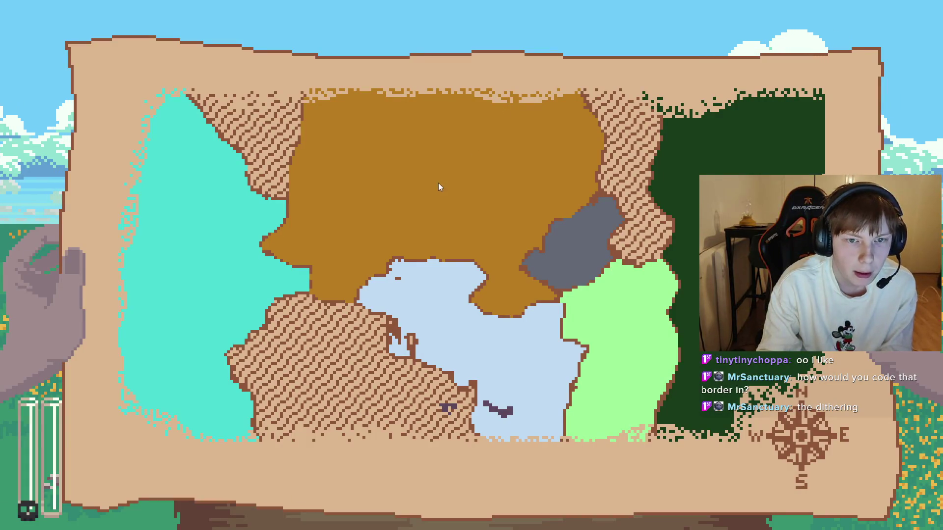
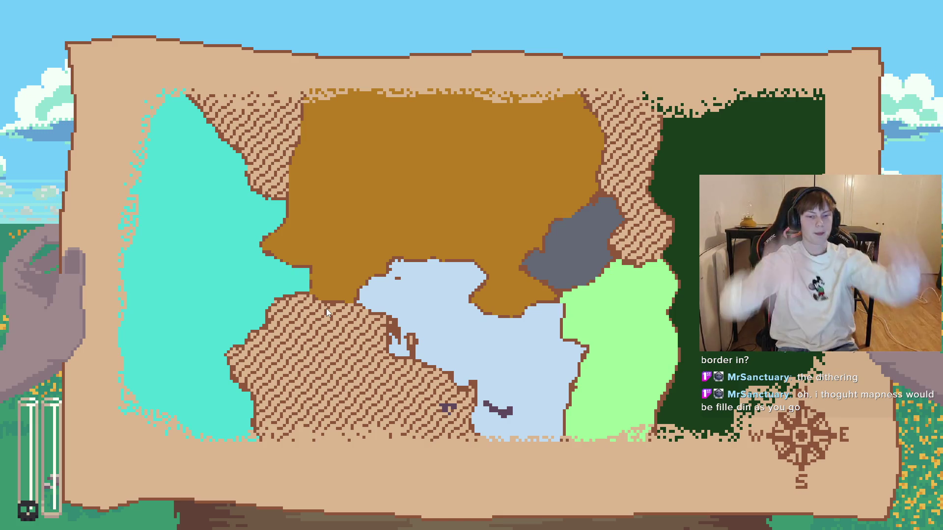
Switch from the running game to the fog_of_war sprite in Aseprite.
key(alt+Tab)
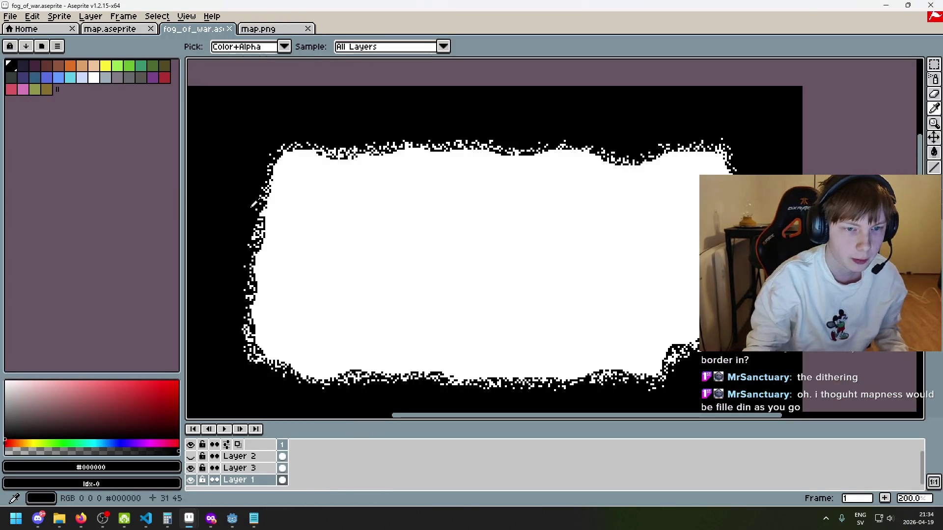
Set the Pencil to a 34px round black brush and open Layer 1's context menu.
scroll(433, 303, down, 3)
scroll(581, 305, up, 2)
scroll(437, 275, up, 3)
scroll(543, 249, down, 3)
scroll(543, 248, up, 1)
click(934, 109)
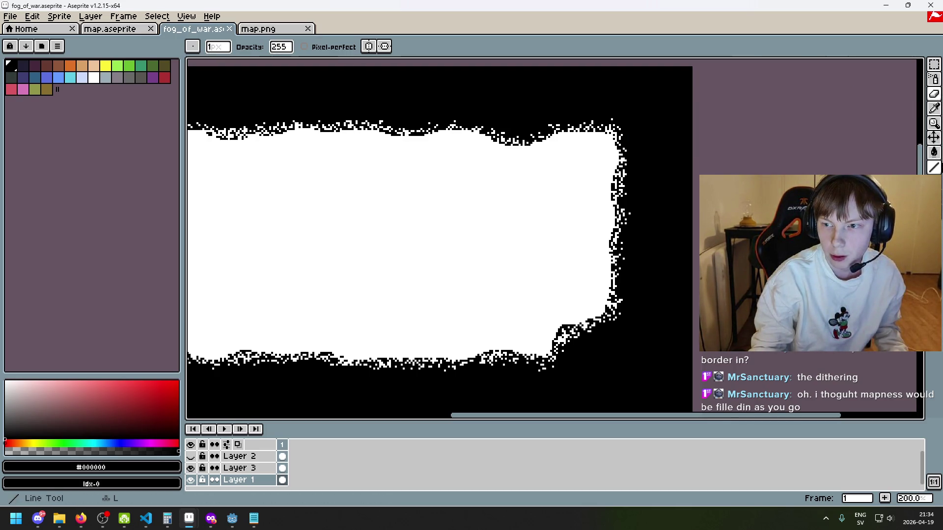
key(b)
scroll(319, 253, up, 20)
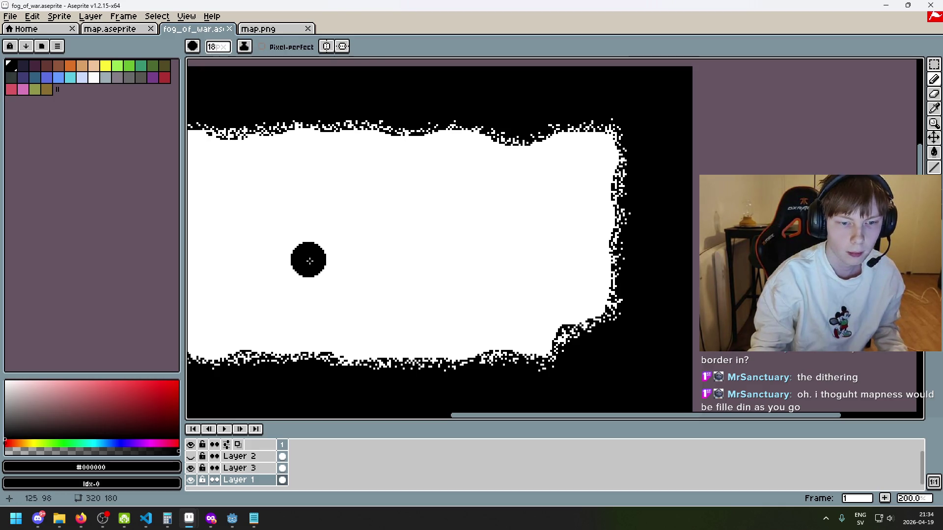
scroll(312, 258, down, 1)
scroll(313, 258, up, 1)
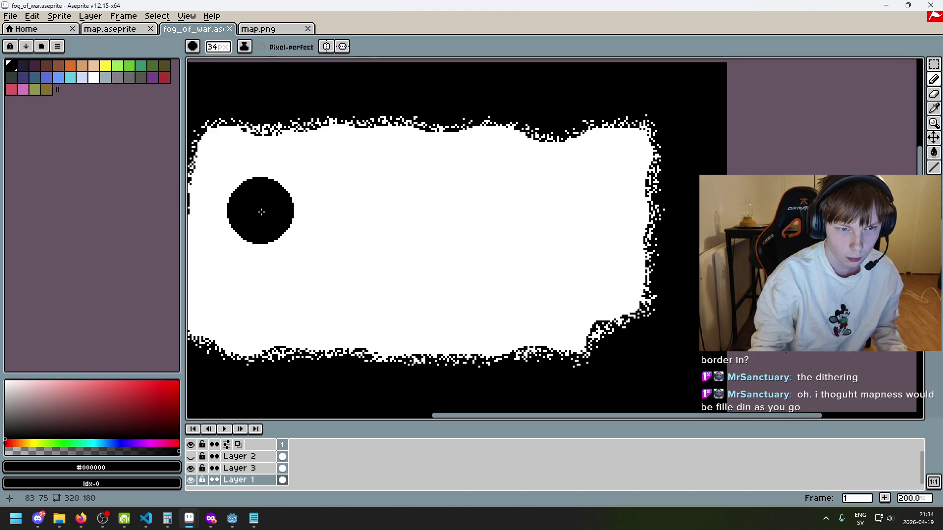
right_click(240, 480)
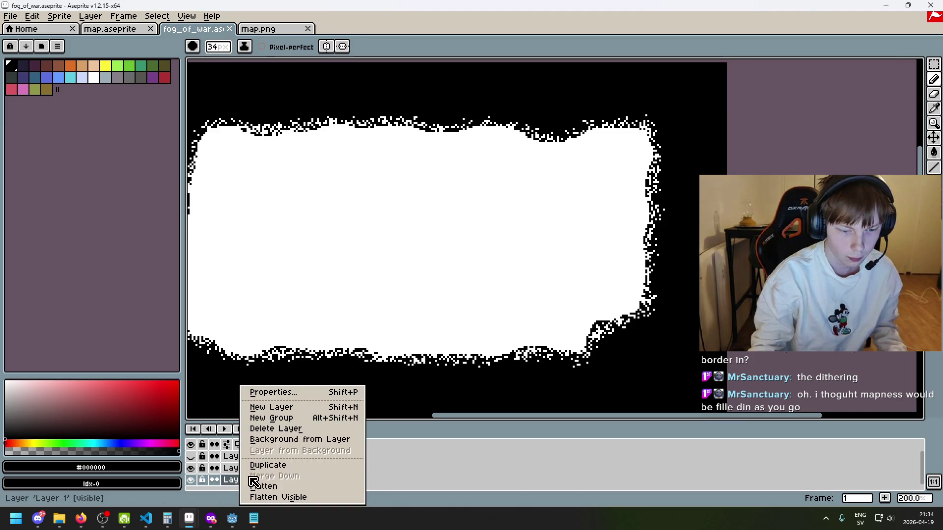
Add Layer 4 above Layer 3 and paint black fog over most of the white area.
click(288, 407)
drag(253, 480, 253, 466)
drag(275, 328, 364, 274)
drag(265, 162, 403, 294)
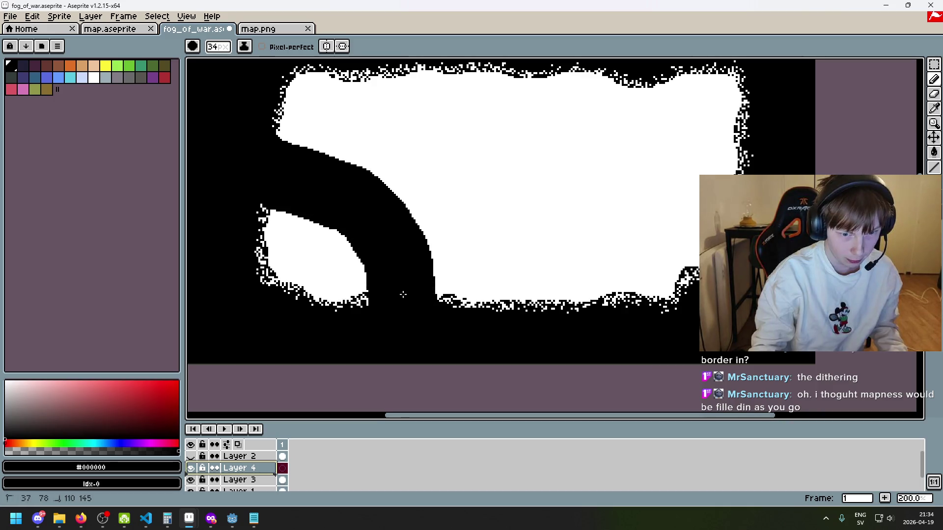
scroll(454, 316, up, 2)
mouse_move(275, 176)
mouse_down()
mouse_move(269, 169)
mouse_move(290, 147)
mouse_move(504, 284)
mouse_move(406, 216)
mouse_move(381, 101)
mouse_move(585, 130)
mouse_move(701, 161)
mouse_up()
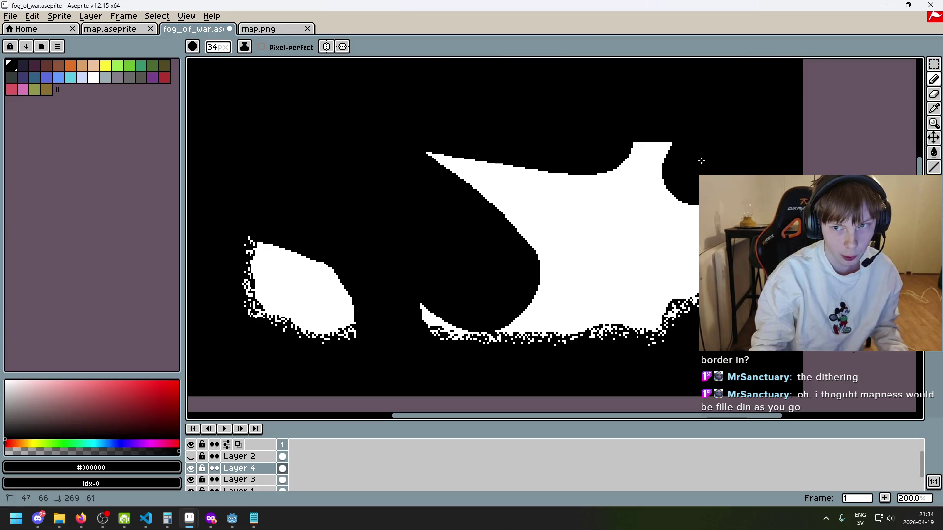
key(ctrl+z)
key(ctrl+z)
key(ctrl+z)
mouse_move(275, 174)
mouse_down()
mouse_move(316, 169)
mouse_move(425, 340)
mouse_move(269, 125)
mouse_move(501, 237)
mouse_move(448, 225)
mouse_up()
mouse_move(486, 339)
mouse_down()
mouse_move(505, 361)
mouse_move(492, 311)
mouse_move(607, 120)
mouse_move(733, 107)
mouse_move(669, 248)
mouse_move(604, 205)
mouse_move(618, 270)
mouse_up()
Pick white and paint a winding trail with a lobe running up-right from the left blob.
key(i)
click(319, 280)
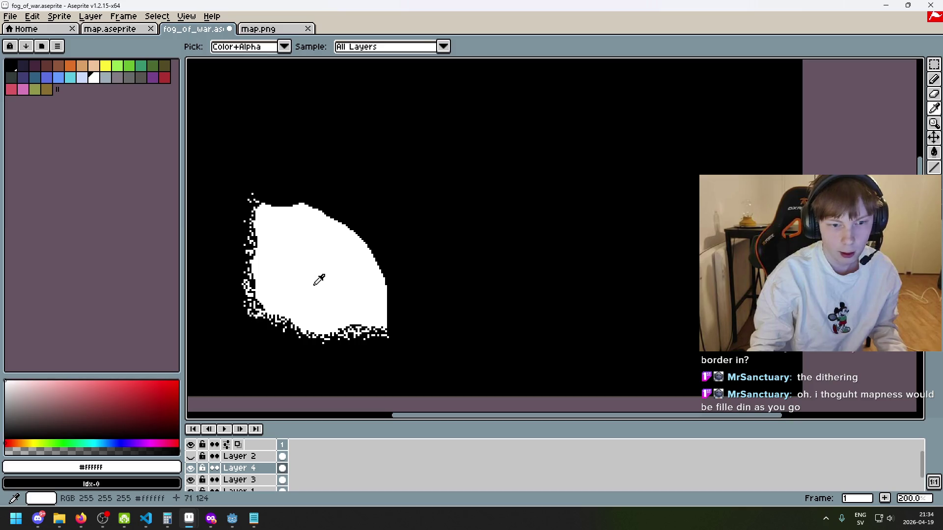
key(b)
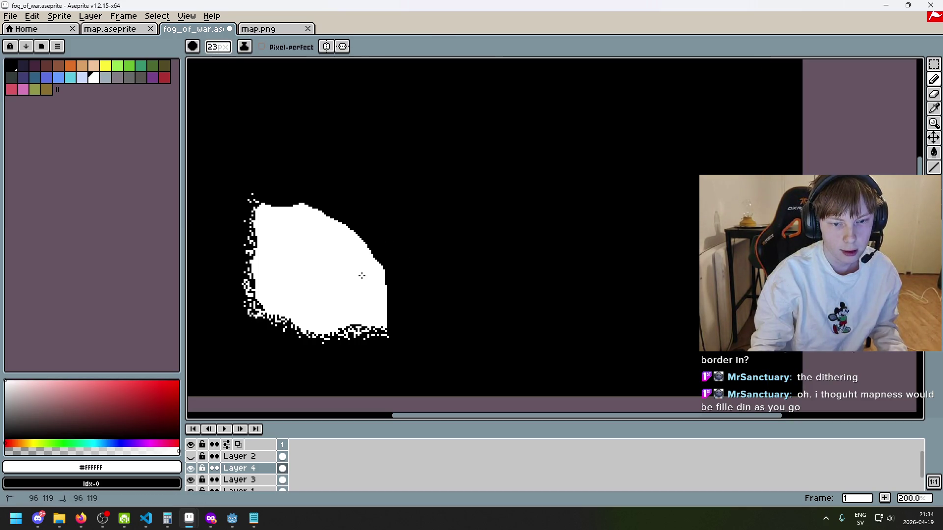
mouse_move(379, 274)
mouse_down()
mouse_move(423, 253)
mouse_move(423, 227)
mouse_move(437, 209)
mouse_move(482, 219)
mouse_move(512, 205)
mouse_up()
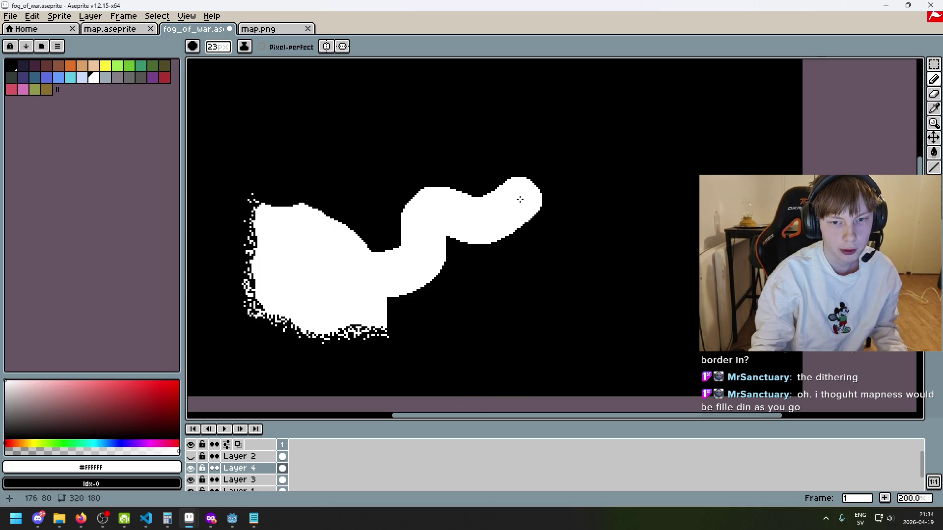
key(ctrl+z)
key(ctrl+z)
mouse_move(499, 130)
mouse_down()
mouse_move(515, 130)
mouse_move(505, 142)
mouse_up()
key(ctrl+z)
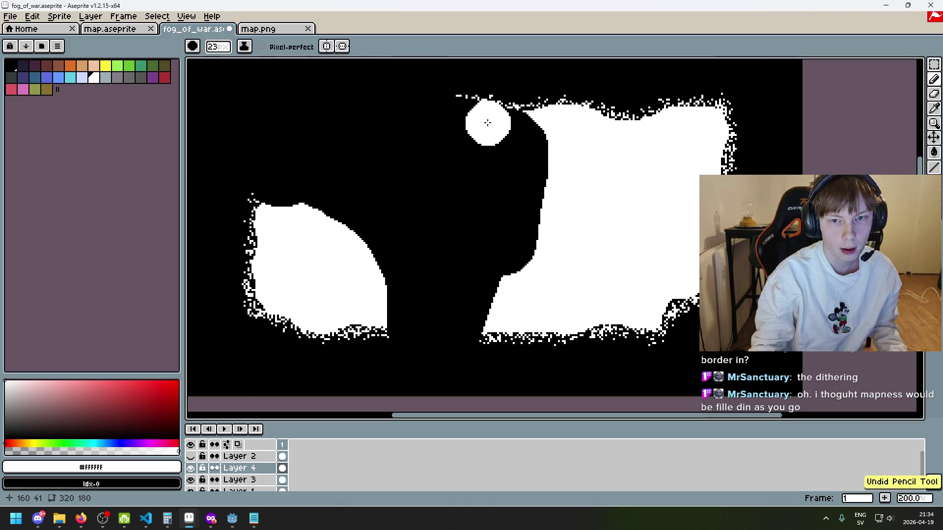
click(548, 143)
drag(552, 148, 519, 159)
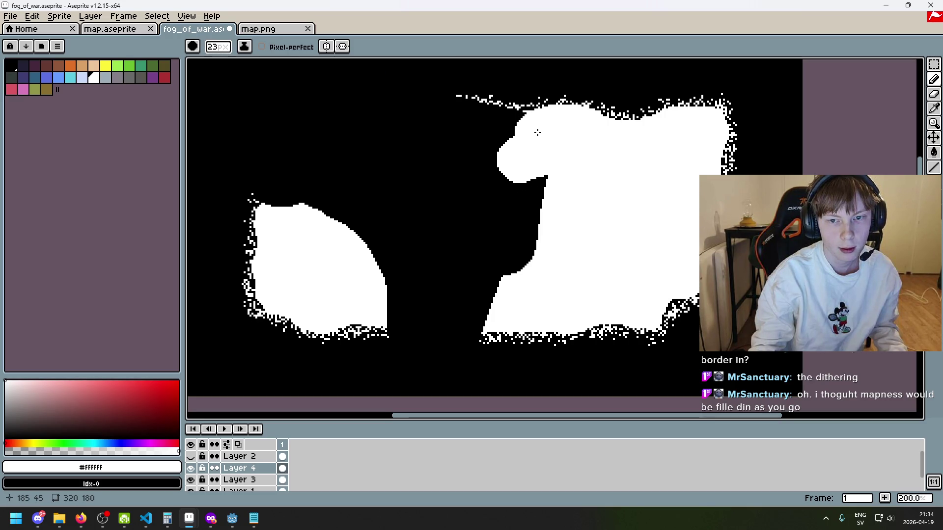
mouse_move(521, 165)
mouse_down()
mouse_move(454, 183)
mouse_move(442, 230)
mouse_move(390, 260)
mouse_up()
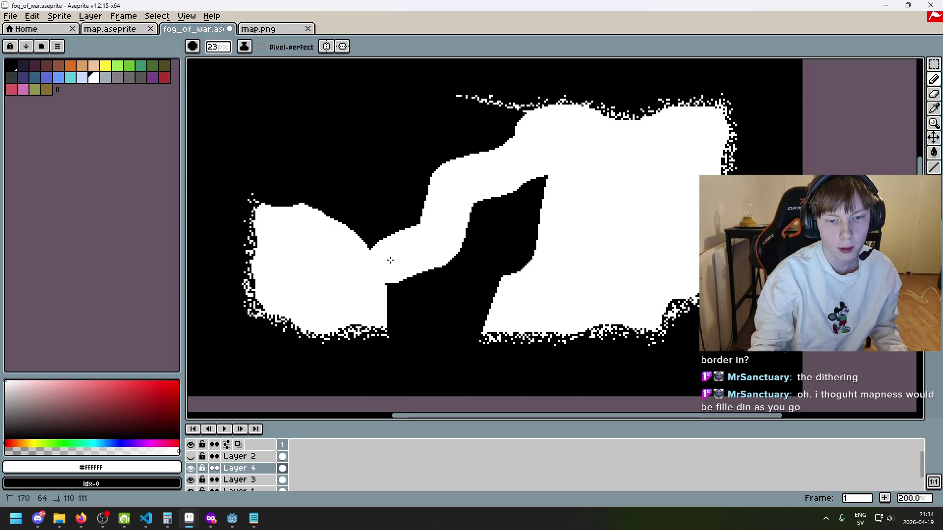
drag(440, 241, 493, 247)
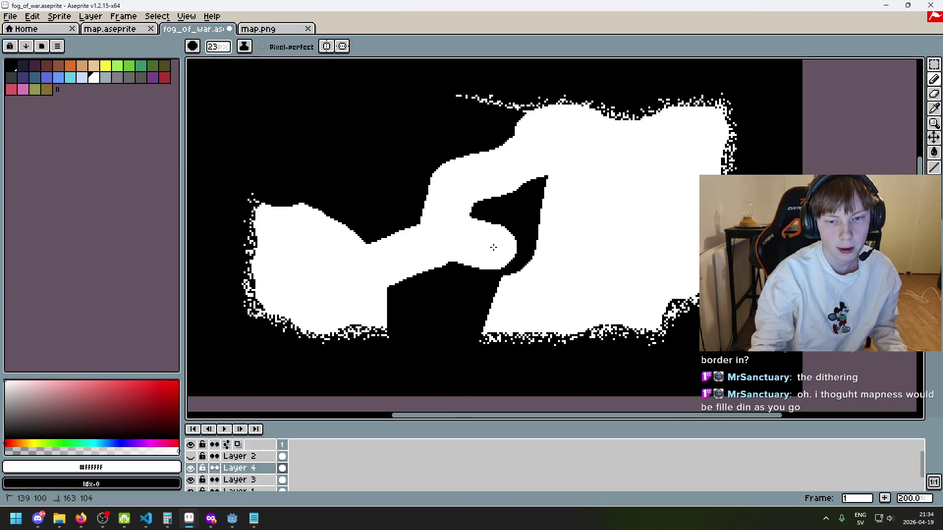
Paint black over the leftover right-side white area and the stray specks at the top.
key(x)
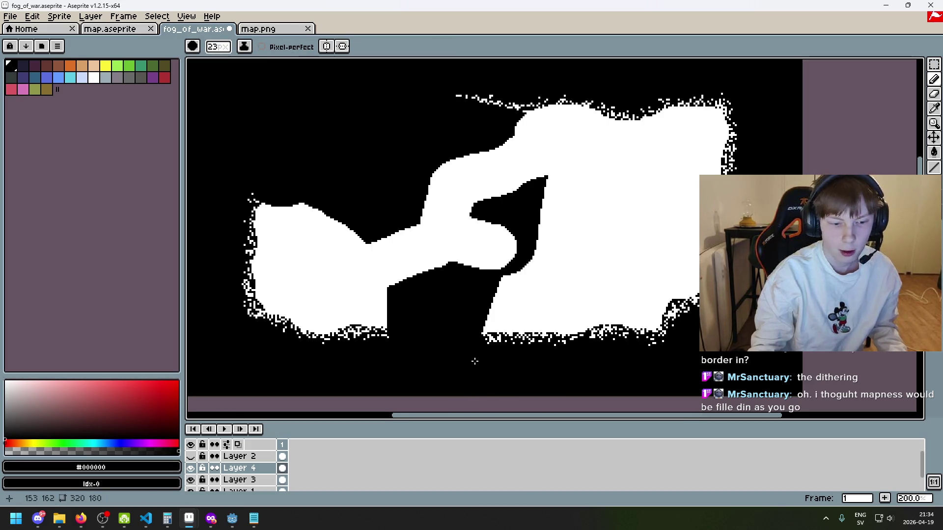
key(e)
key(ctrl+z)
key(b)
mouse_move(501, 334)
mouse_down()
mouse_move(501, 309)
mouse_move(567, 213)
mouse_move(569, 185)
mouse_move(637, 121)
mouse_move(707, 116)
mouse_move(648, 154)
mouse_move(548, 252)
mouse_up()
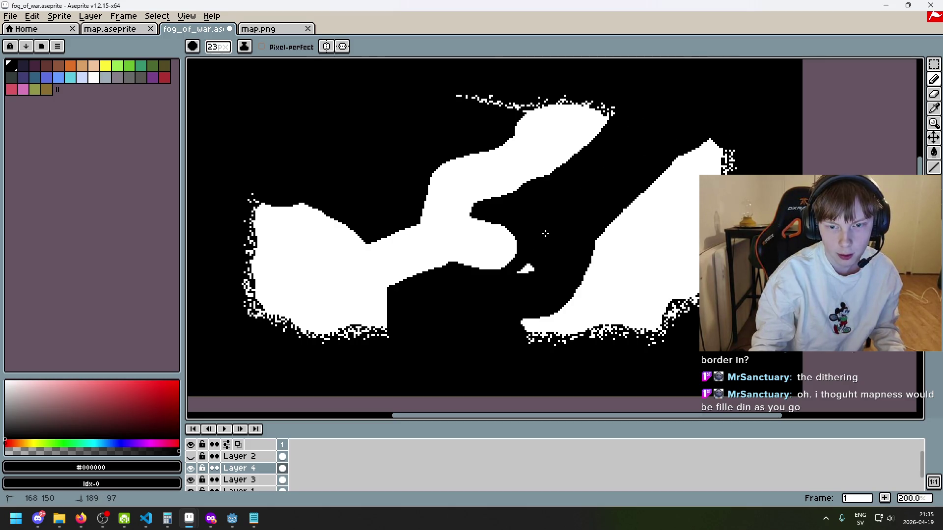
mouse_move(534, 291)
mouse_down()
mouse_move(643, 189)
mouse_move(620, 227)
mouse_move(675, 306)
mouse_move(587, 349)
mouse_move(526, 330)
mouse_up()
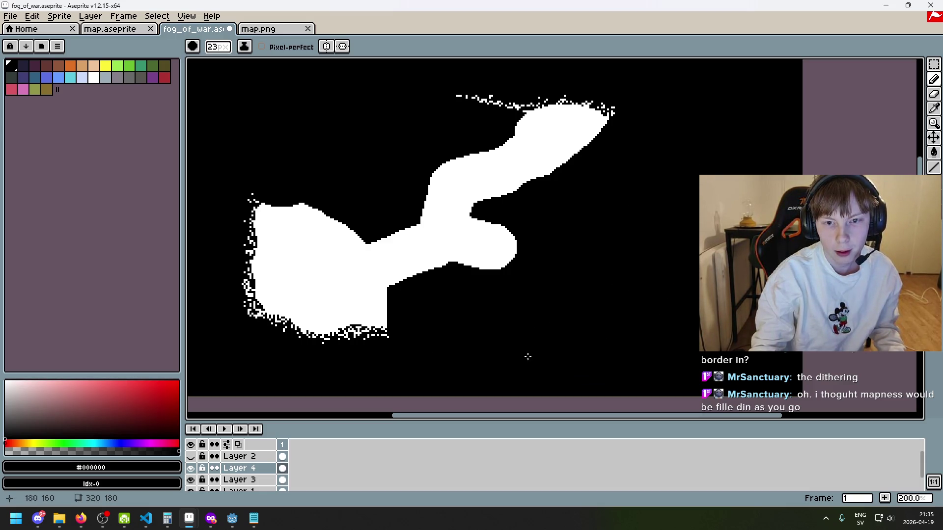
drag(490, 100, 479, 95)
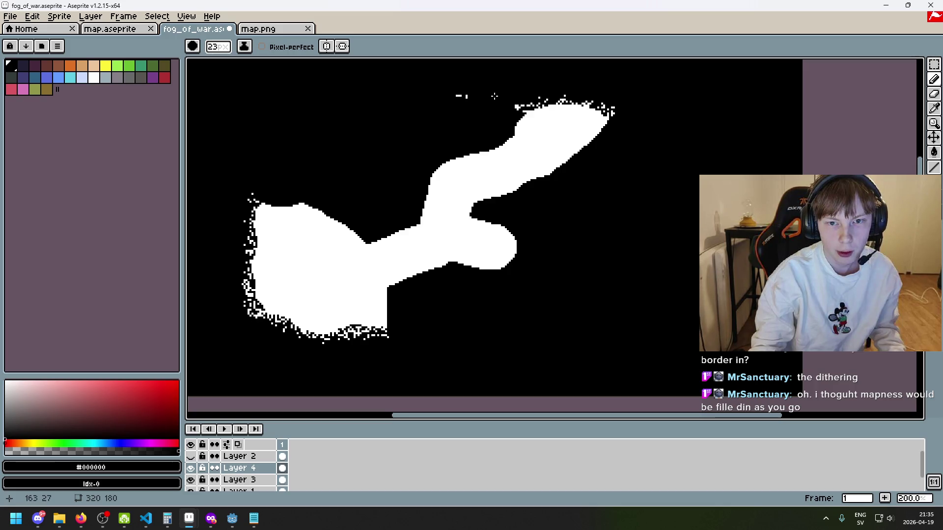
scroll(557, 231, down, 2)
scroll(559, 229, up, 1)
scroll(506, 202, up, 1)
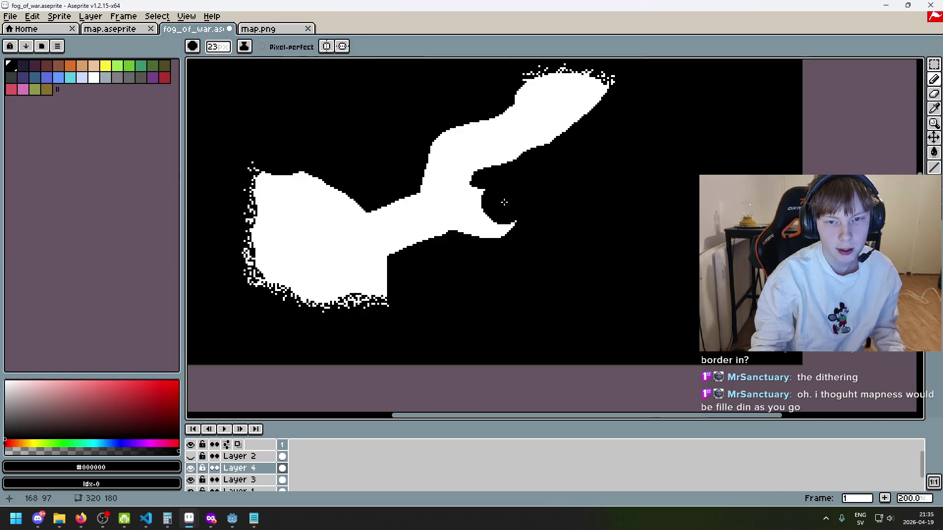
Export the sprite as fog_of_war.png, accepting the overwrite and layer-flattening warnings.
click(10, 17)
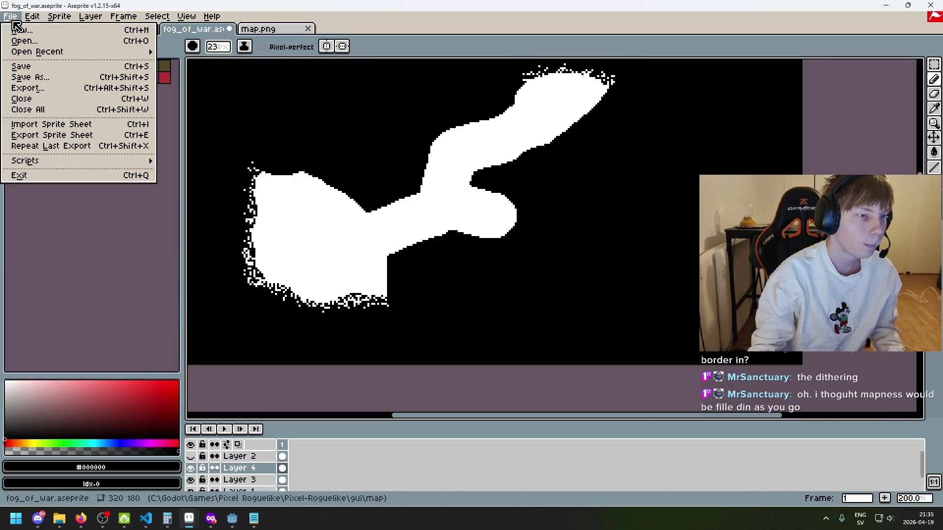
click(30, 88)
click(493, 327)
click(436, 289)
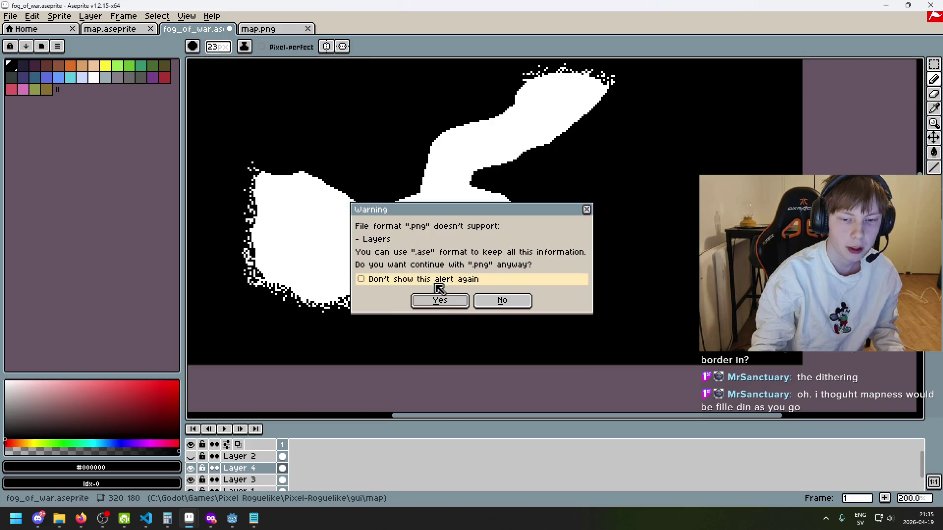
click(436, 299)
Switch to Godot and run the game to see the new fog.
click(232, 518)
click(285, 459)
click(785, 22)
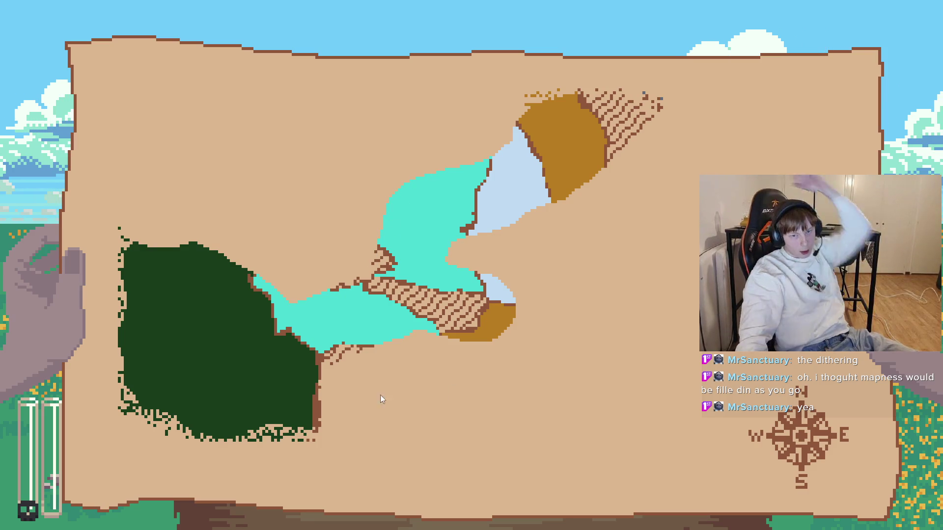
Close the running game with Alt+F4 to return to the Godot editor.
key(alt+F4)
Back in fog_of_war, fill the black notch near the blob with white.
mouse_move(189, 518)
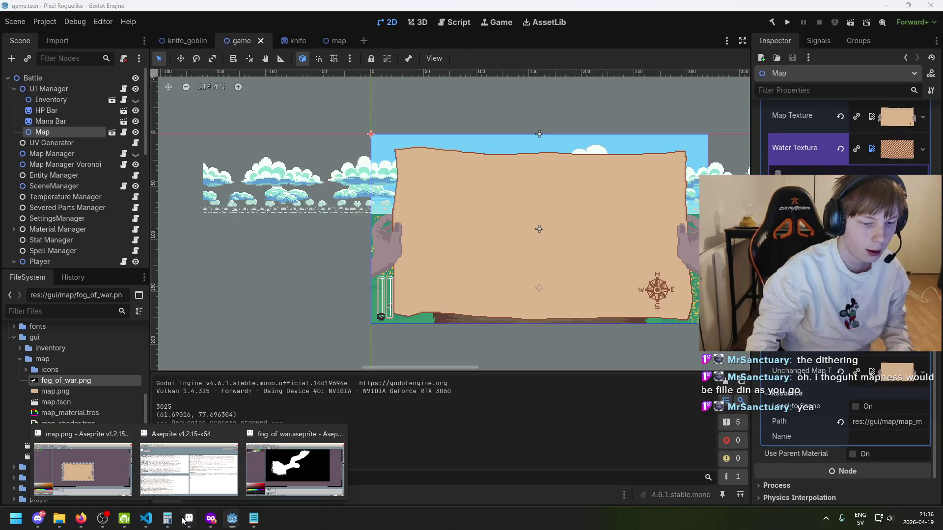
click(295, 467)
drag(417, 189, 358, 267)
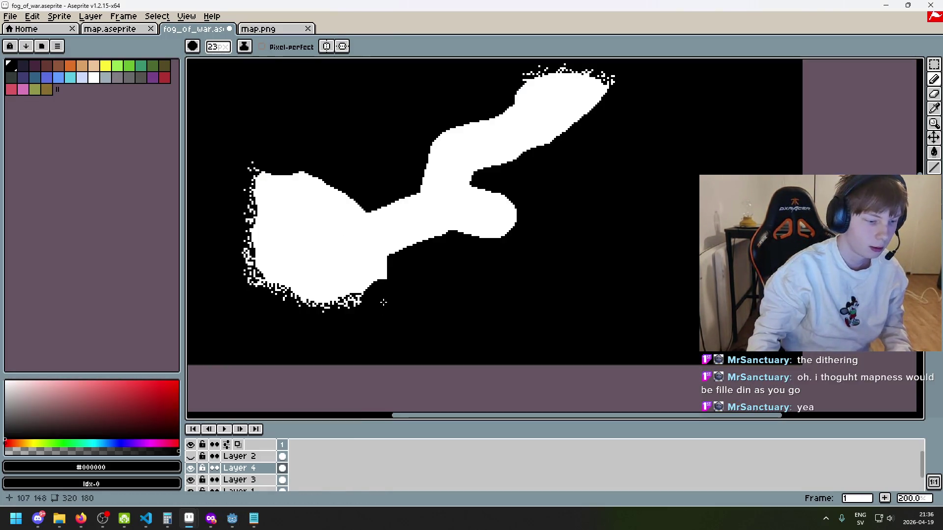
Add a new Layer 5 and pick white from the revealed area.
right_click(247, 470)
click(289, 407)
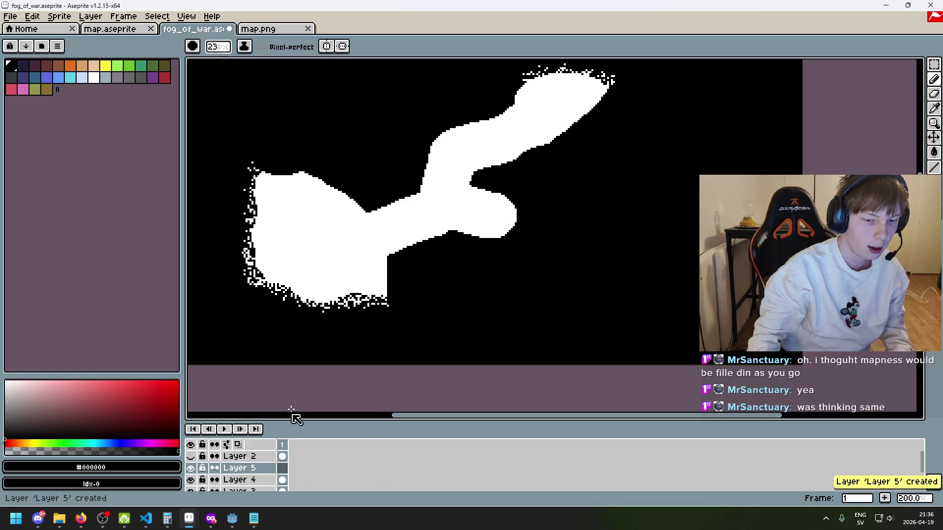
key(i)
click(321, 200)
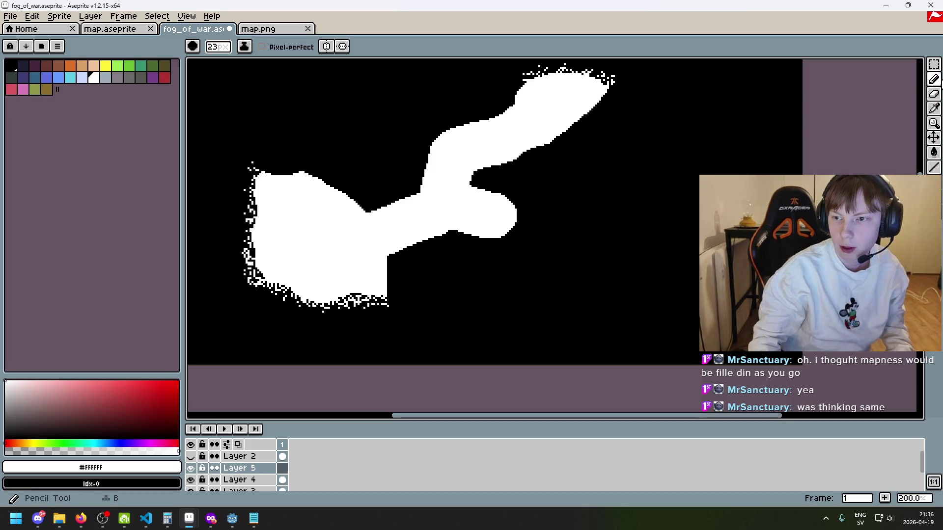
Switch to the Spray tool in white, testing and undoing a few trial patches.
click(934, 64)
click(933, 79)
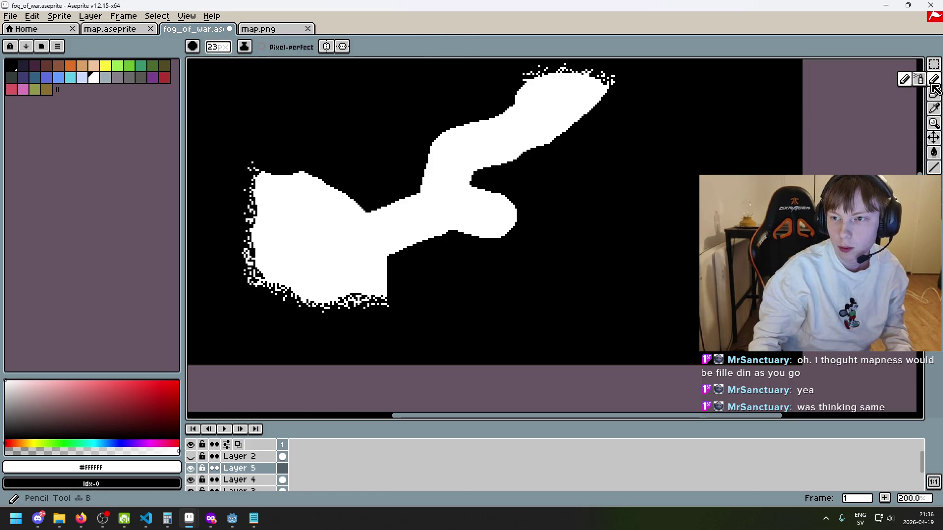
click(918, 79)
click(396, 199)
key(ctrl+z)
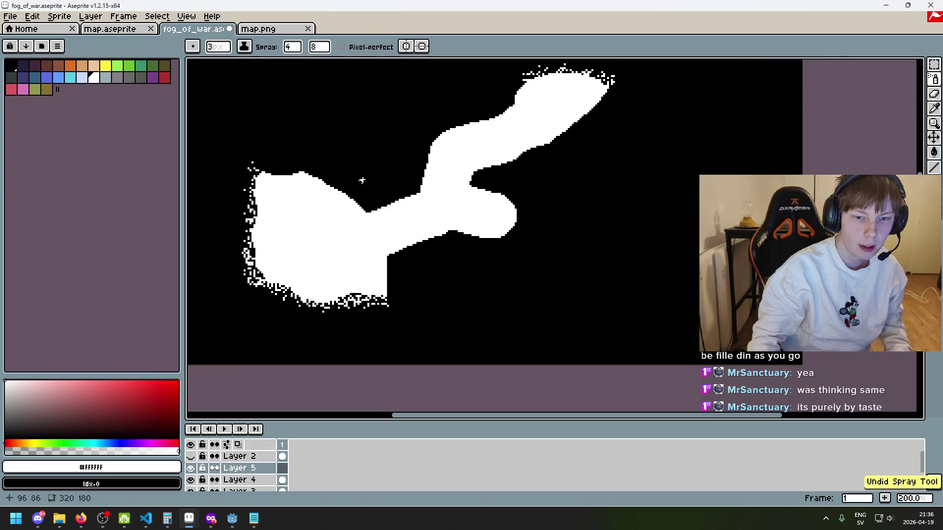
key(b)
click(370, 194)
key(ctrl+z)
scroll(384, 202, down, 15)
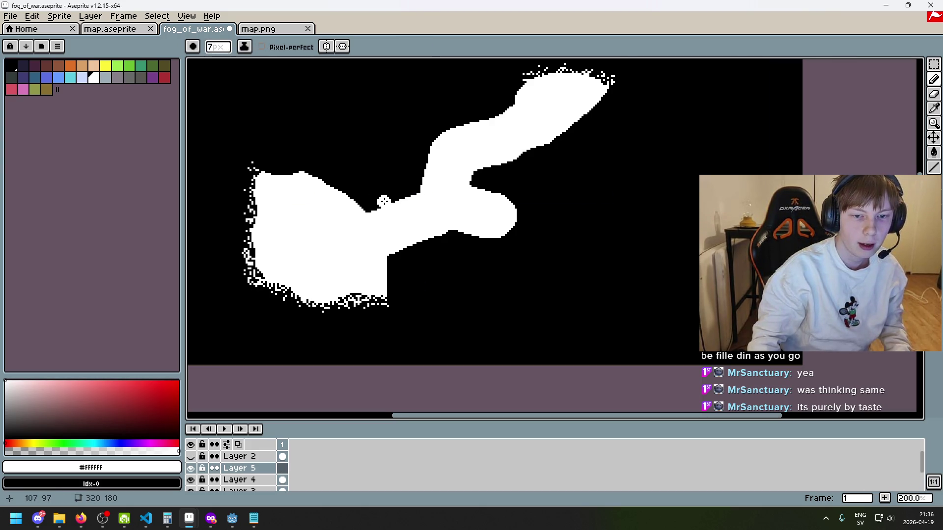
key(shift+b)
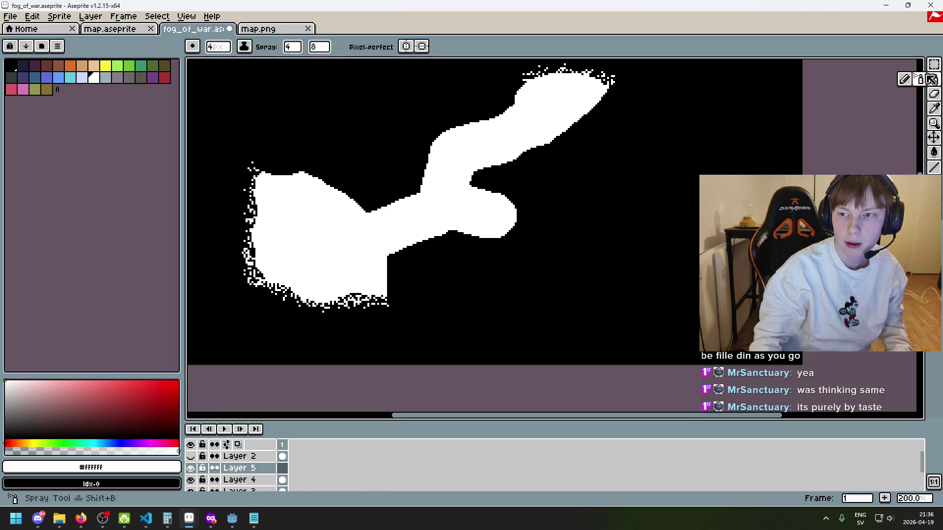
key(ctrl+z)
Spray white speckles along the blob's upper edge, undoing a stray stroke.
scroll(377, 215, down, 3)
scroll(273, 153, up, 4)
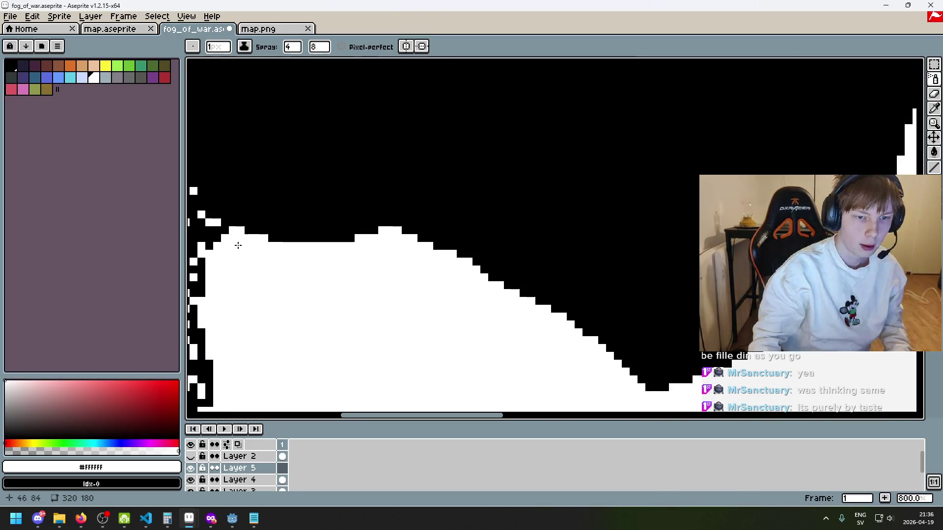
scroll(525, 283, down, 2)
drag(432, 246, 473, 291)
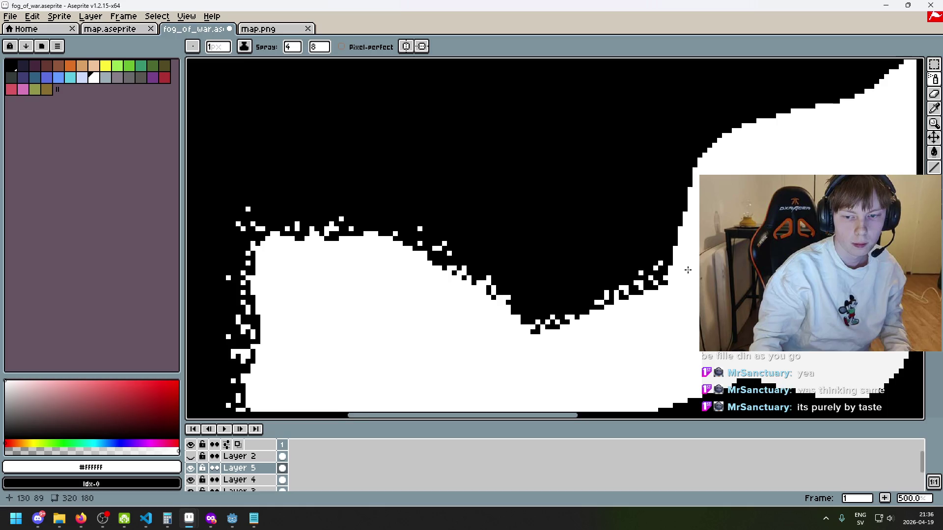
drag(686, 268, 590, 325)
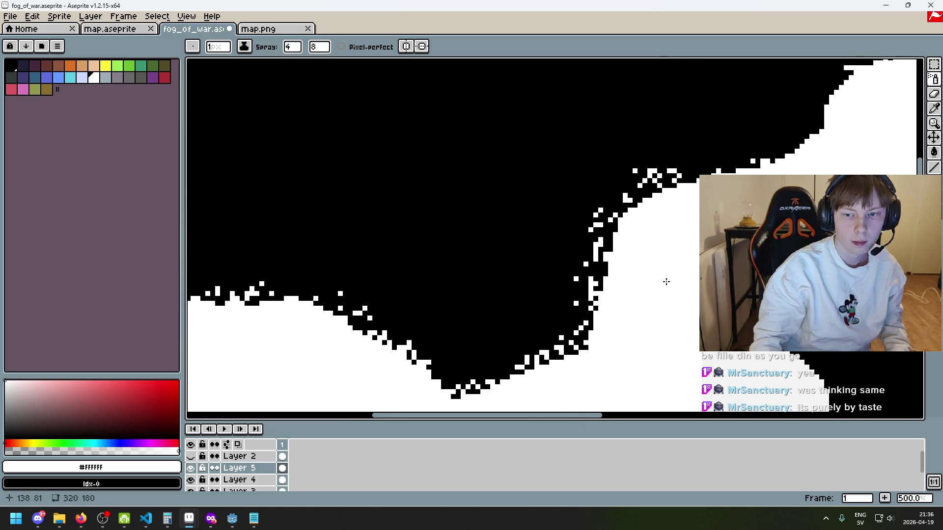
scroll(525, 320, down, 1)
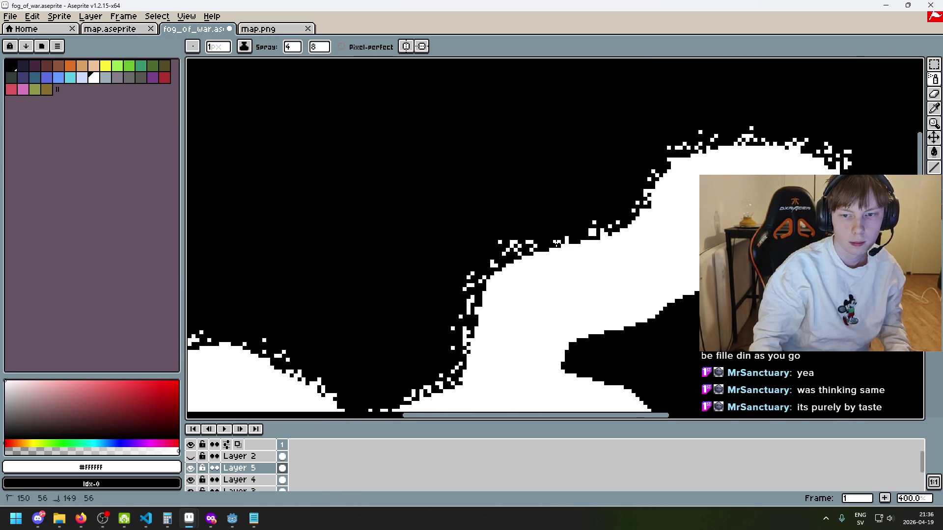
drag(802, 183, 719, 127)
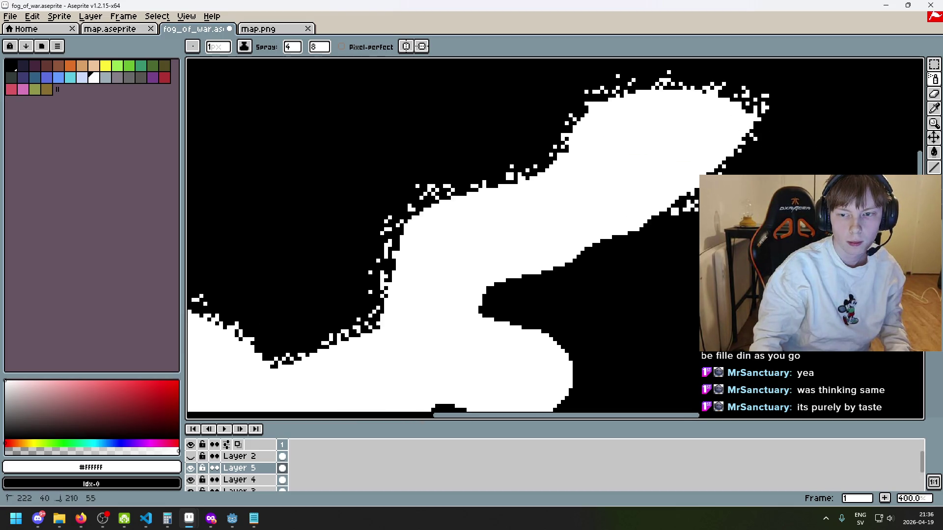
mouse_move(568, 349)
mouse_down()
mouse_move(568, 194)
mouse_move(717, 88)
mouse_move(615, 227)
mouse_up()
key(ctrl+z)
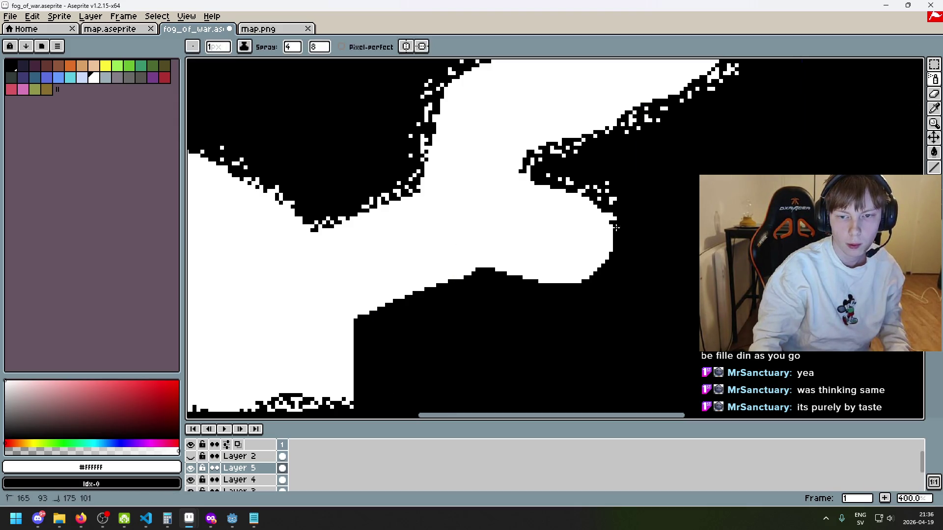
drag(470, 276, 640, 179)
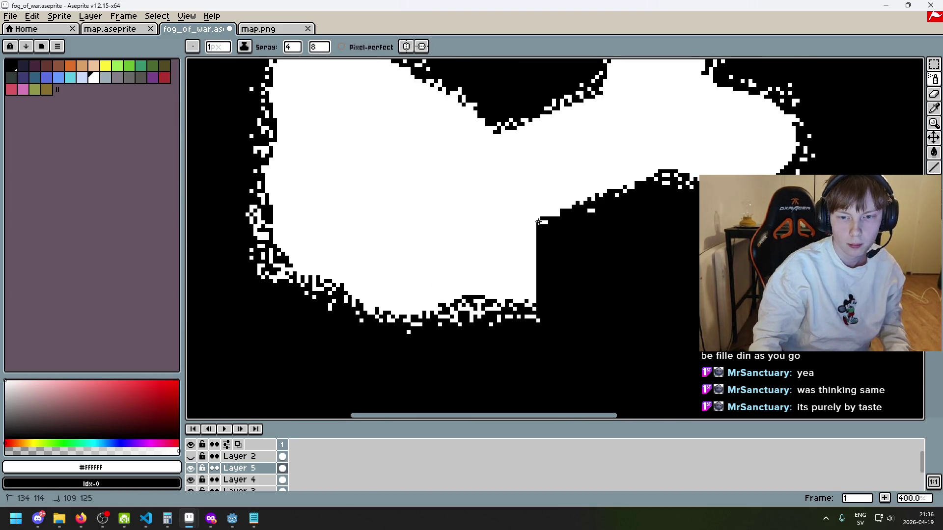
scroll(553, 227, down, 3)
scroll(504, 237, up, 1)
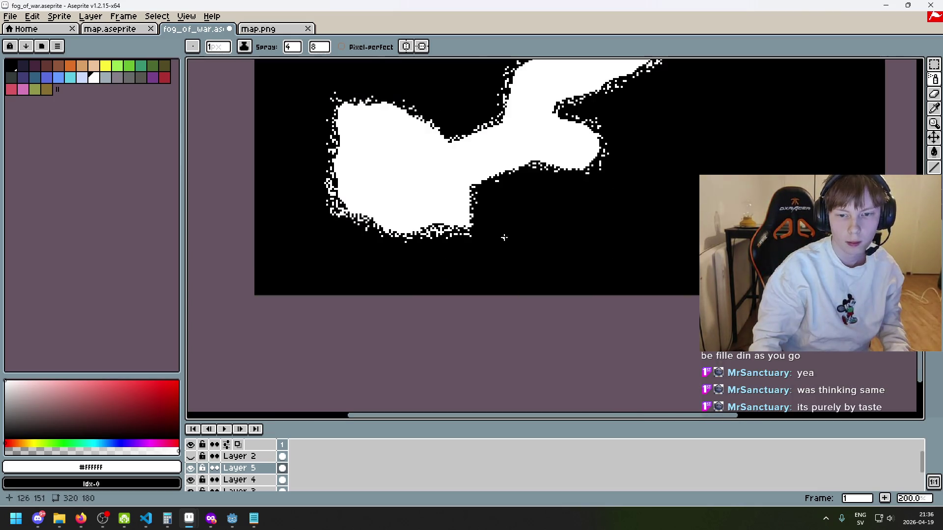
scroll(420, 274, down, 2)
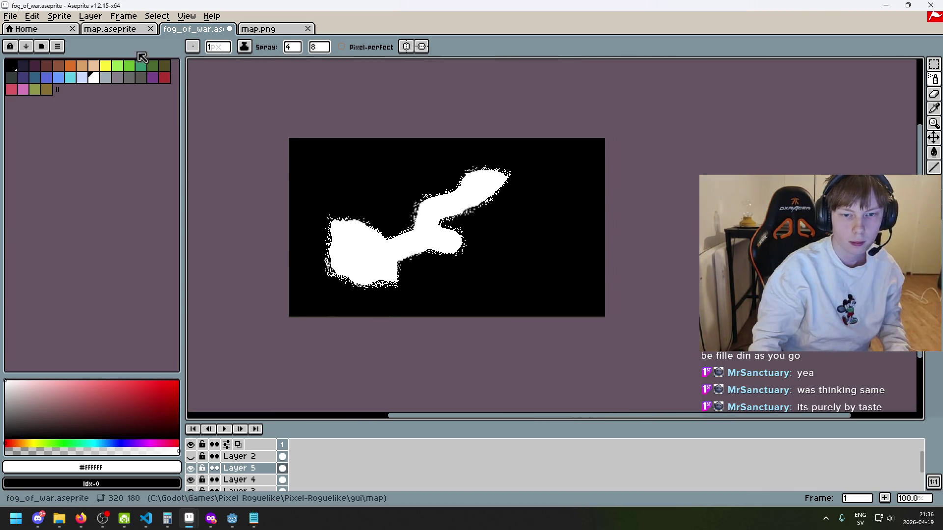
click(41, 29)
Export the fog-of-war mask as fog_of_war.png, accepting the layers warning.
click(265, 29)
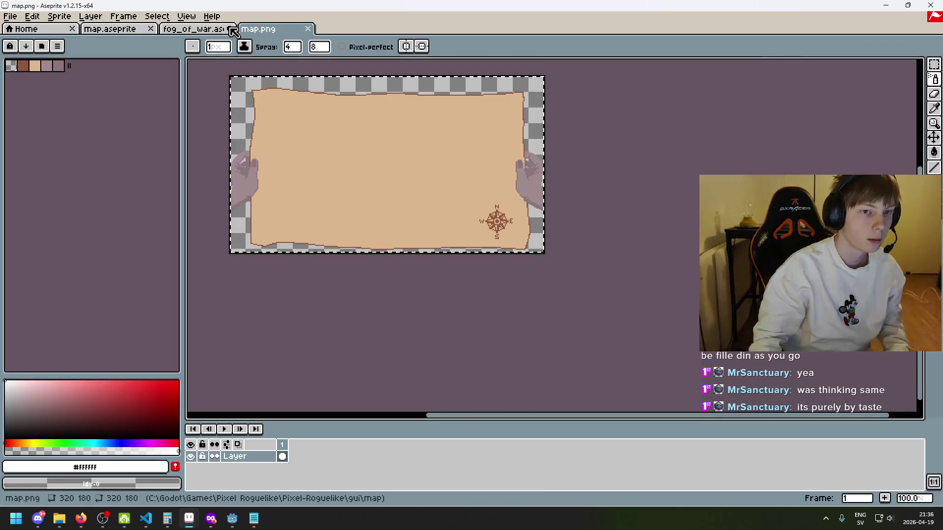
click(209, 29)
click(10, 17)
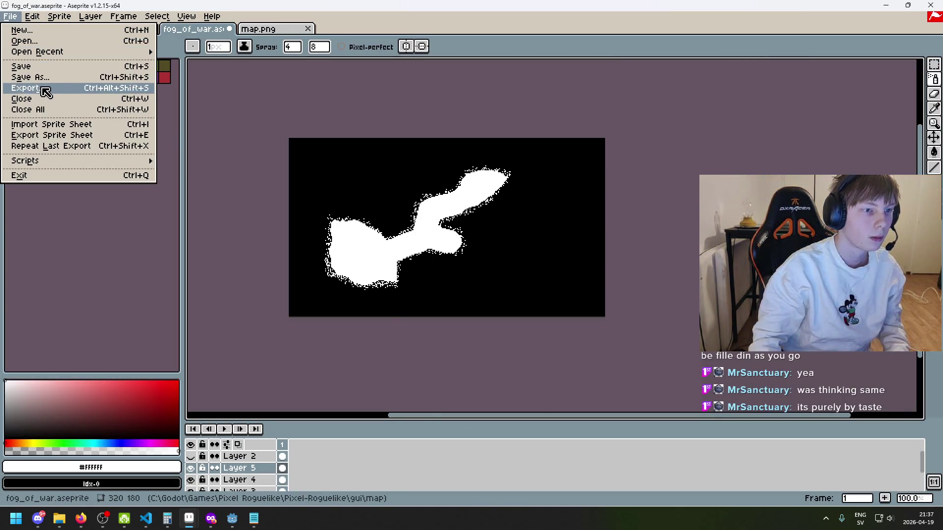
click(38, 88)
click(469, 327)
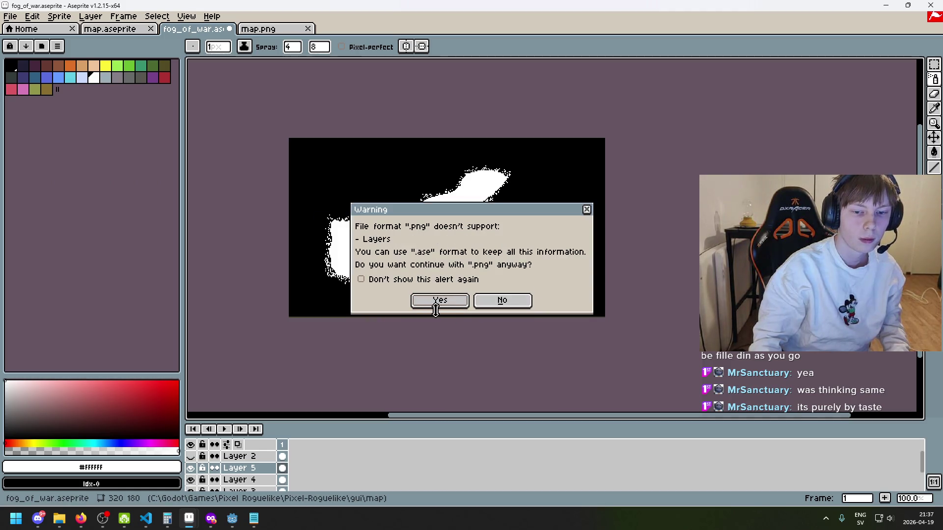
click(436, 300)
Switch to the Godot editor and run the project.
mouse_move(232, 518)
click(287, 473)
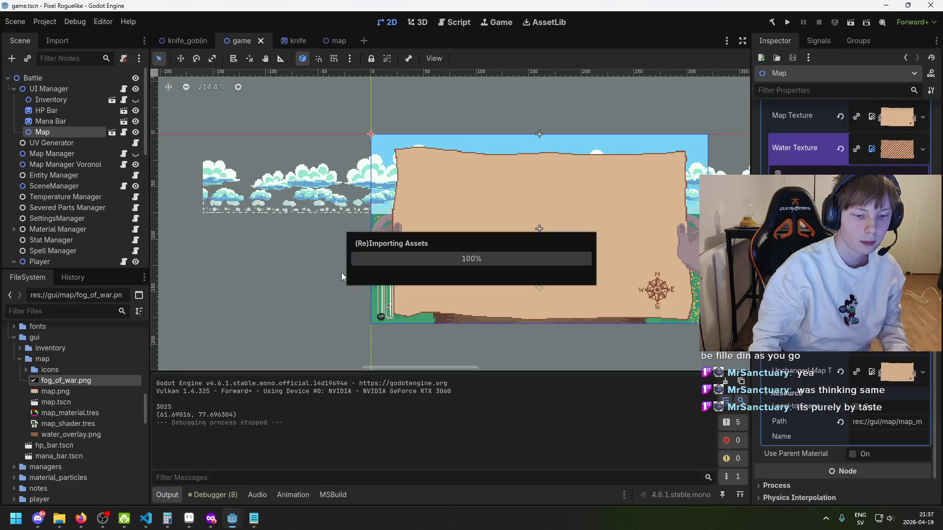
click(786, 25)
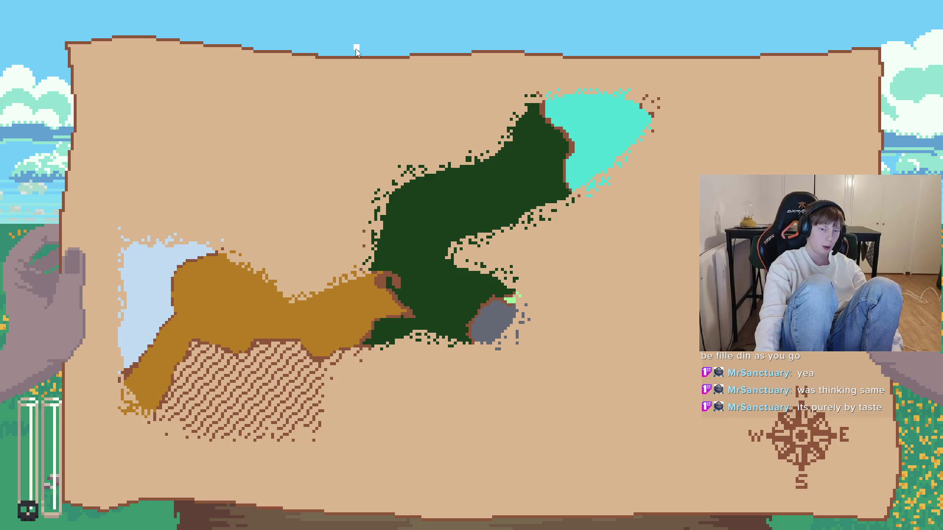
Close the game and return to the fog_of_war file in Aseprite.
key(alt+F4)
click(189, 519)
Hide Layer 5 and switch to the straight Line tool.
scroll(431, 205, up, 3)
scroll(448, 228, down, 1)
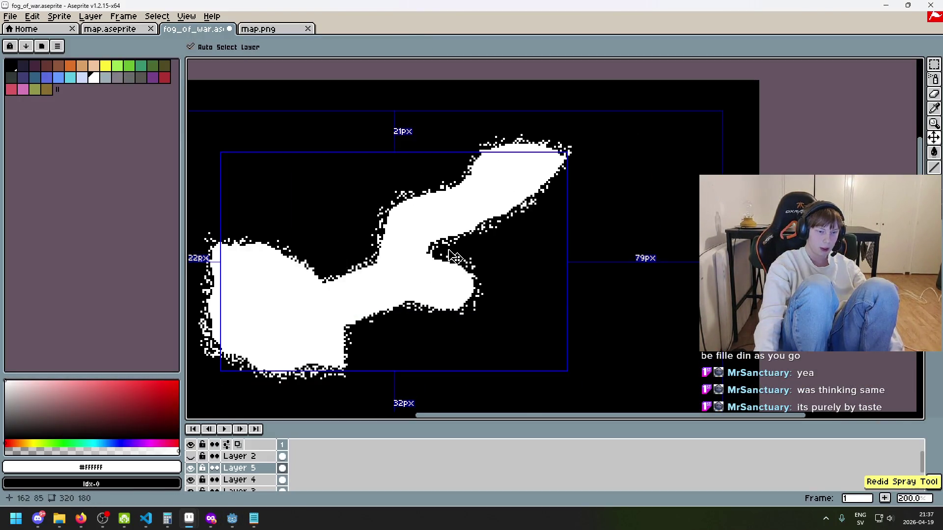
key(shift+b)
click(199, 473)
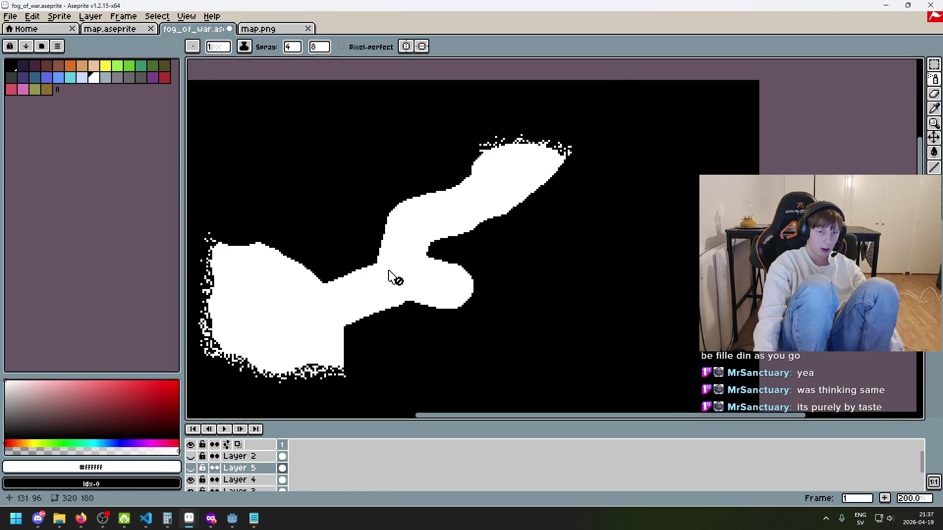
scroll(388, 274, up, 2)
key(b)
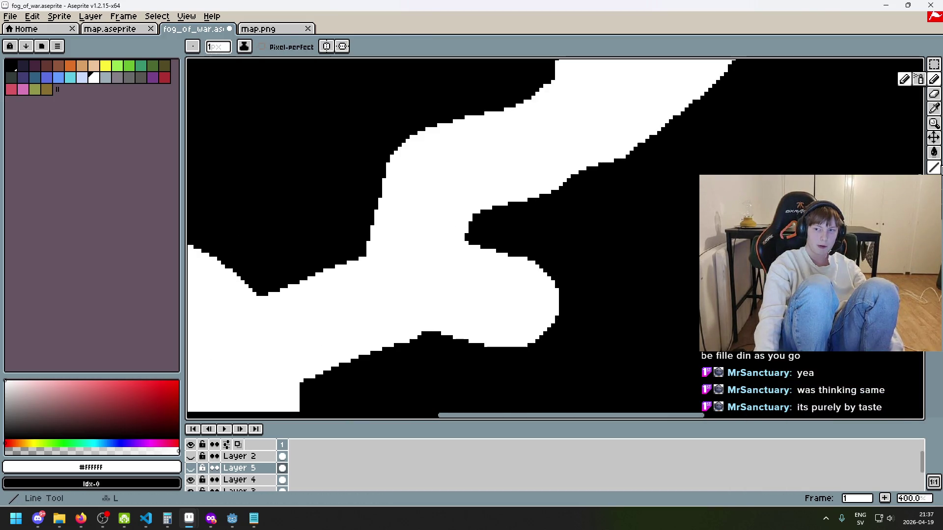
click(933, 168)
scroll(520, 253, down, 3)
scroll(518, 253, up, 1)
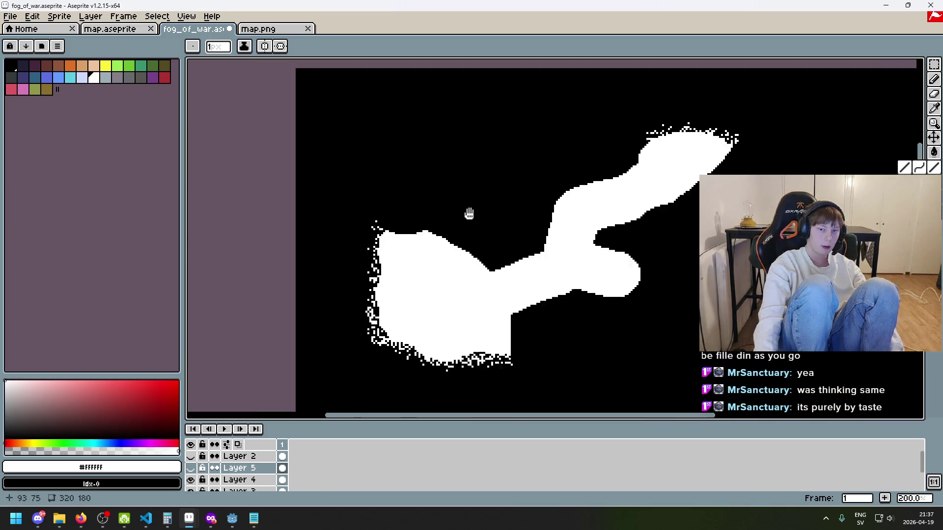
Select Layer 4 and add a new empty Layer 6 from its context menu.
click(248, 480)
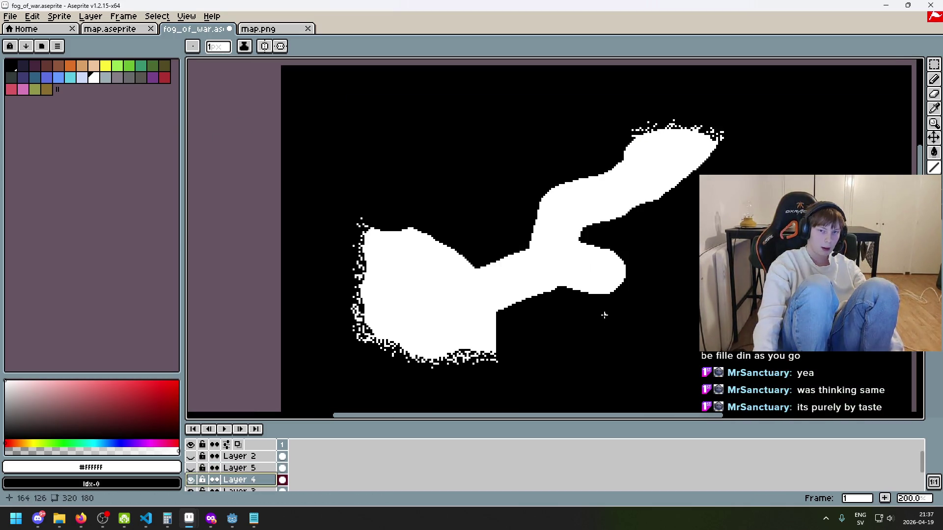
drag(604, 313, 486, 267)
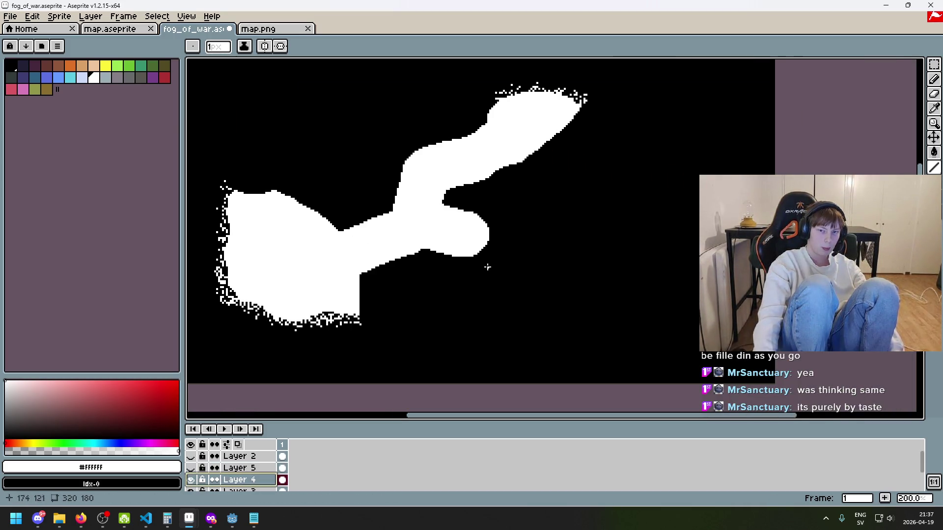
right_click(260, 480)
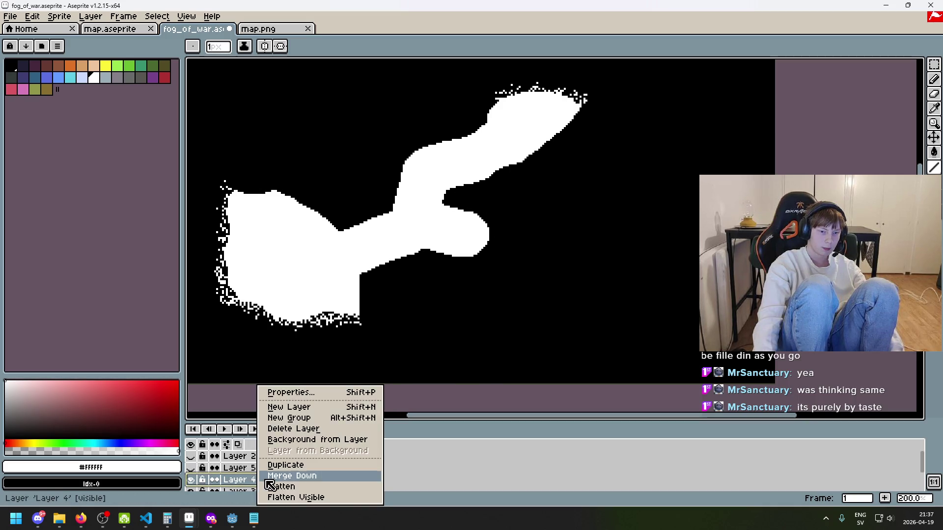
click(324, 412)
Paint a round white dot below the blob, then shrink the brush to a single pixel.
key(v)
key(b)
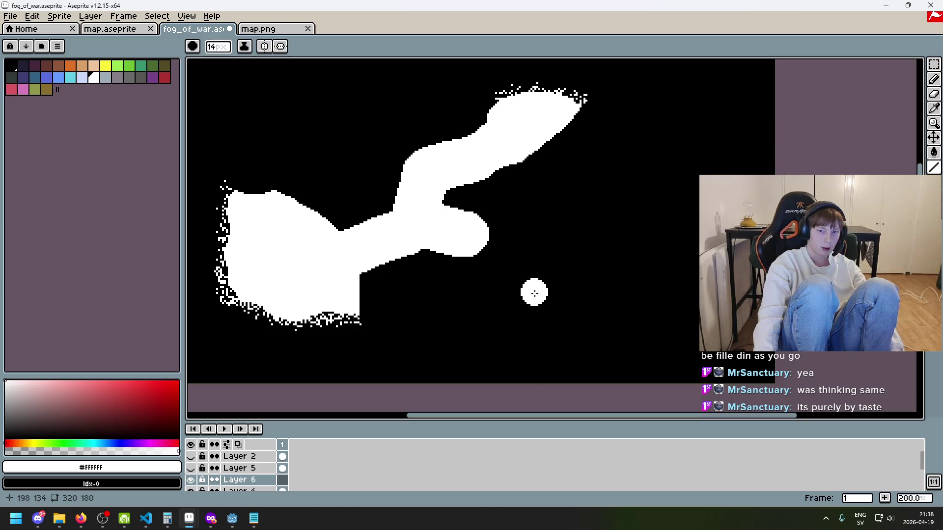
scroll(547, 290, up, 1)
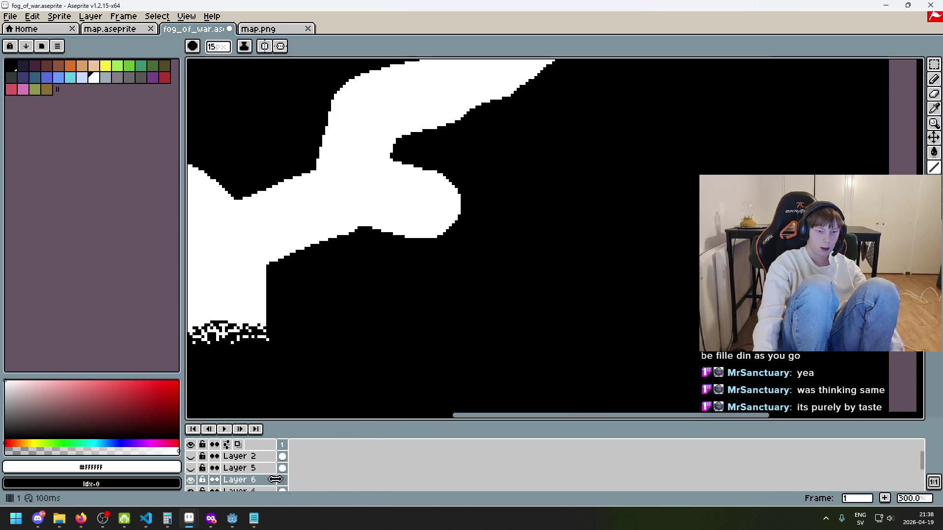
click(498, 337)
scroll(521, 336, up, 3)
key(minus)
key(minus)
key(minus)
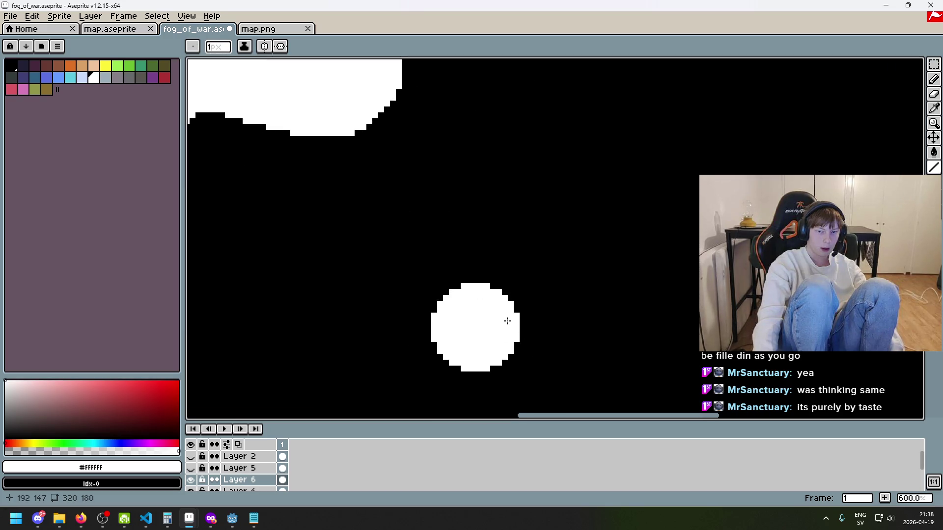
scroll(456, 269, up, 2)
Add white checker pixels above the dot and along its upper-right edge.
click(466, 315)
click(513, 315)
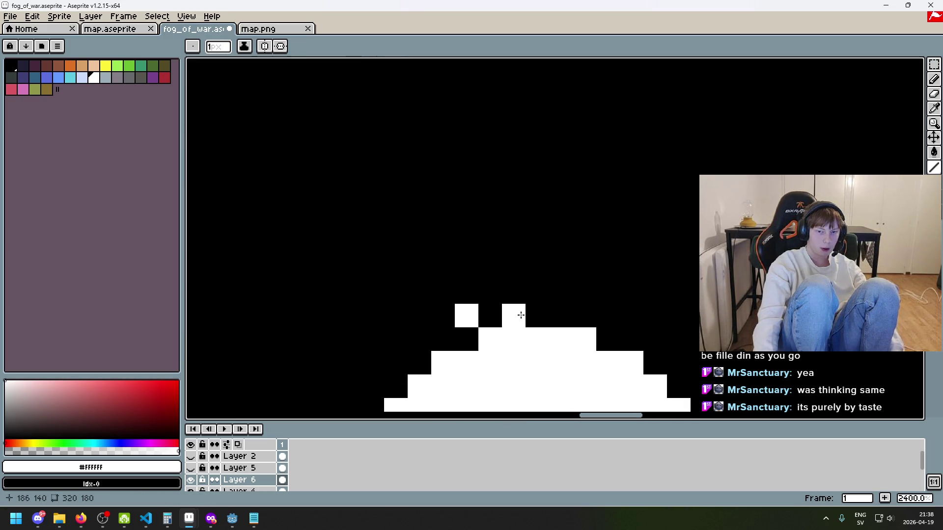
click(607, 315)
scroll(565, 285, down, 2)
scroll(565, 285, right, 3)
click(523, 255)
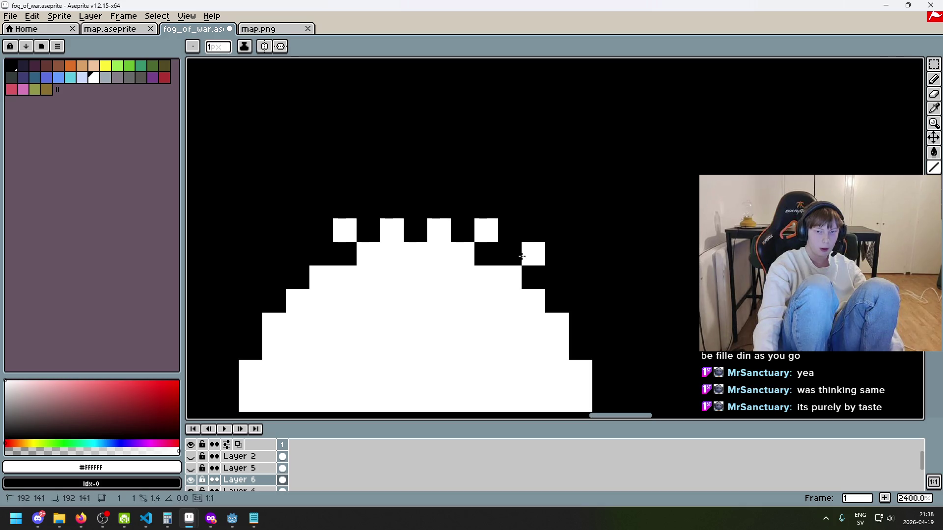
key(ctrl+z)
click(513, 254)
click(555, 275)
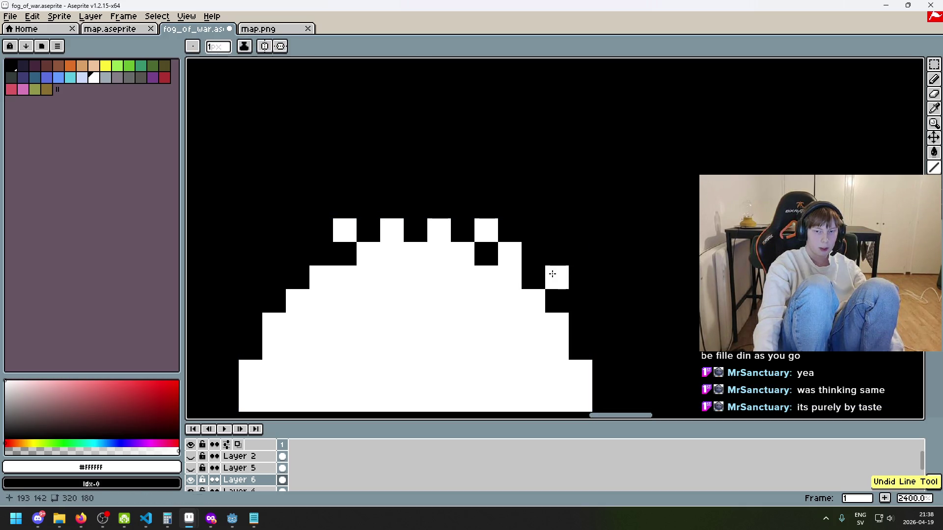
click(586, 307)
click(607, 329)
Dot alternating white pixels down the circle's right edge to the lower-right corner.
scroll(589, 295, down, 2)
scroll(589, 295, right, 1)
key(ctrl+z)
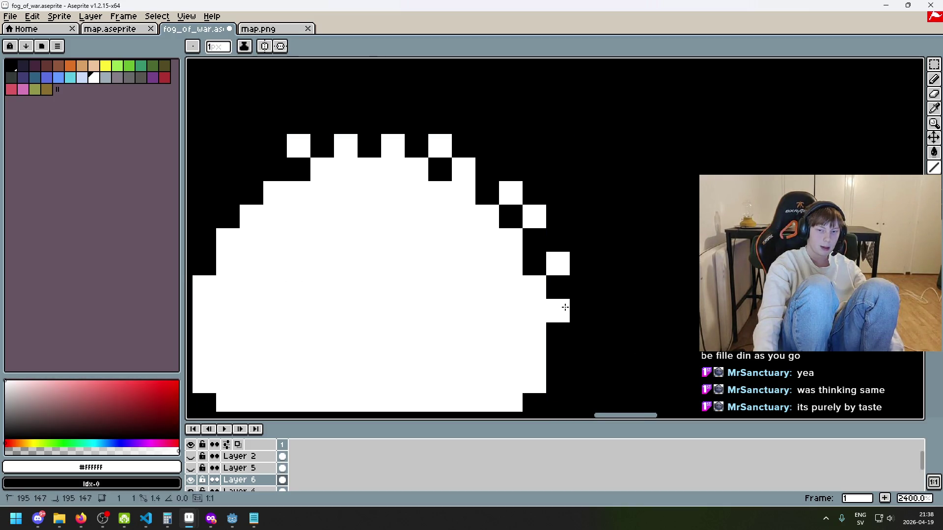
click(558, 311)
scroll(559, 310, down, 3)
click(548, 252)
scroll(555, 280, down, 4)
scroll(555, 279, left, 2)
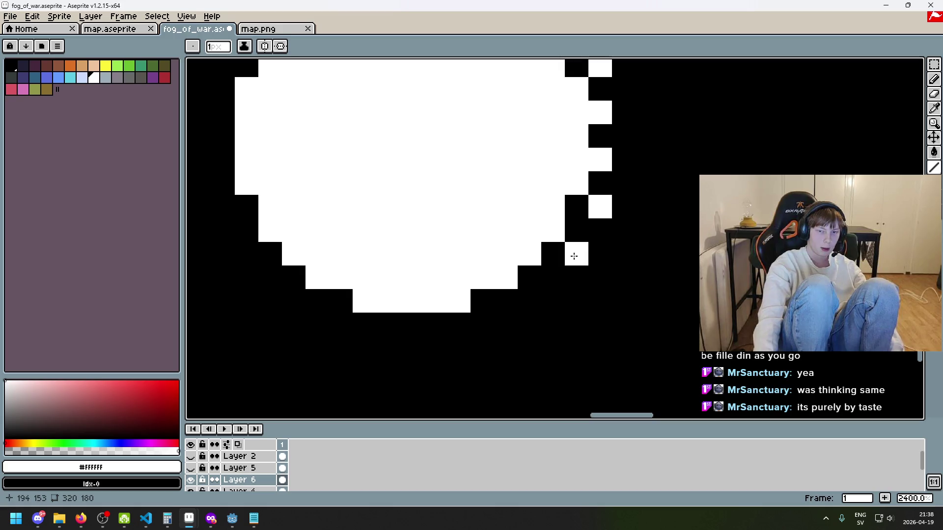
click(575, 230)
click(559, 259)
key(ctrl+z)
click(549, 284)
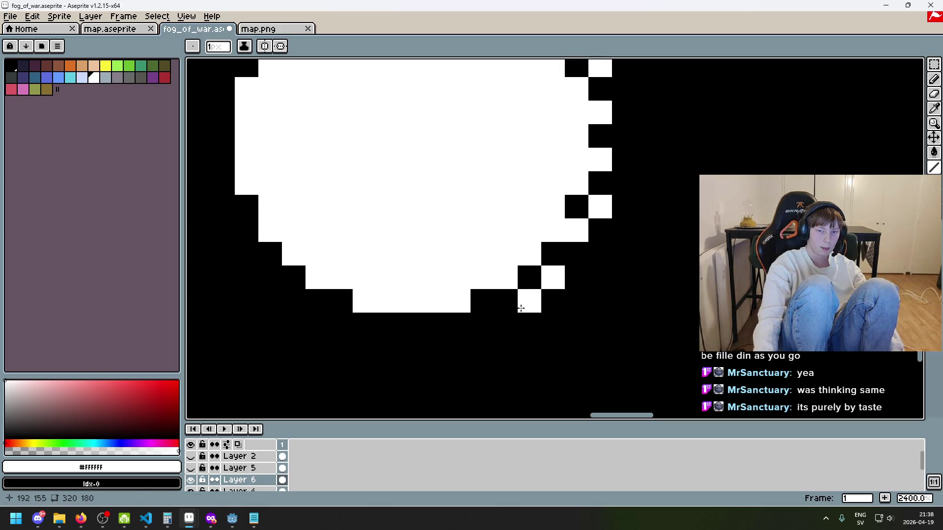
Add white checker pixels below the bottom edge and up the lower-left edge.
click(482, 324)
click(434, 325)
click(395, 328)
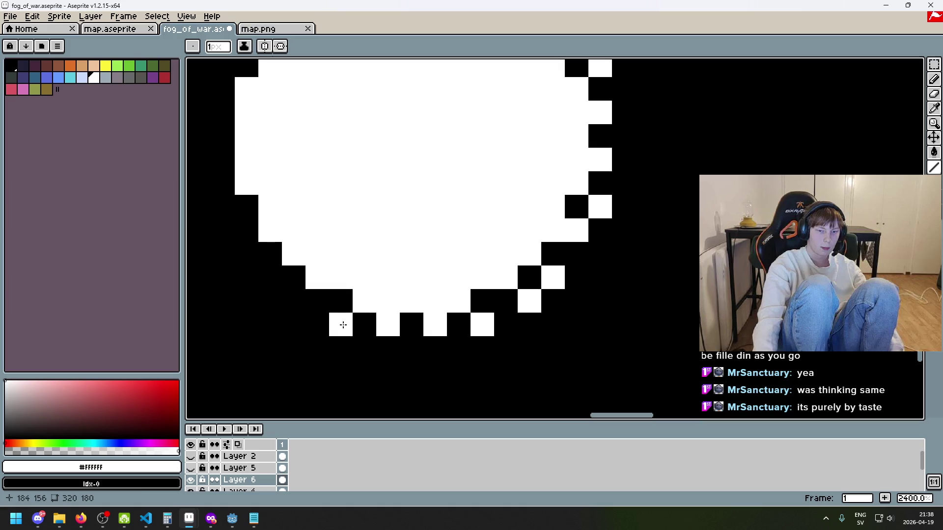
click(317, 301)
click(270, 277)
click(270, 254)
key(ctrl+z)
click(247, 254)
click(251, 233)
click(245, 207)
drag(199, 183, 290, 194)
click(310, 192)
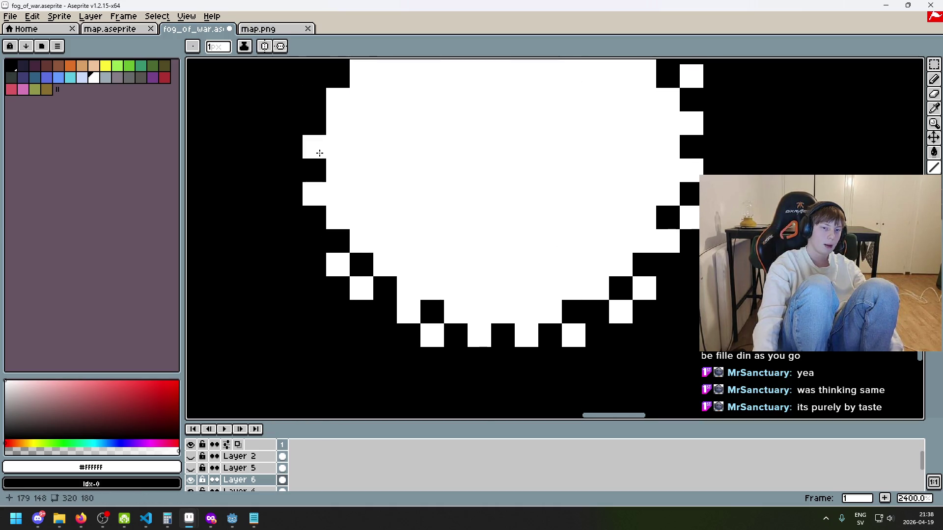
Alternate white and black stair-step pixels along the circle's upper-left edge.
scroll(319, 153, up, 3)
click(345, 216)
right_click(350, 196)
click(348, 179)
click(373, 153)
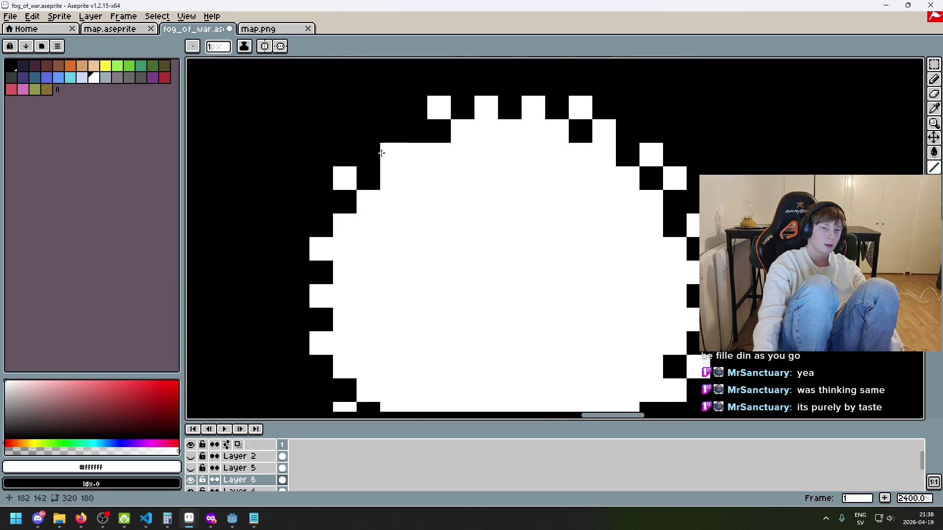
click(410, 124)
click(415, 107)
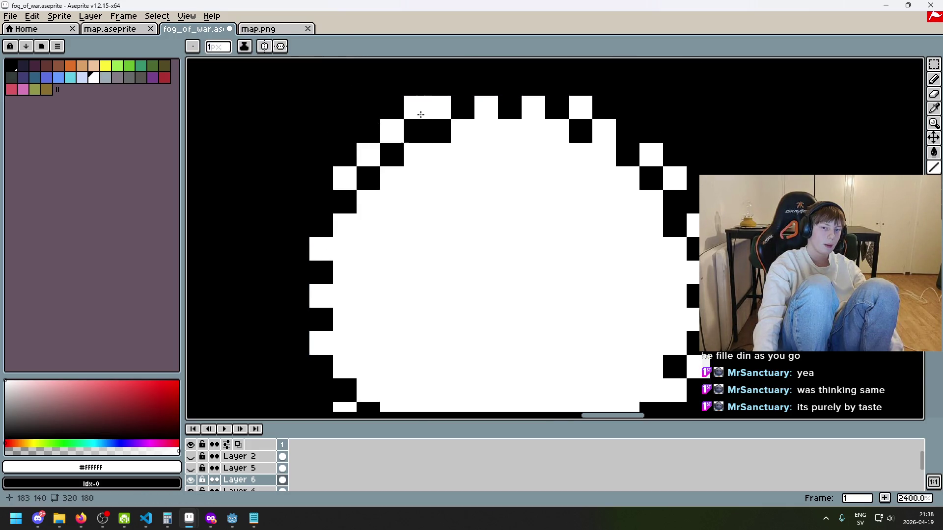
scroll(466, 211, down, 10)
scroll(467, 212, up, 3)
scroll(467, 211, up, 9)
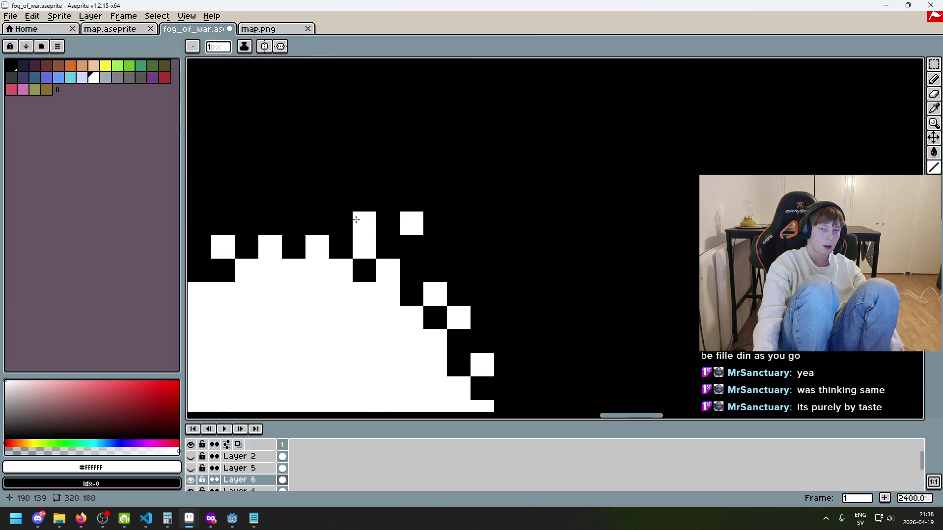
key(ctrl+z)
Paint white checker pixels along the circle's top row, blacking out misplaced ones.
click(412, 247)
click(388, 223)
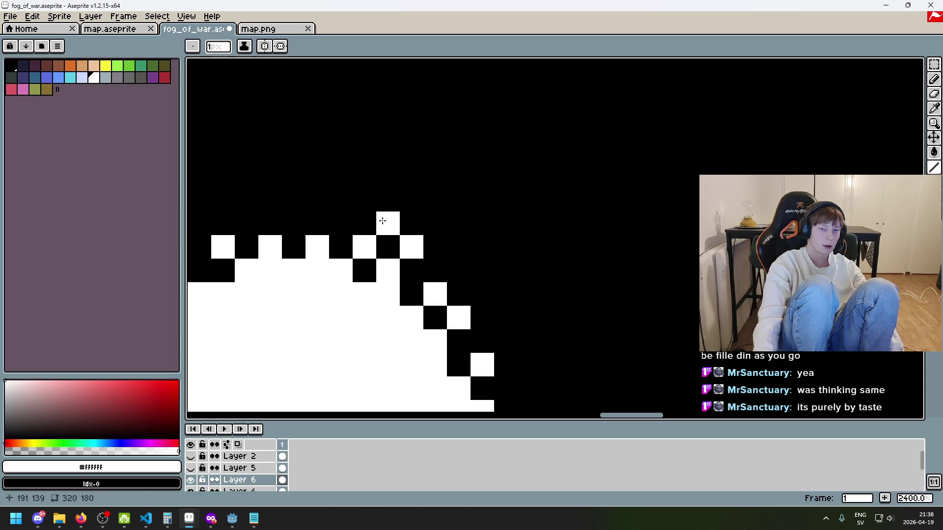
click(341, 223)
click(326, 217)
key(ctrl+z)
click(299, 221)
scroll(343, 219, left, 3)
click(403, 204)
click(404, 220)
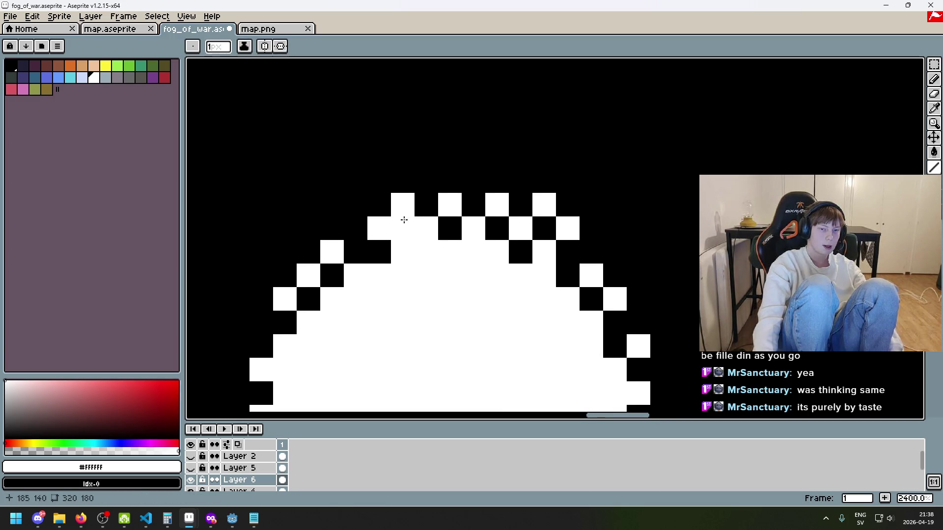
right_click(404, 220)
click(355, 228)
click(353, 234)
Continue the checker pattern from the upper edge down the left edge.
drag(354, 234, 440, 212)
click(446, 218)
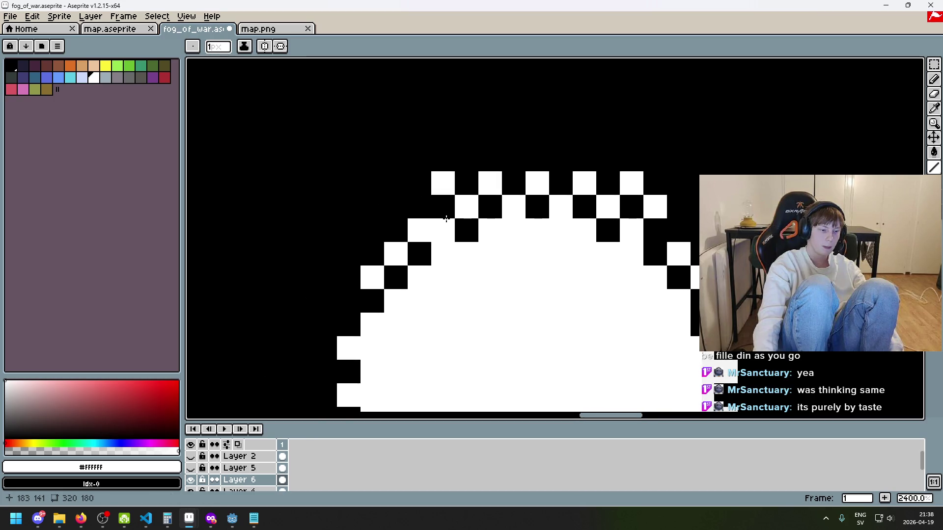
right_click(447, 218)
click(419, 207)
key(ctrl+z)
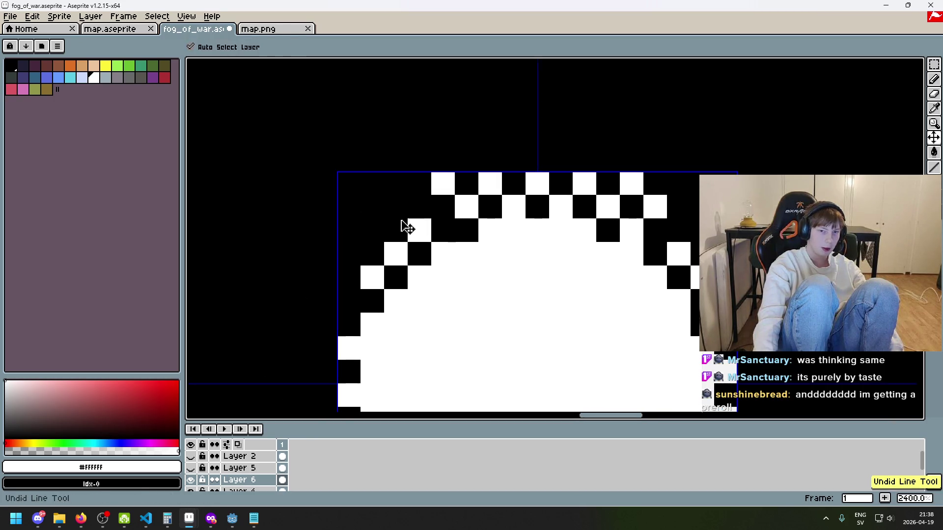
click(396, 205)
click(372, 231)
click(349, 254)
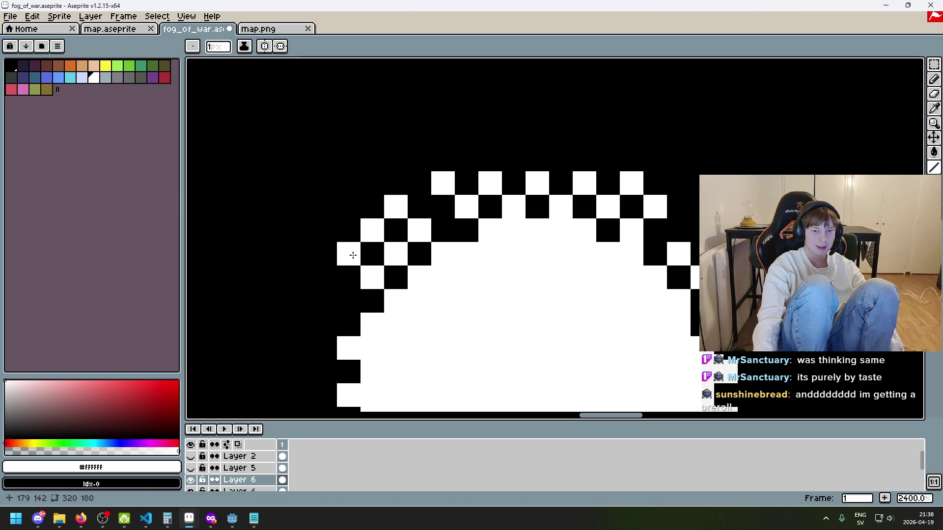
click(348, 301)
click(325, 348)
right_click(321, 338)
click(324, 332)
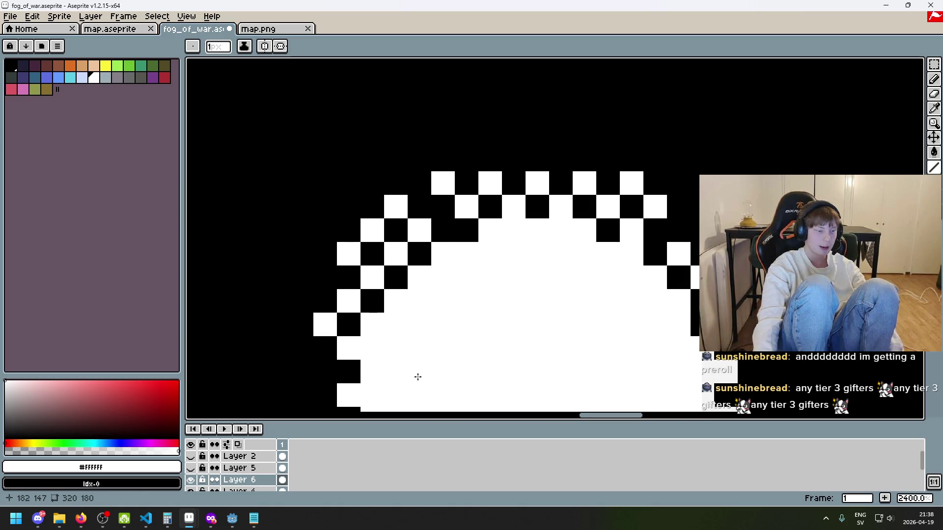
Fill in the remaining white checker pixels lower on the left edge.
scroll(418, 376, down, 1)
scroll(442, 339, up, 1)
click(373, 344)
drag(443, 354, 413, 294)
click(439, 330)
click(439, 353)
Complete the dither with white checker pixels across the lower-left diagonal and bottom row.
drag(516, 355, 496, 253)
click(423, 274)
click(445, 297)
key(ctrl+z)
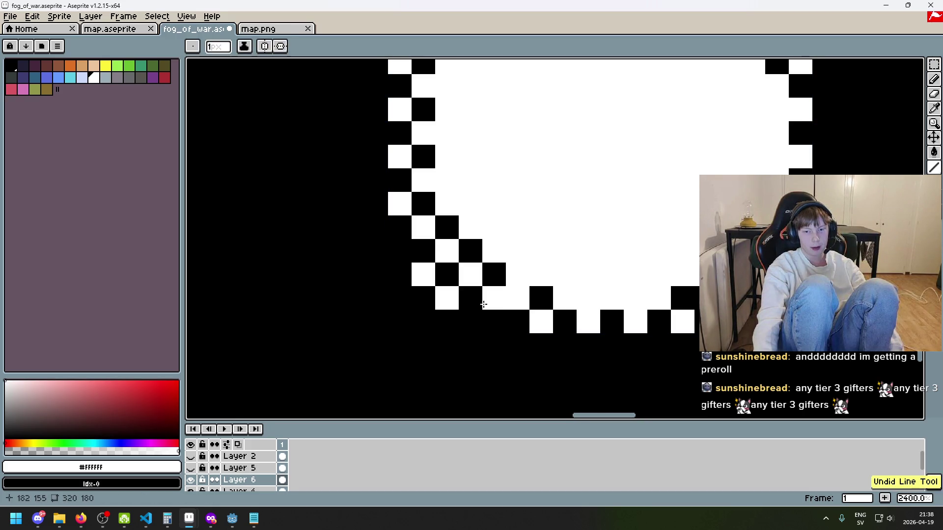
click(520, 345)
click(565, 347)
click(611, 344)
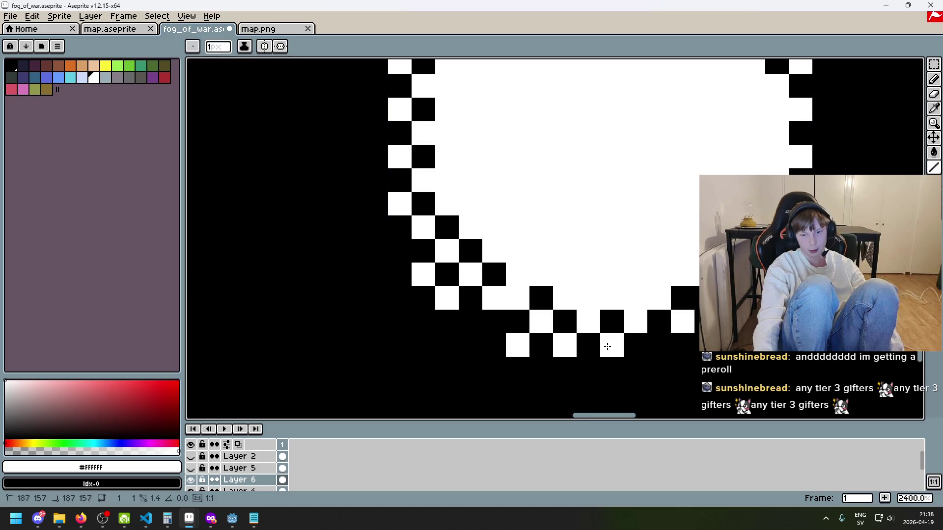
click(658, 344)
Try whitening a black cell on the bottom edge, then undo it.
key(ctrl+z)
scroll(688, 334, down, 4)
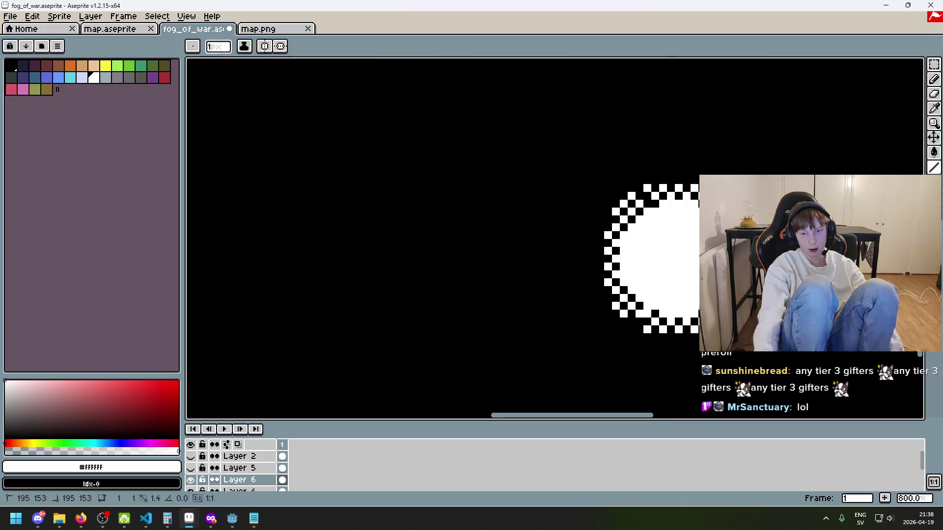
scroll(687, 334, up, 2)
click(696, 327)
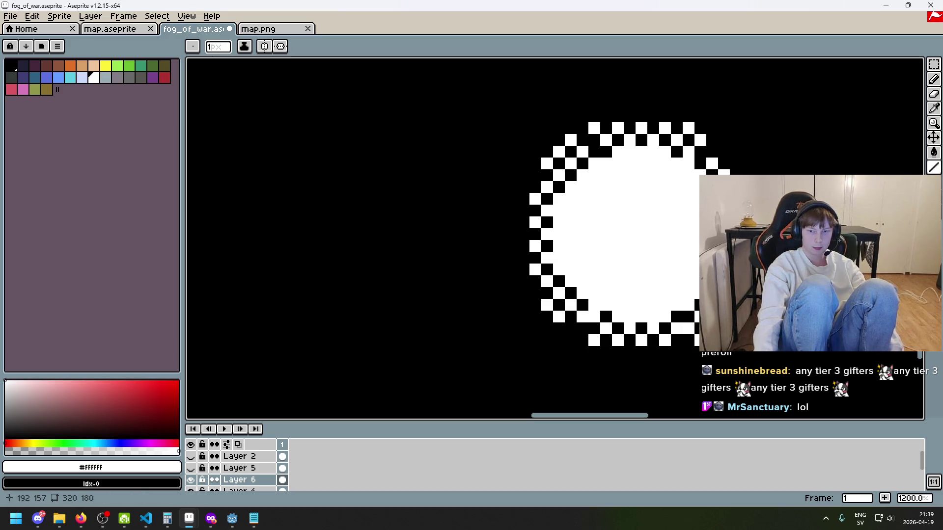
scroll(681, 344, down, 6)
scroll(682, 344, up, 5)
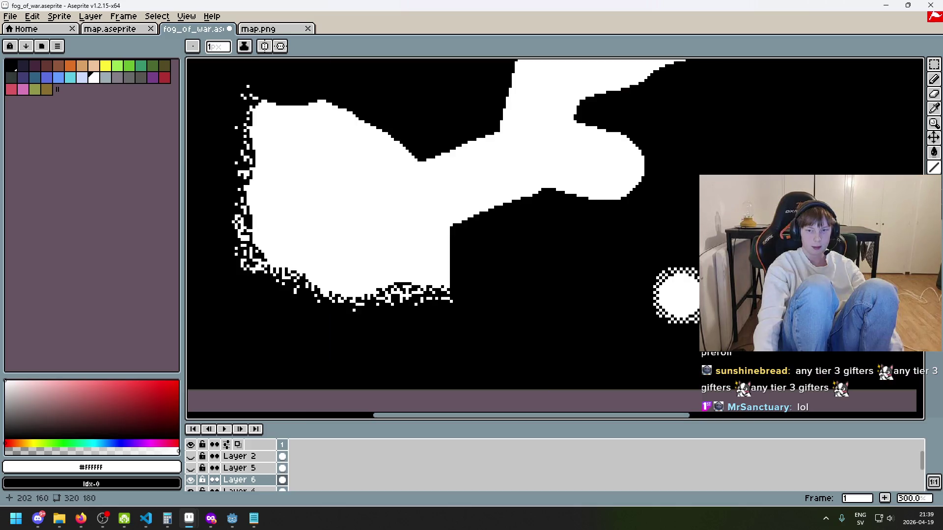
scroll(654, 216, up, 3)
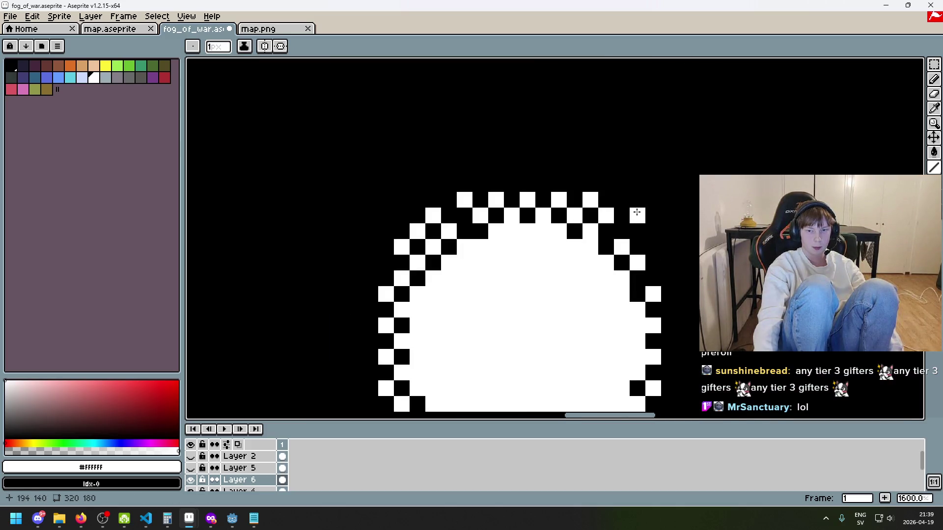
key(ctrl+z)
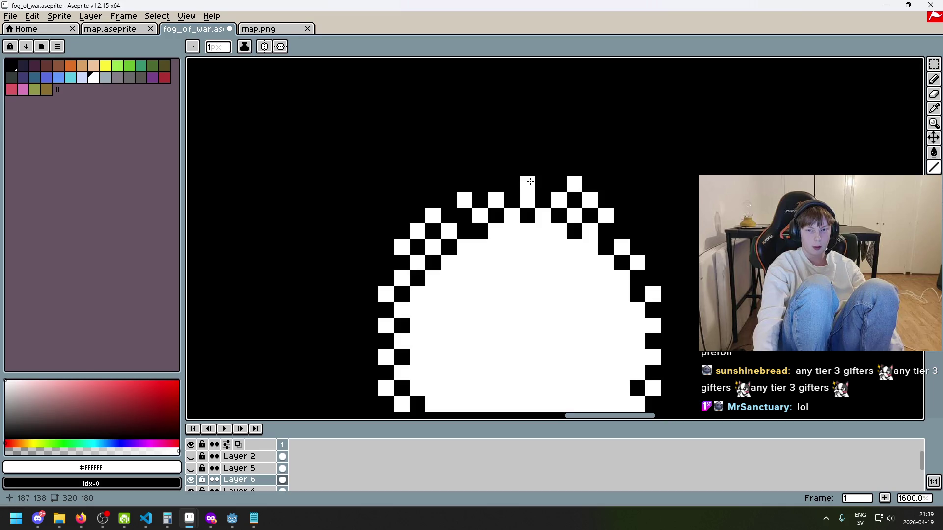
Pick black from the canvas and black out several white checker pixels on the edge.
key(alt)
alt+click(535, 173)
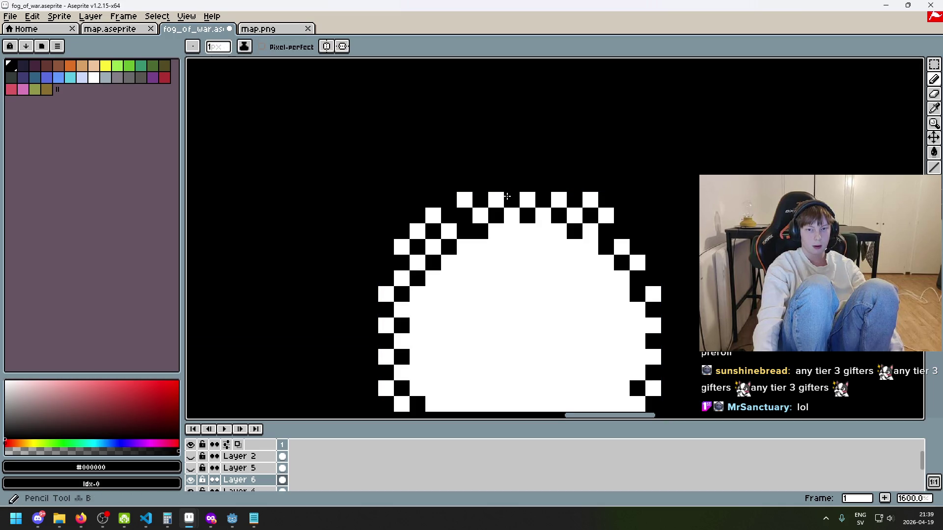
click(432, 215)
click(409, 240)
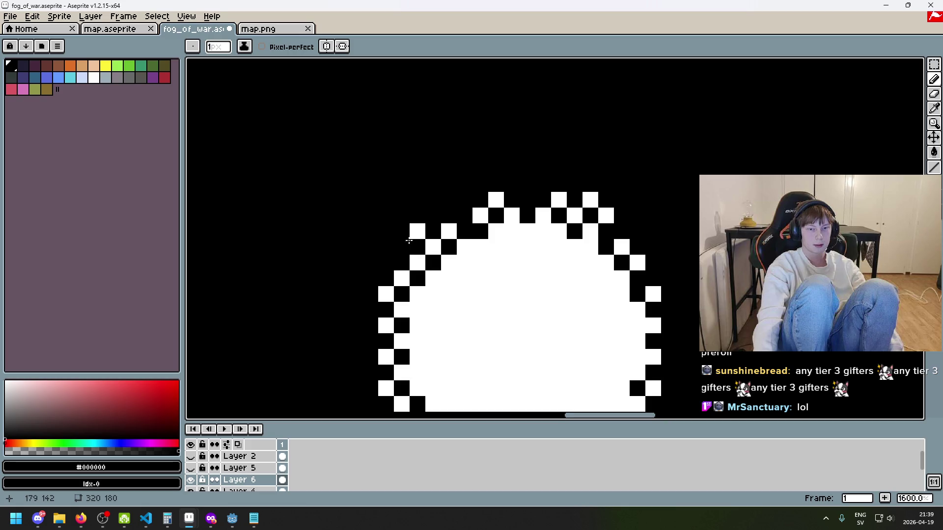
scroll(427, 248, down, 3)
scroll(427, 248, left, 3)
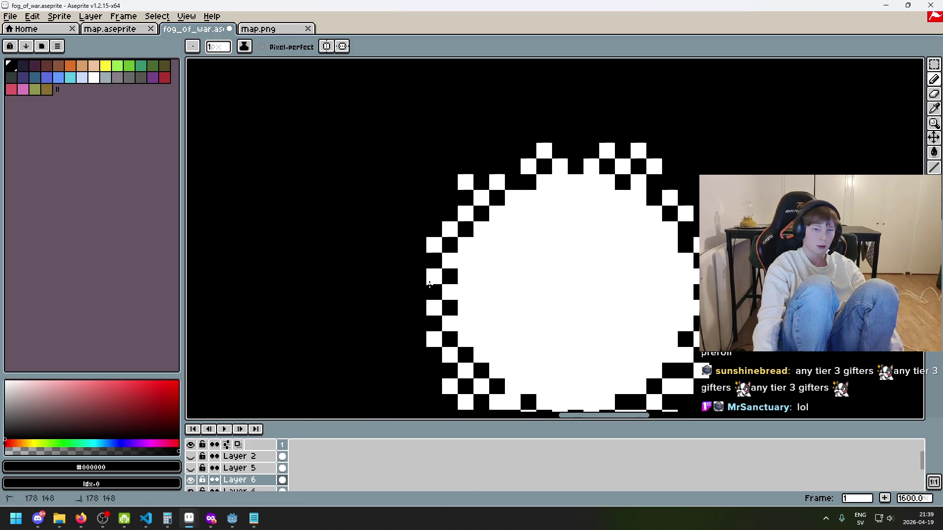
click(433, 338)
scroll(498, 332, left, 2)
scroll(498, 333, down, 5)
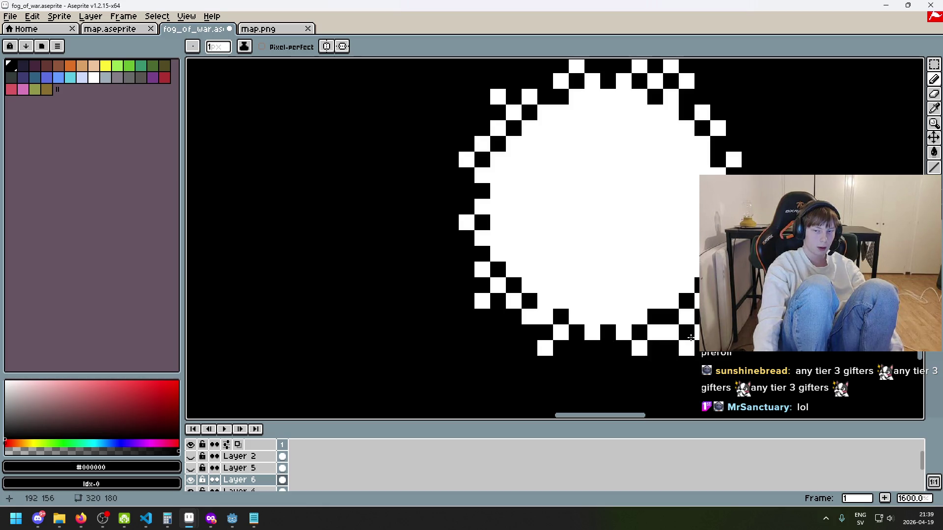
scroll(665, 174, up, 5)
scroll(665, 174, right, 1)
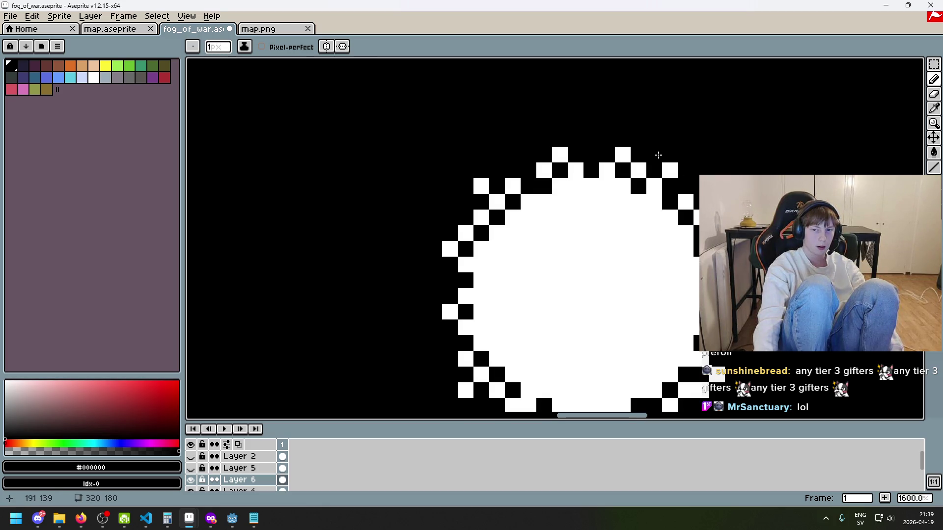
Pick white and scatter stray single pixels just outside the circle's edge.
alt+click(622, 153)
click(525, 147)
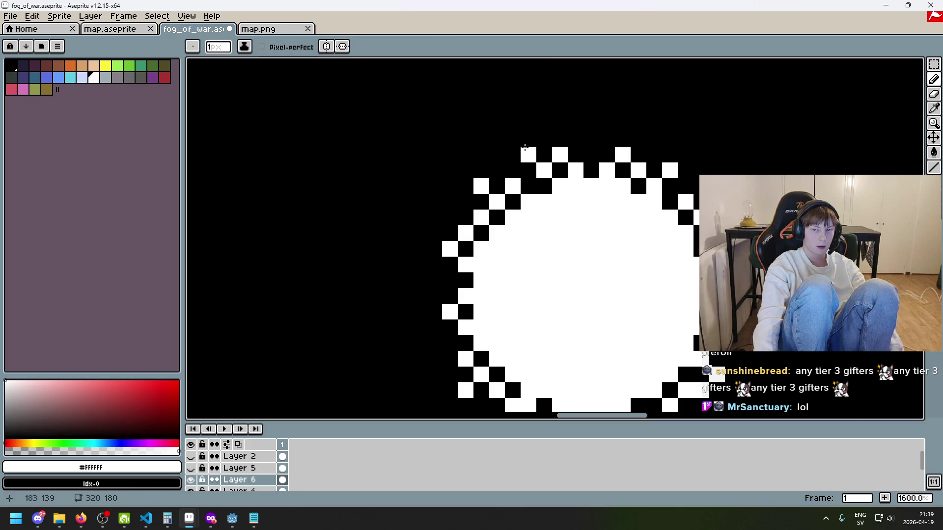
click(409, 286)
mouse_move(467, 266)
mouse_down()
mouse_move(446, 279)
mouse_move(515, 187)
mouse_up()
click(444, 242)
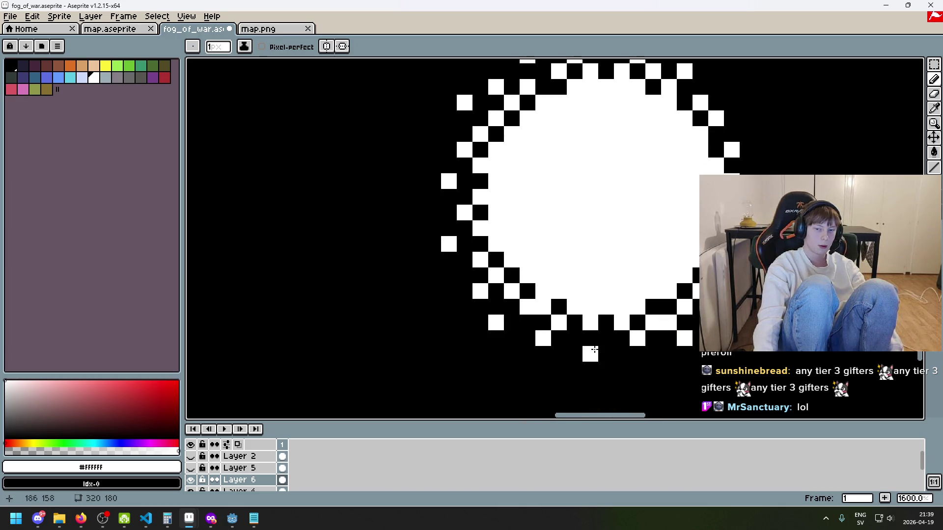
scroll(658, 285, right, 5)
click(679, 241)
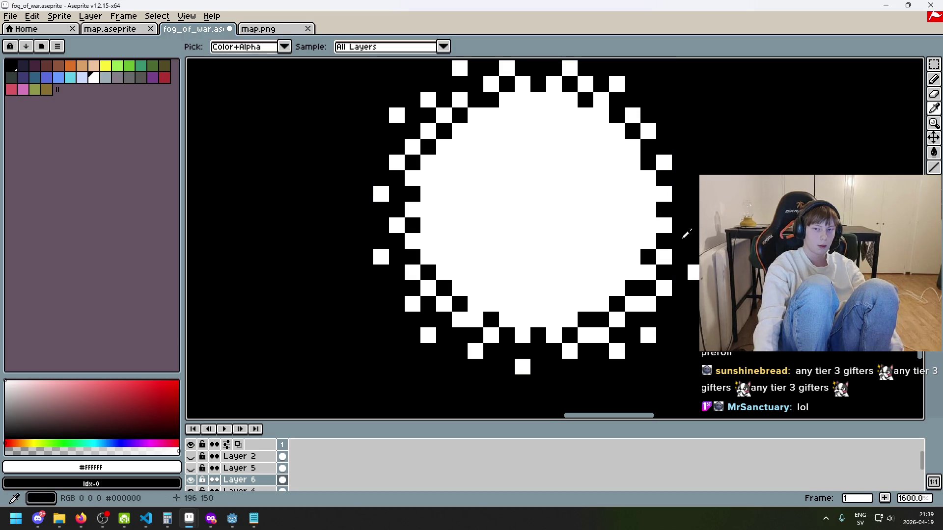
key(b)
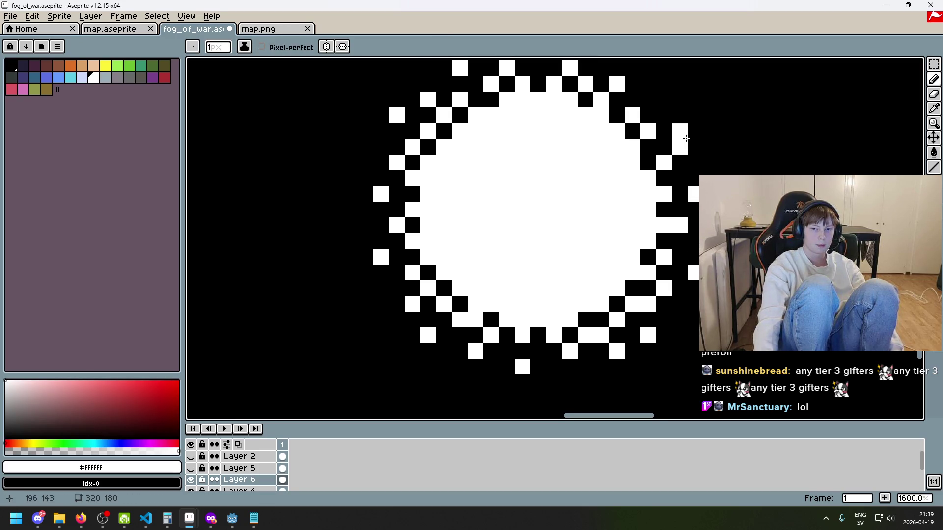
Zoom out to view the whole fog map and save the fog-of-war sprite.
scroll(685, 138, up, 3)
scroll(670, 169, down, 6)
scroll(678, 246, up, 1)
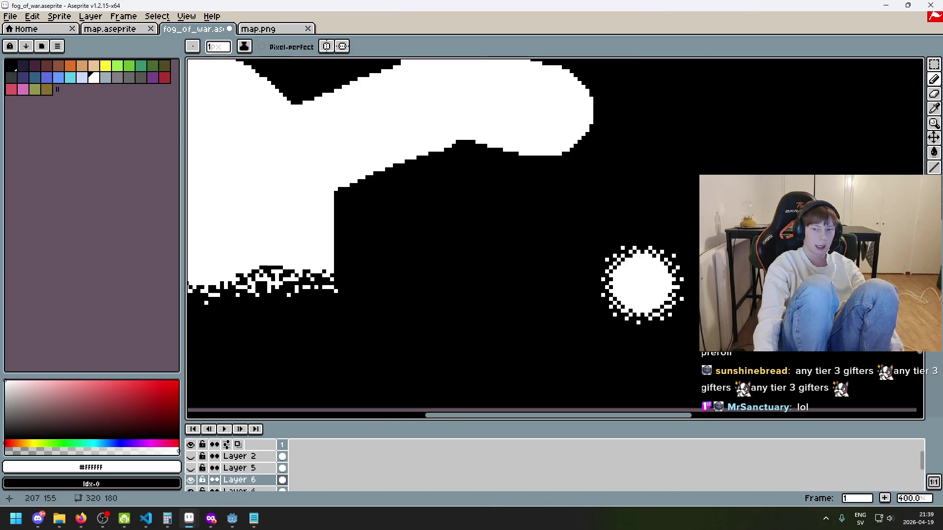
scroll(682, 285, down, 1)
scroll(684, 290, up, 1)
scroll(669, 288, up, 1)
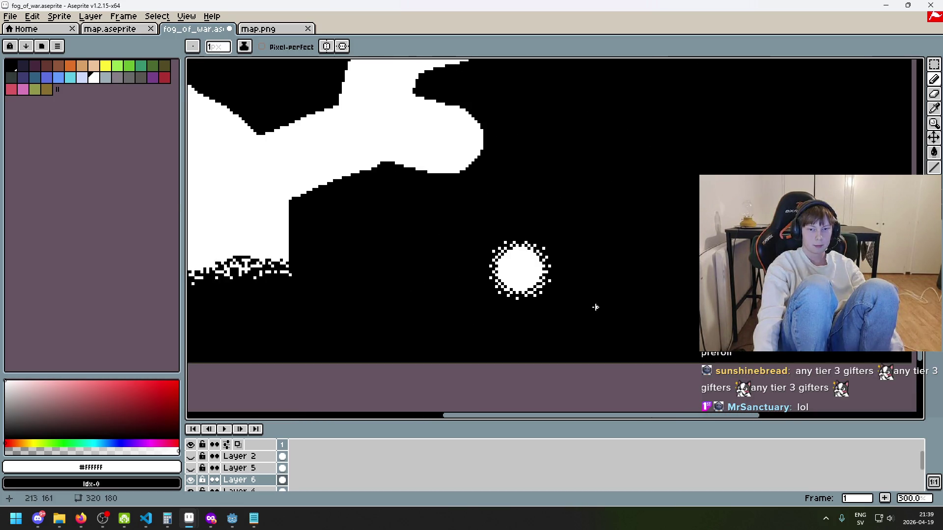
scroll(596, 308, down, 2)
scroll(609, 300, up, 1)
scroll(589, 279, up, 2)
scroll(594, 279, up, 1)
scroll(598, 279, down, 2)
scroll(598, 278, down, 2)
key(ctrl+s)
key(ctrl+s)
Export the fog mask over fog_of_war.png, accepting the overwrite and no-layers warnings, then return to Godot.
click(9, 16)
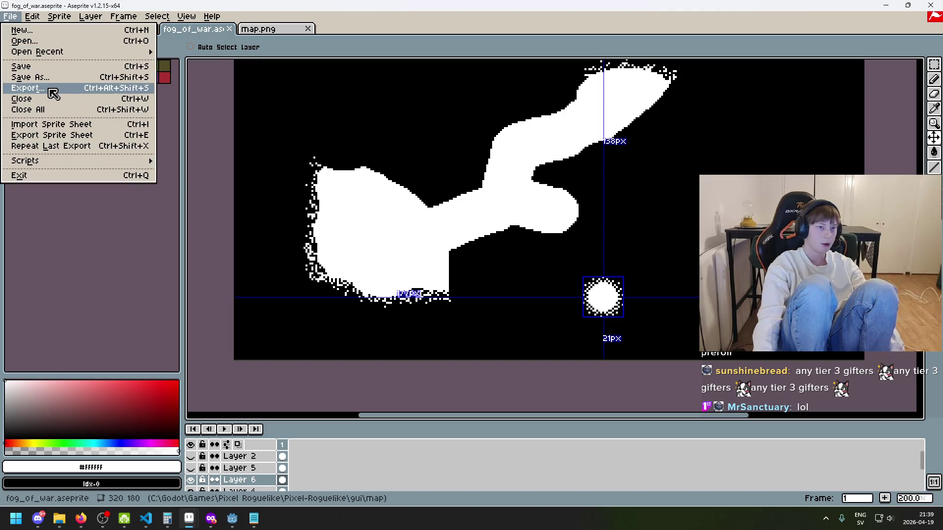
click(49, 92)
click(490, 328)
click(449, 290)
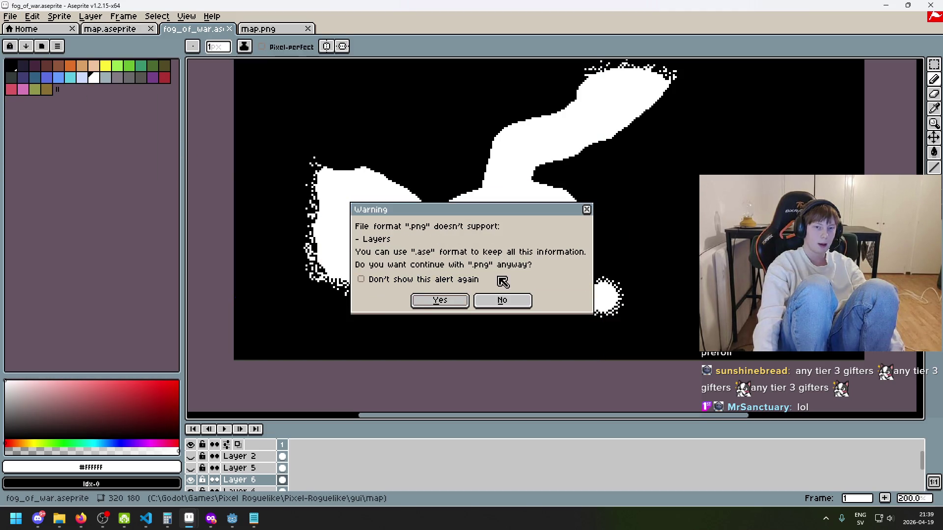
click(444, 297)
scroll(502, 285, down, 1)
scroll(503, 285, up, 2)
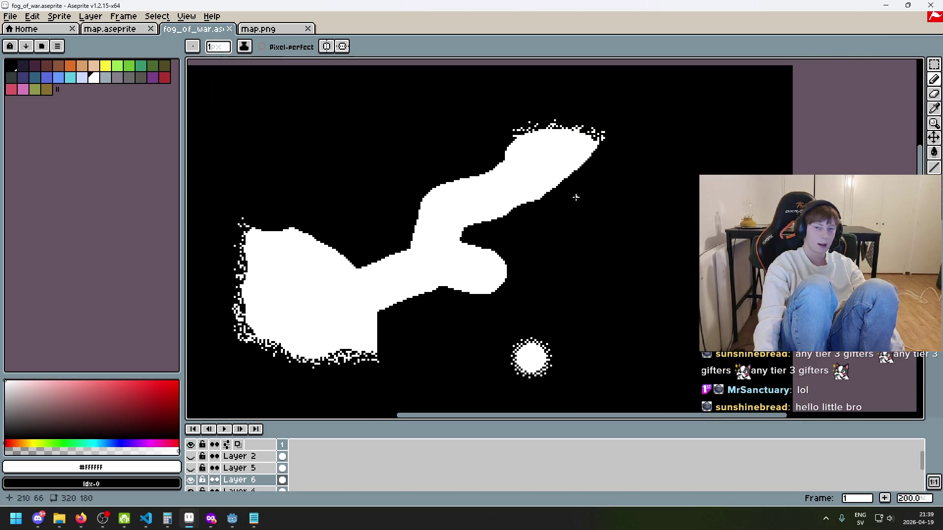
scroll(475, 280, down, 2)
scroll(475, 280, up, 1)
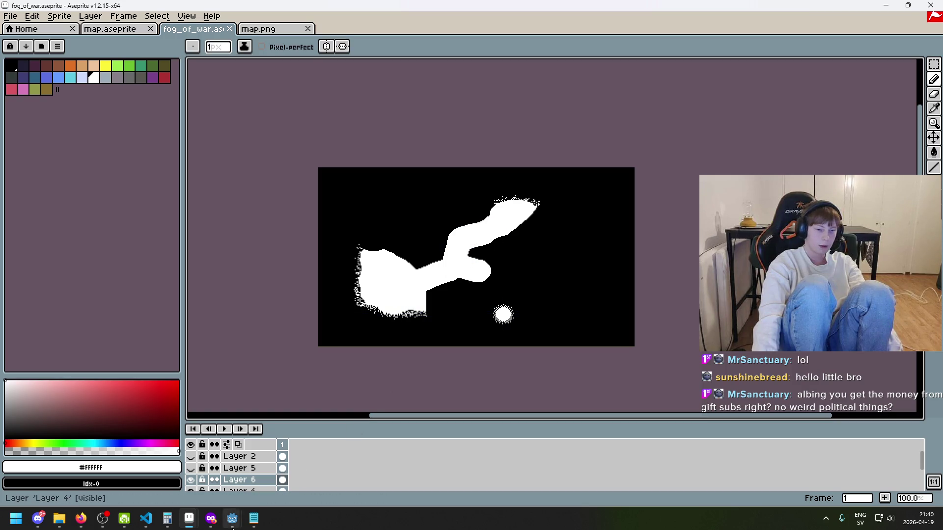
mouse_move(232, 525)
click(179, 466)
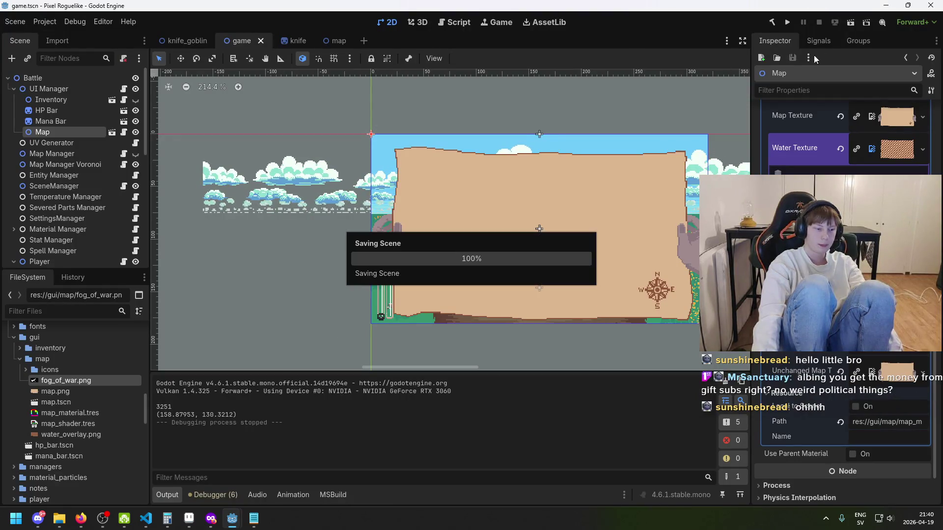
click(787, 22)
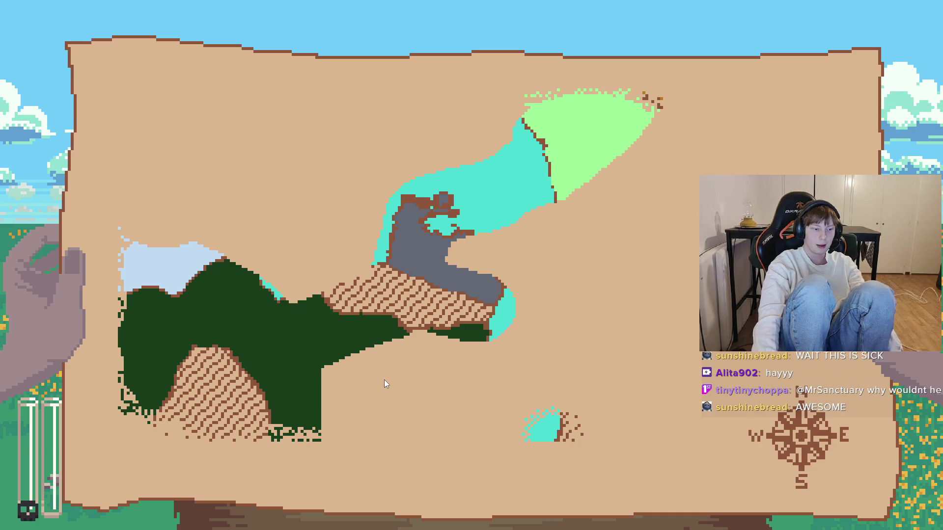
key(alt+F4)
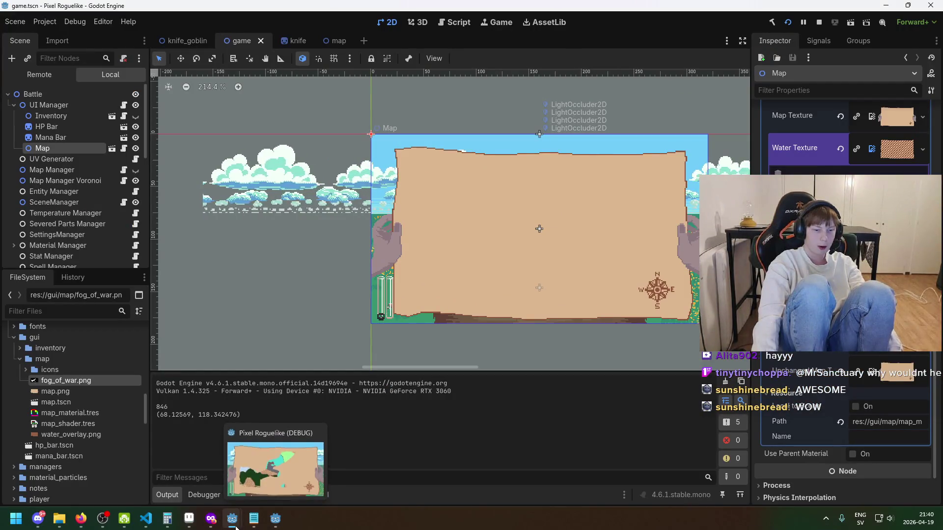
mouse_move(233, 518)
mouse_move(189, 517)
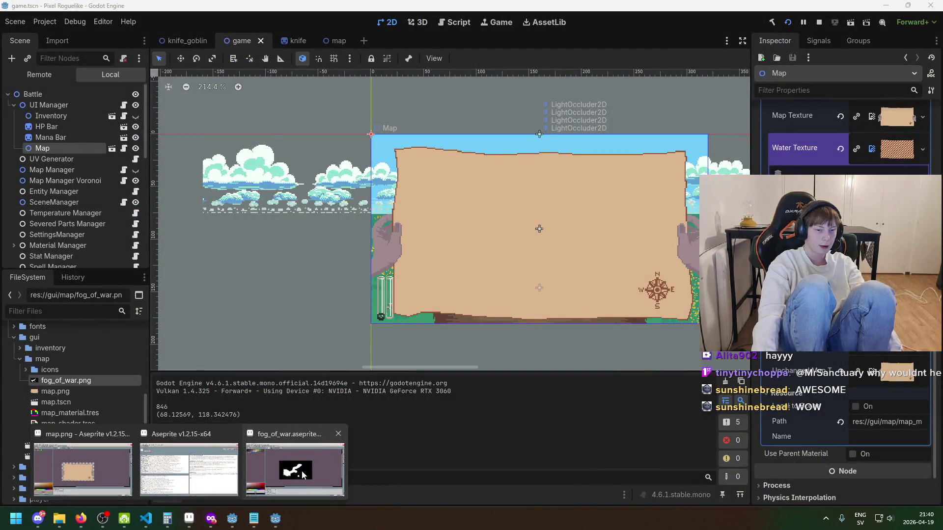
Hide Layer 5 and Layer 2 in the fog_of_war sprite.
click(194, 469)
click(191, 468)
drag(191, 467, 190, 457)
click(191, 457)
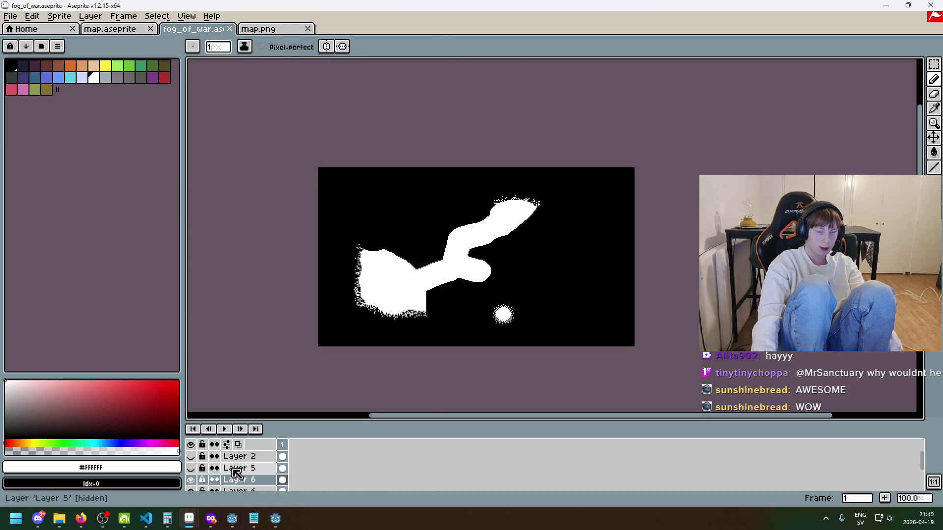
Add a new Layer 7 and fill the whole canvas white.
right_click(243, 457)
click(301, 406)
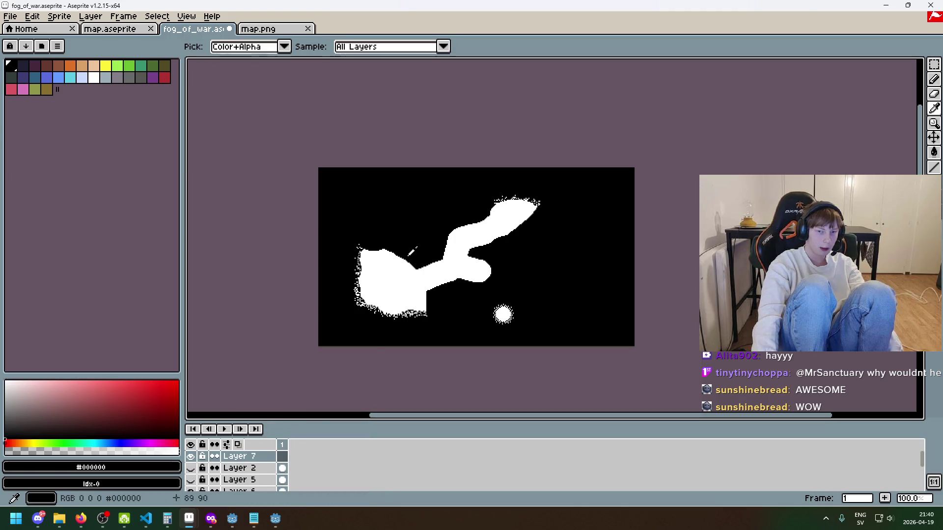
key(g)
click(428, 240)
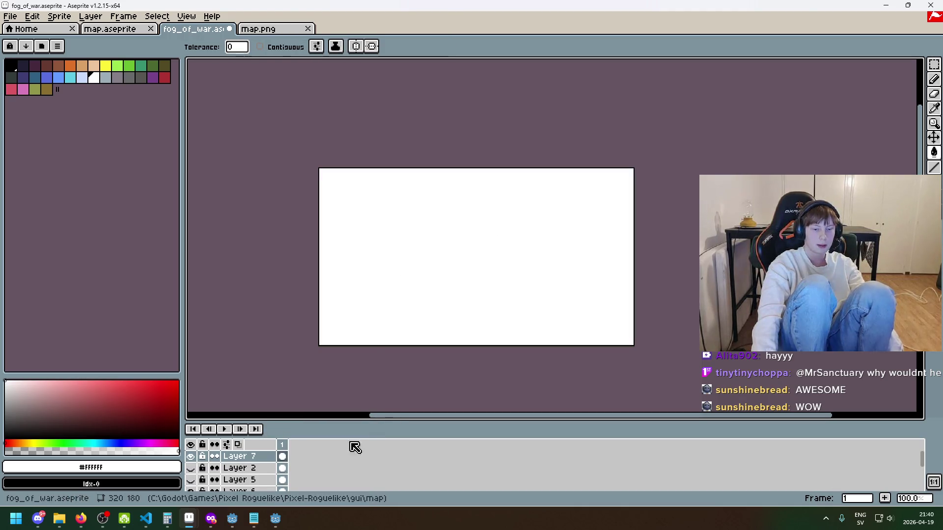
Export the image over fog_of_war.png, accepting the overwrite and no-layers warnings.
click(10, 16)
click(47, 88)
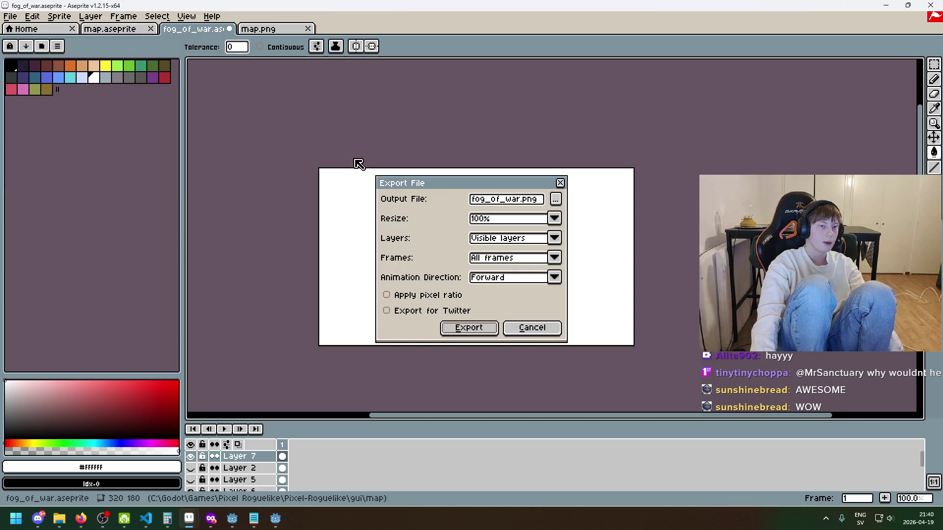
click(467, 328)
click(444, 292)
click(437, 300)
Close the old game window and rerun the project in Godot with the all-white fog.
click(269, 524)
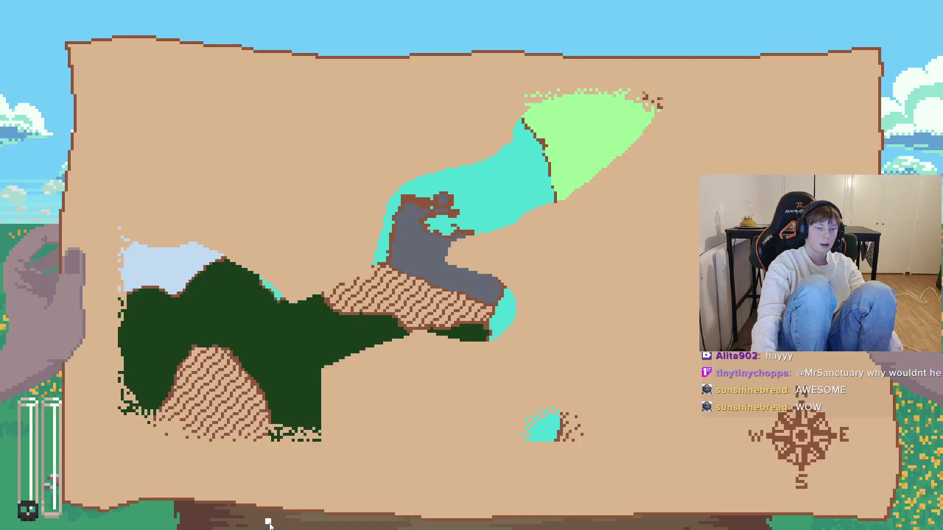
key(Escape)
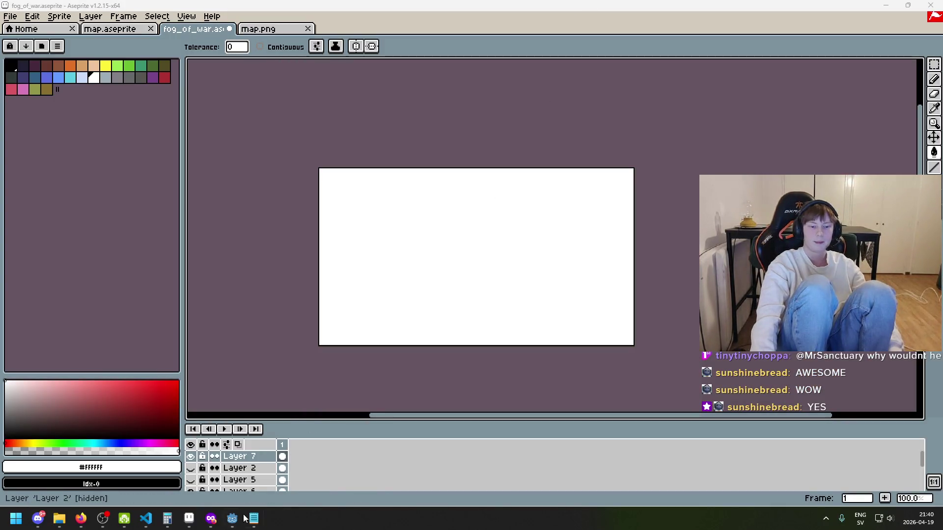
mouse_move(235, 518)
click(179, 464)
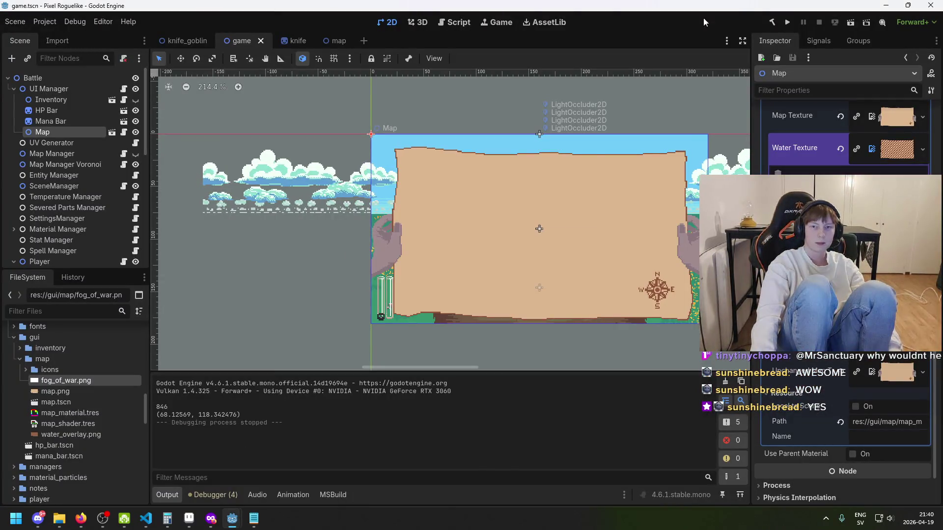
click(787, 22)
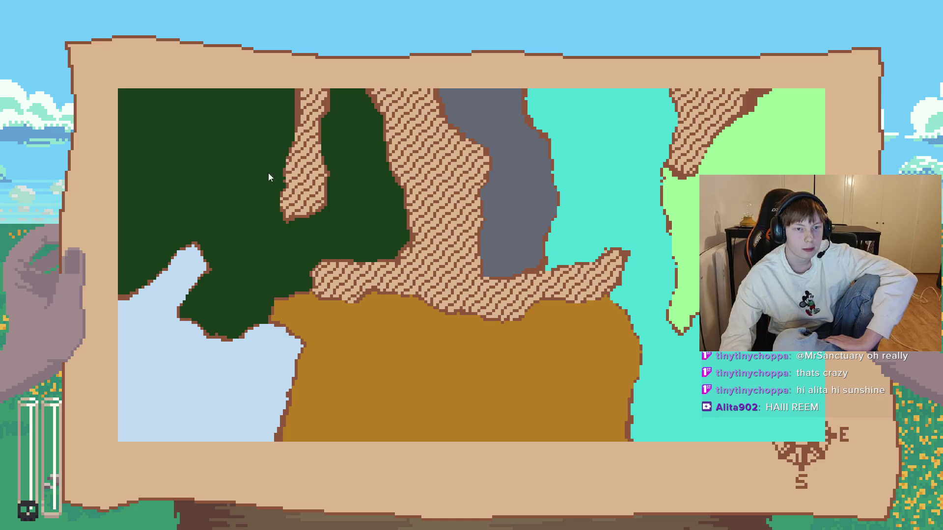
Stop the game, run it again to view the unfogged biome map, then stop it.
key(alt+F4)
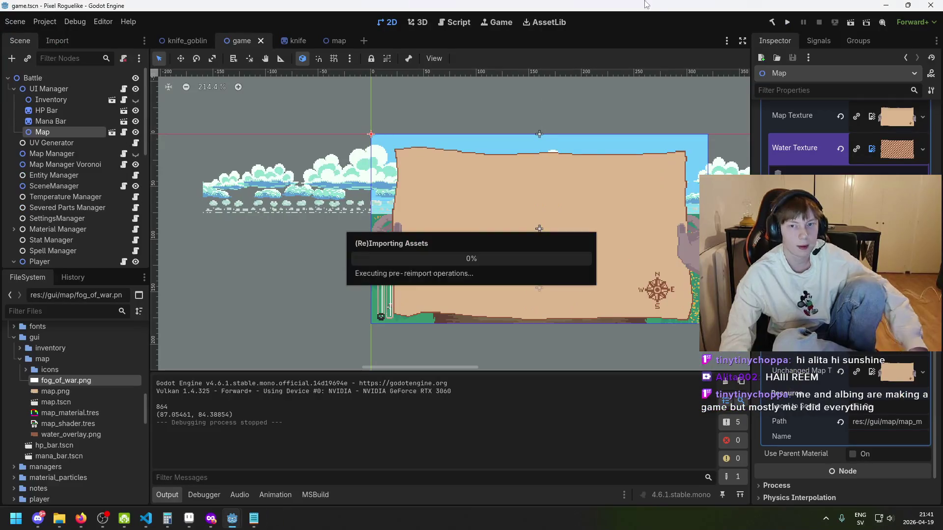
click(785, 22)
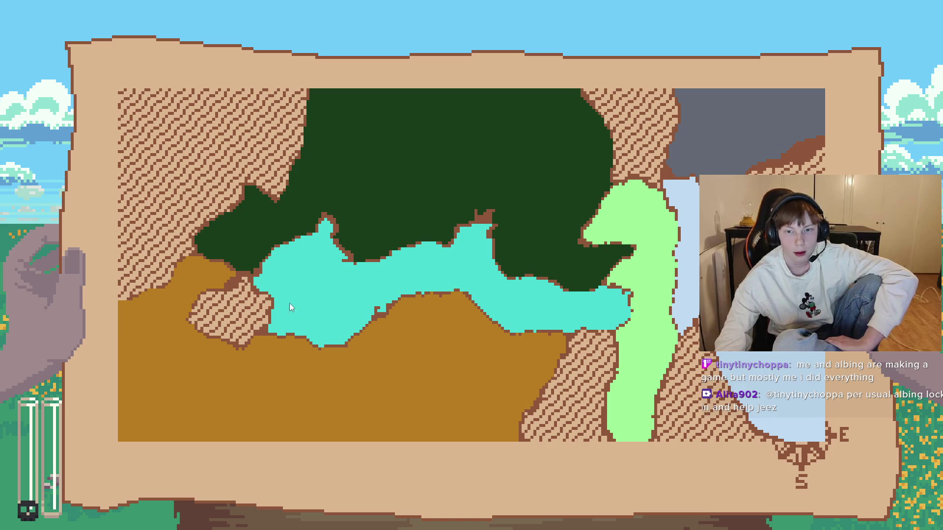
key(alt+F4)
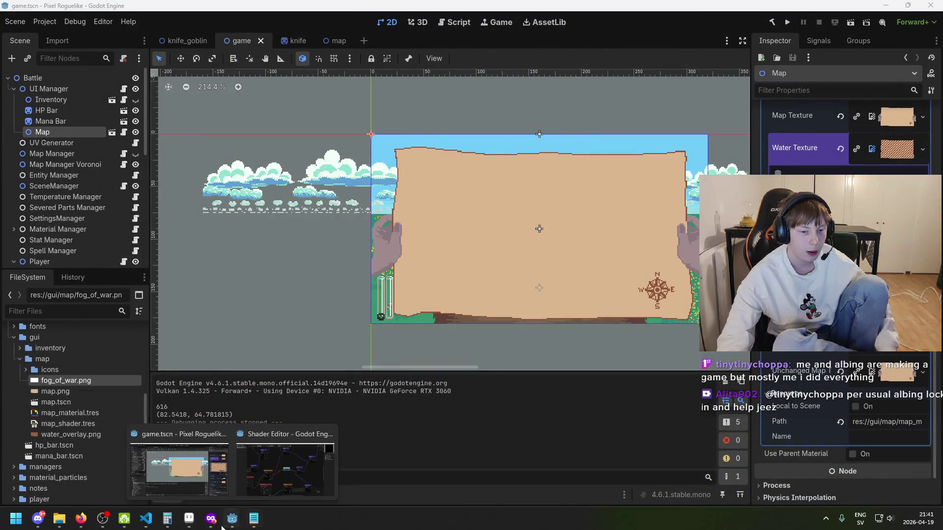
Hide the white Layer 7 and the blob Layer 6 so only the rectangular fog remains.
mouse_move(201, 522)
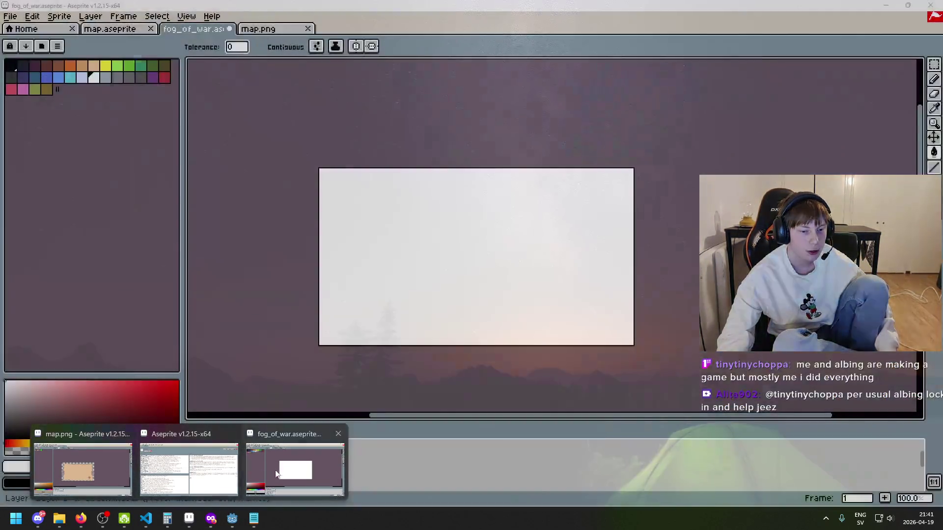
click(295, 484)
click(191, 457)
scroll(352, 315, up, 1)
scroll(351, 316, down, 1)
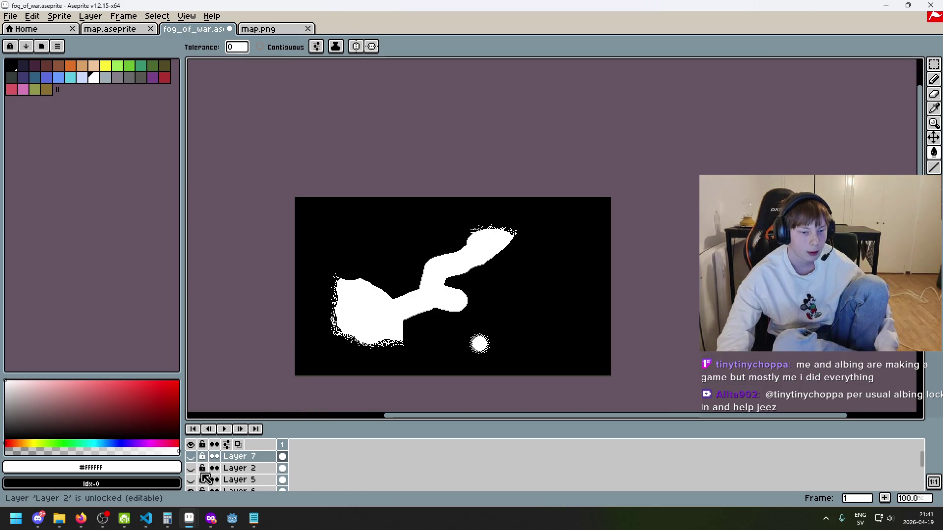
scroll(192, 474, down, 2)
click(190, 470)
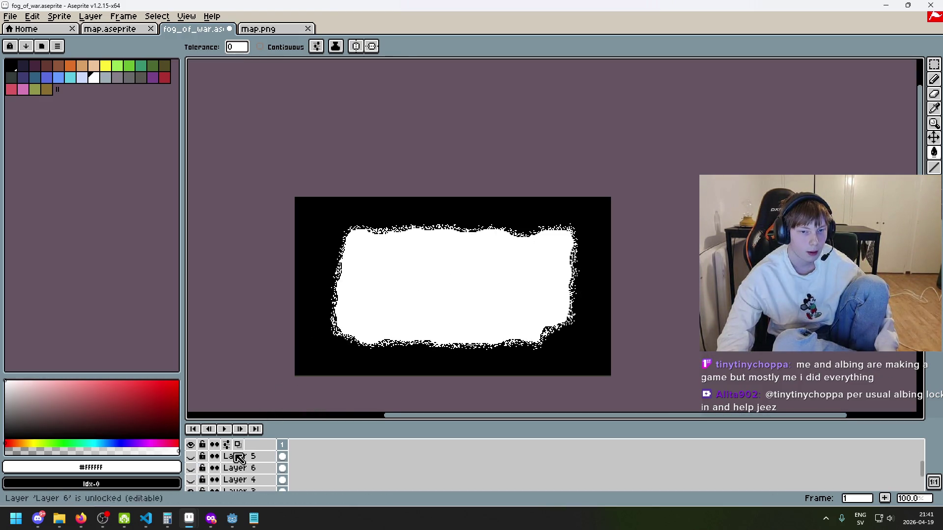
key(v)
Export the mask over fog_of_war.png, accepting the overwrite and no-layers warnings.
click(10, 17)
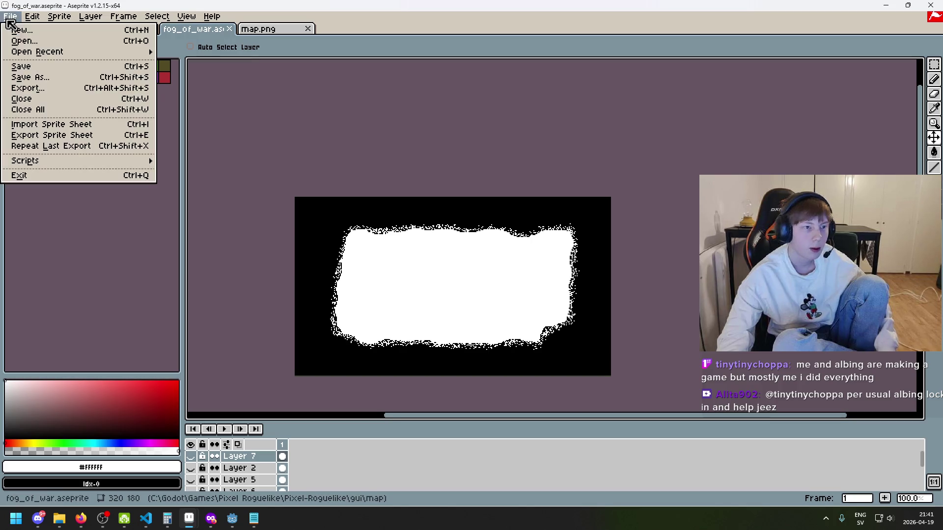
click(42, 93)
click(488, 333)
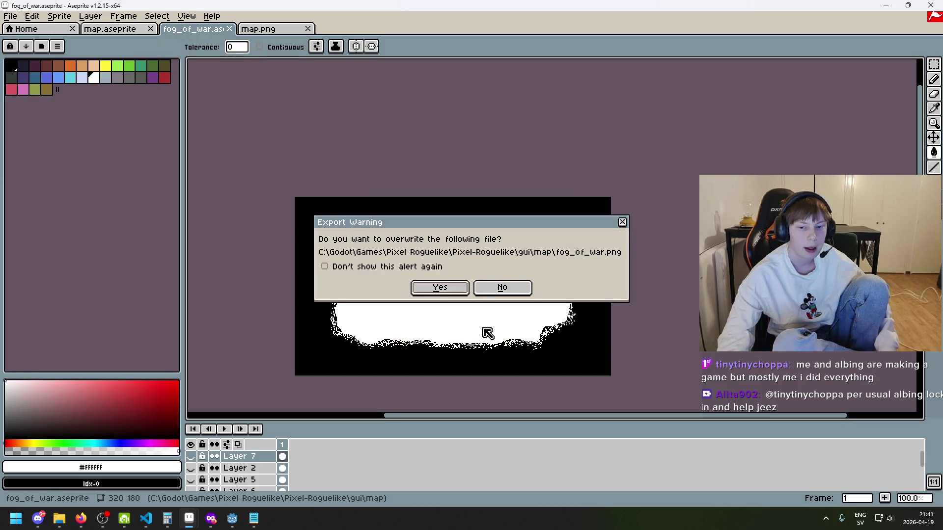
click(440, 290)
click(439, 300)
Switch to Godot and run the game with the new fog.
mouse_move(232, 518)
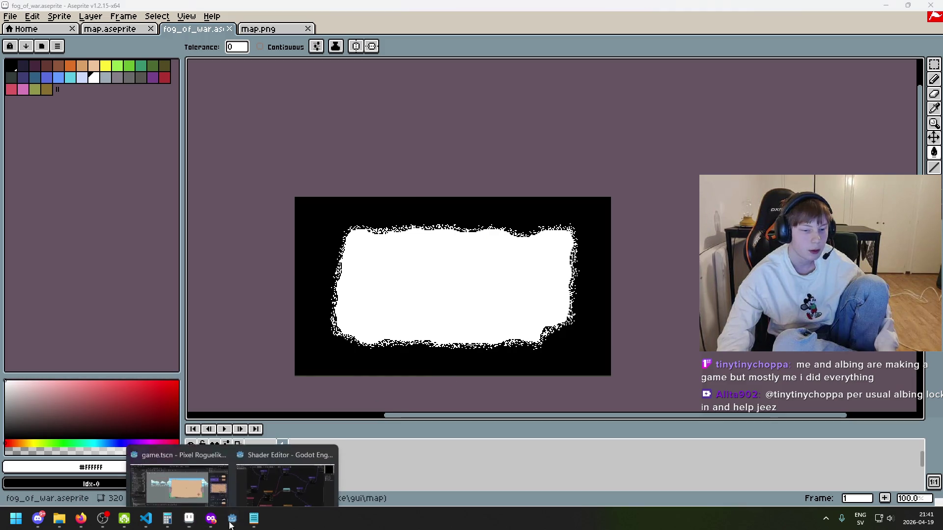
click(174, 471)
key(F5)
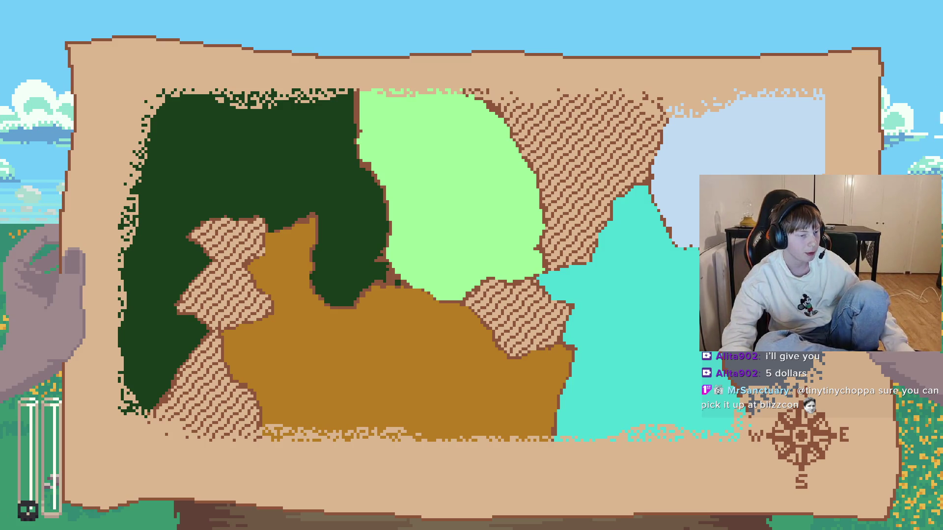
Close the running game, save the game scene, and pan and zoom the 2D map view.
key(alt+F4)
key(ctrl+s)
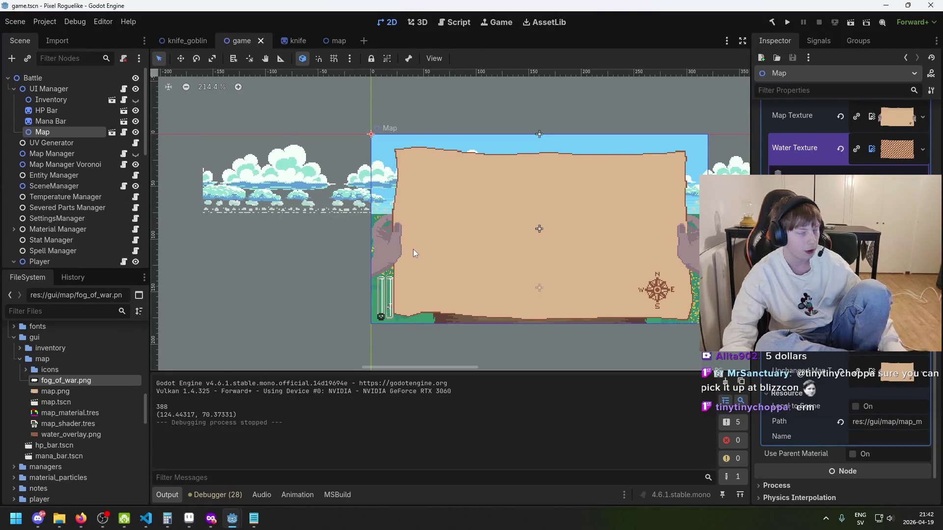
scroll(517, 249, down, 2)
drag(517, 249, 316, 218)
scroll(316, 218, up, 2)
scroll(602, 274, down, 1)
scroll(440, 226, up, 2)
scroll(408, 214, down, 1)
key(ctrl+s)
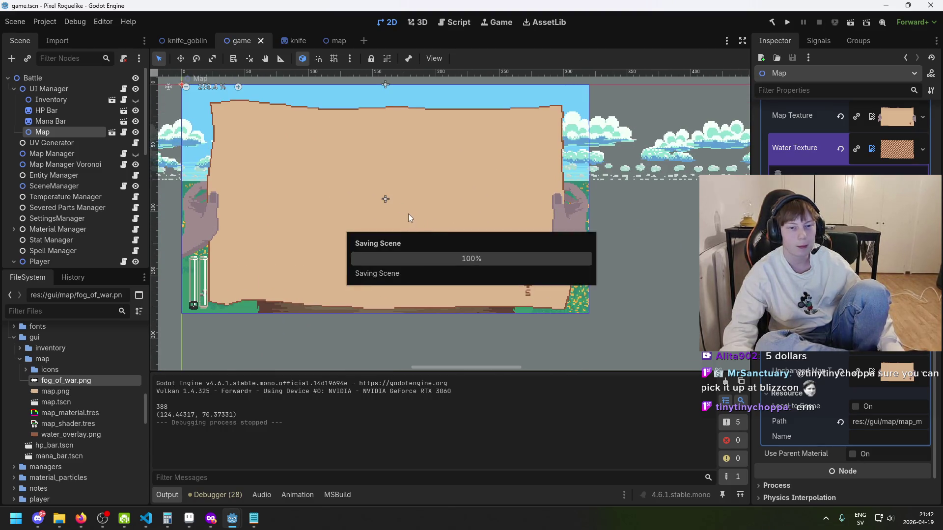
scroll(408, 213, up, 1)
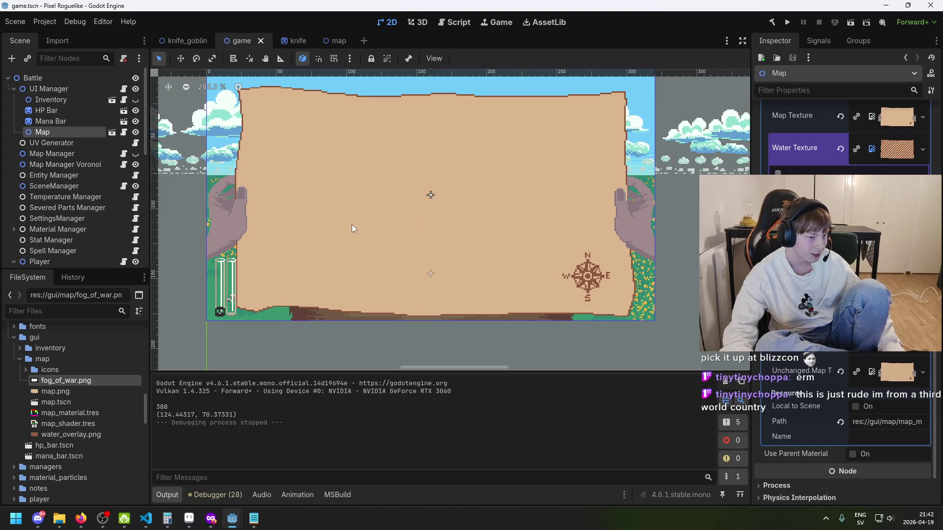
scroll(351, 224, down, 2)
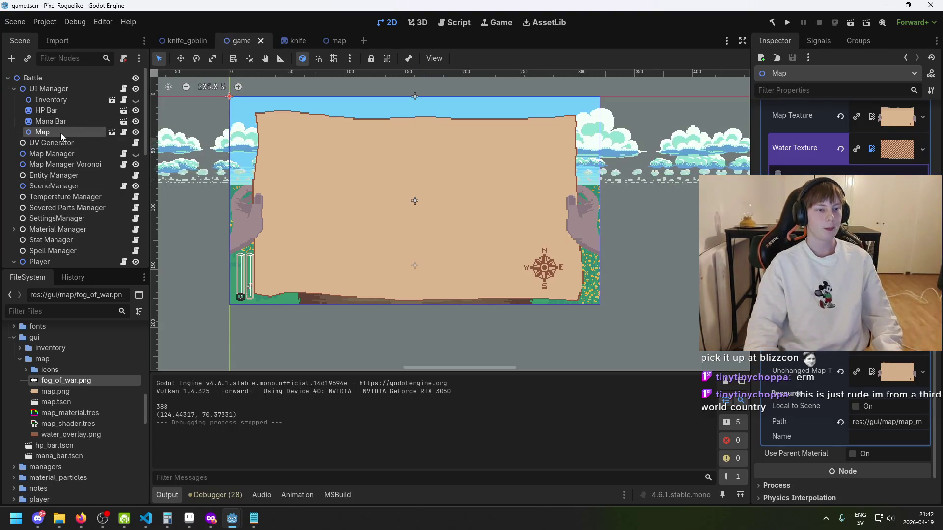
Glance at the points-of-interest notes, then view the map image in Aseprite.
click(253, 519)
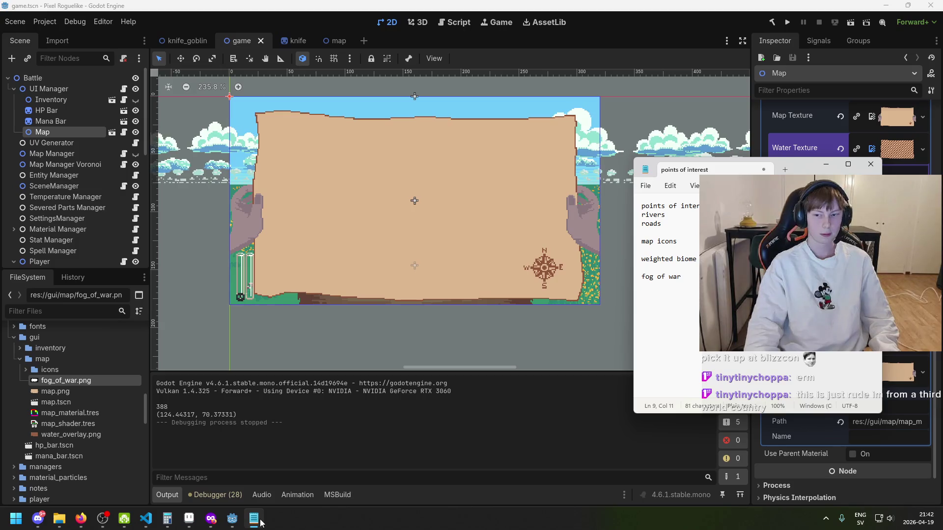
mouse_move(124, 519)
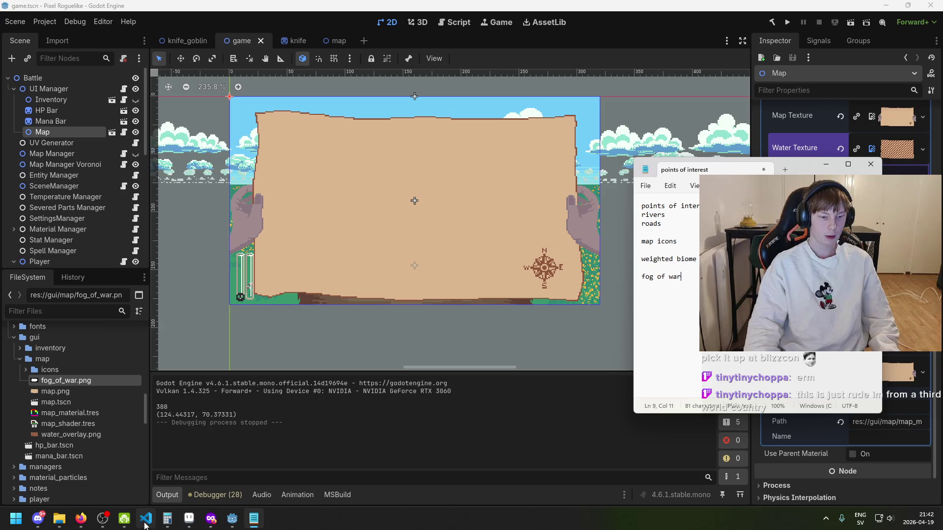
mouse_move(189, 519)
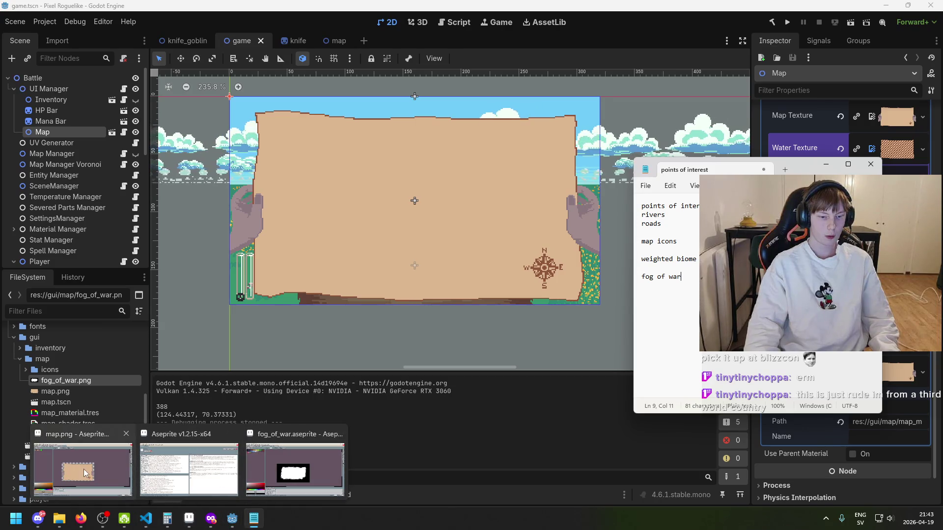
click(88, 474)
Reopen the notes, open and close a blank Untitled tab, and restore the window size.
click(254, 519)
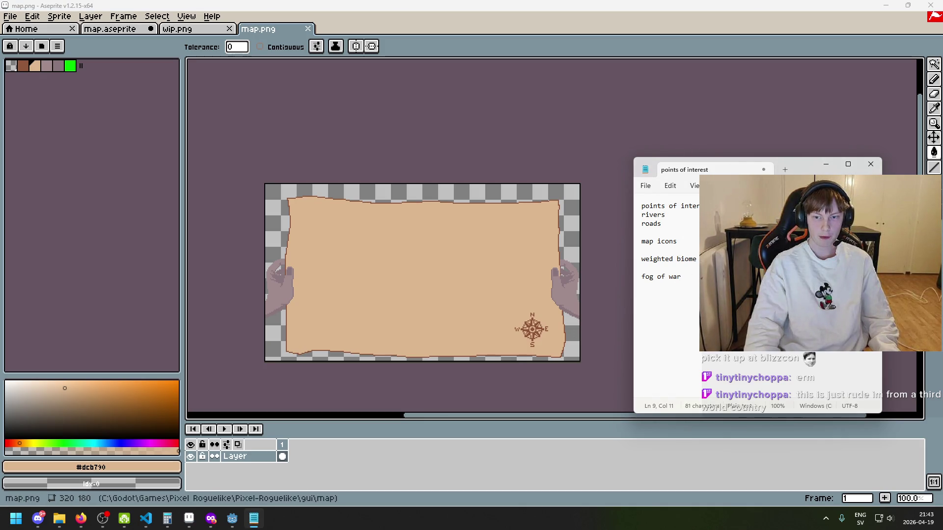
key(ctrl+n)
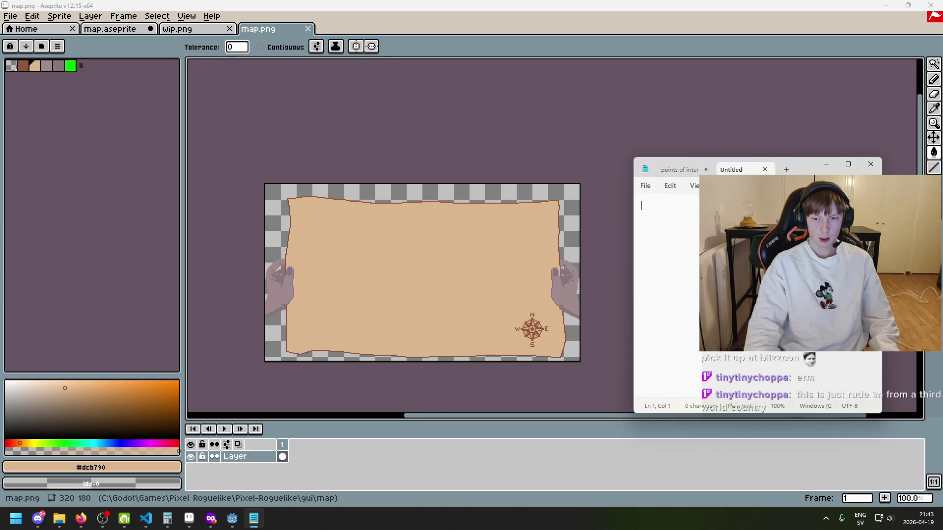
click(848, 165)
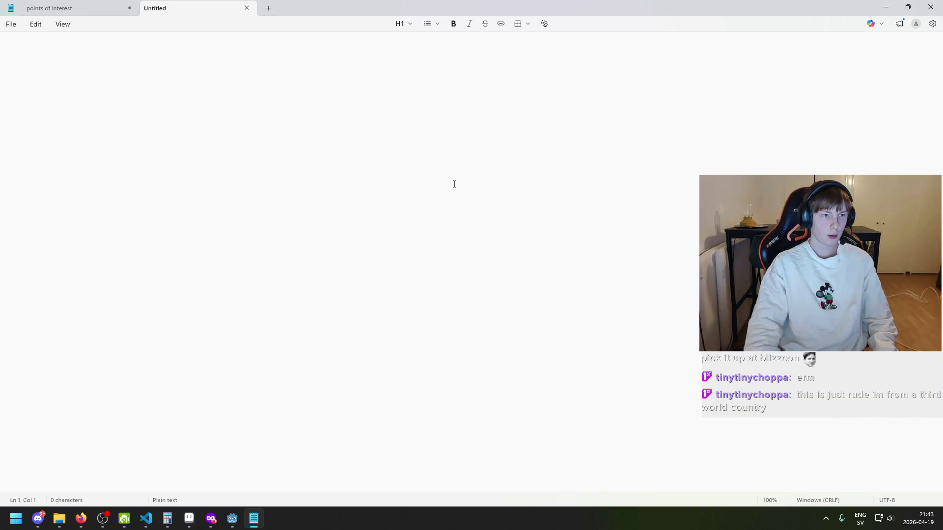
click(97, 5)
click(181, 4)
key(ctrl+Tab)
click(247, 8)
drag(216, 4, 579, 173)
Highlight the fog of war and rivers lines, then return to Aseprite's wip.png.
triple_click(576, 287)
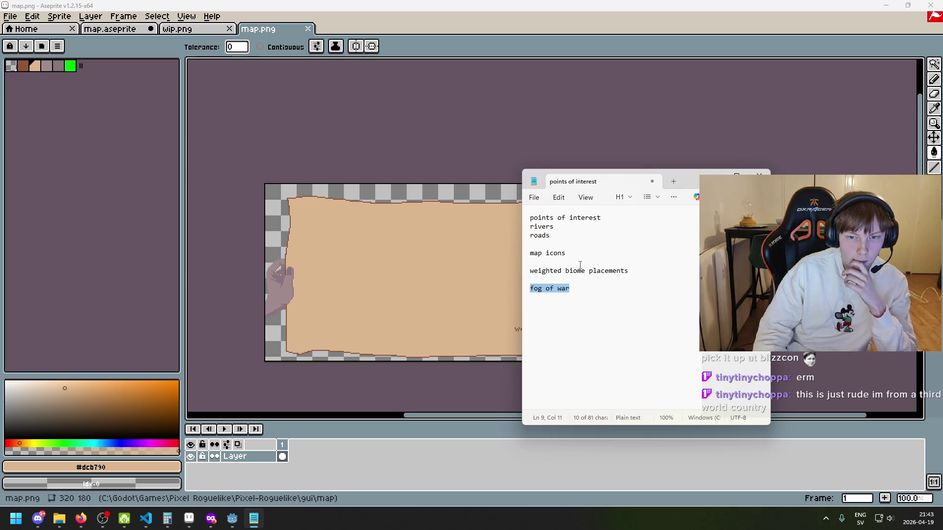
click(531, 219)
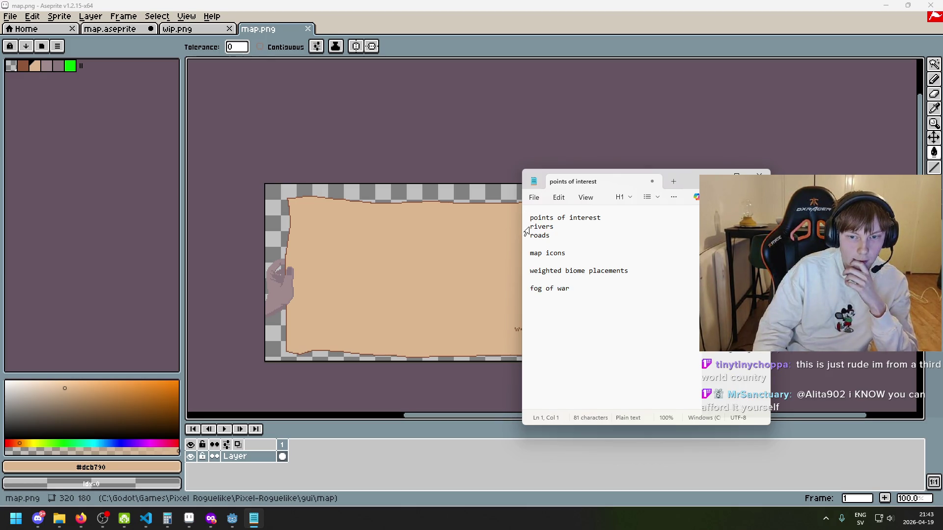
triple_click(528, 228)
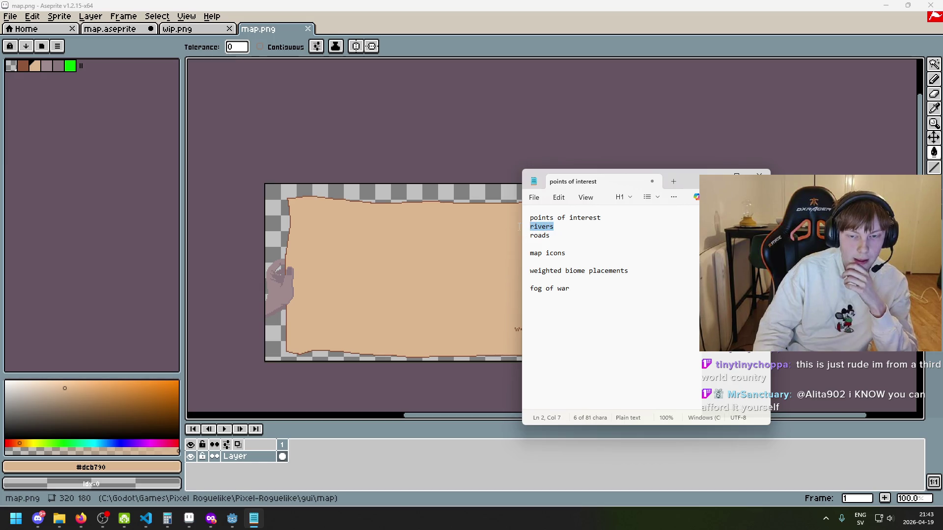
click(183, 29)
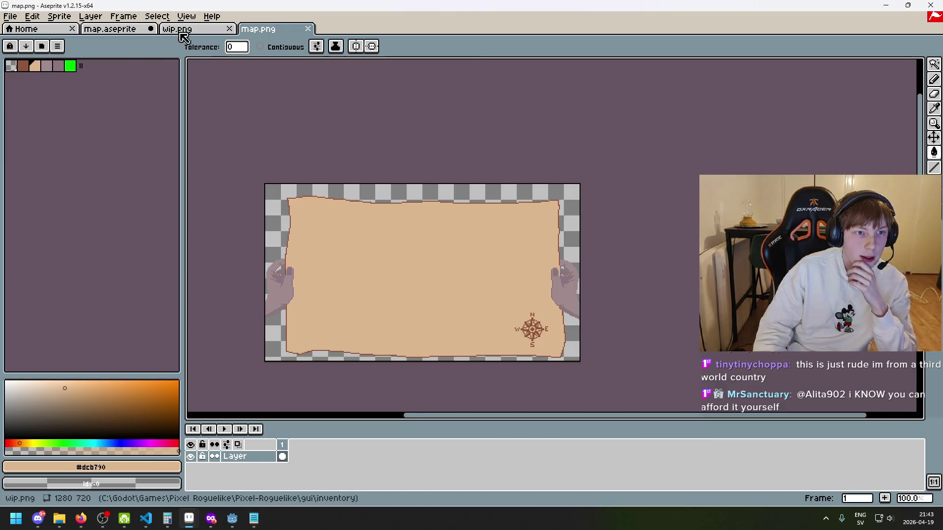
In map.aseprite, show the icons and roads and rivers layers, hiding circle, clock and the hatch overlay.
click(110, 29)
click(190, 474)
scroll(200, 473, up, 2)
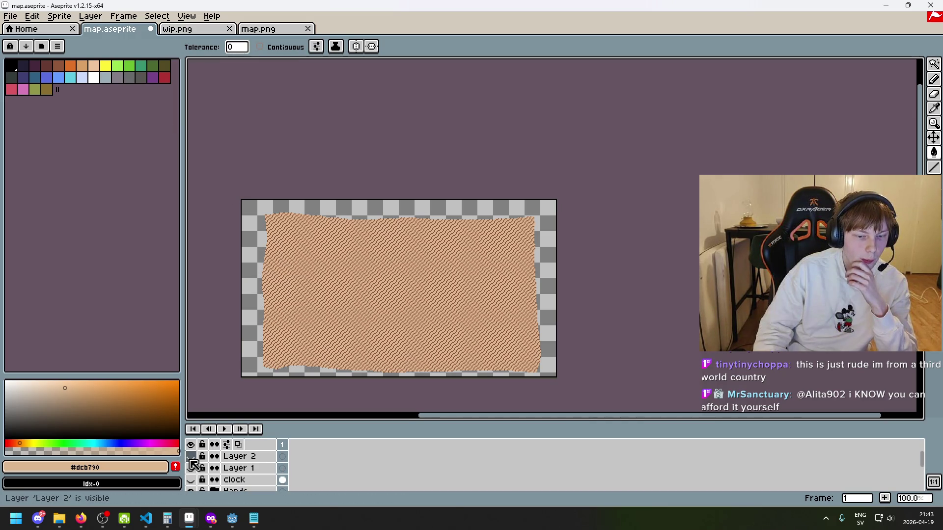
click(191, 480)
click(190, 480)
scroll(192, 480, down, 1)
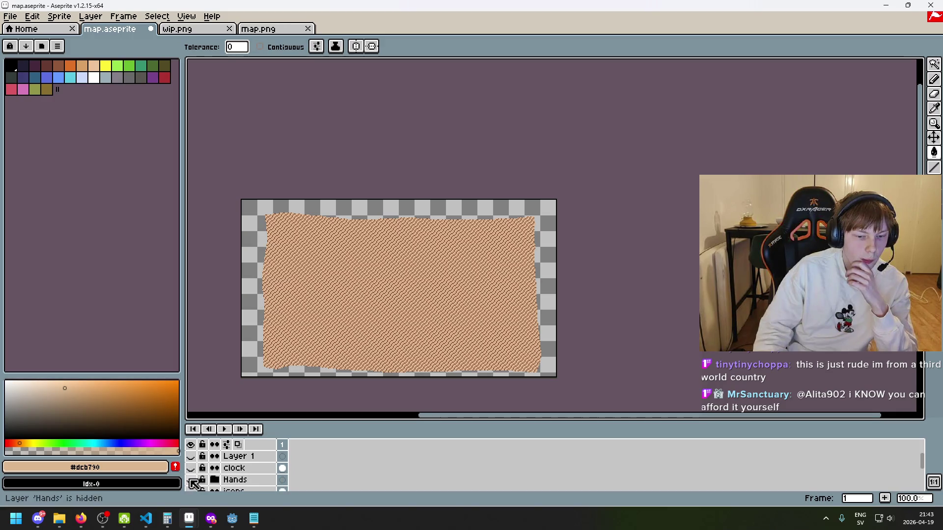
click(190, 480)
click(191, 480)
scroll(197, 478, down, 1)
click(190, 468)
click(191, 480)
scroll(196, 481, down, 1)
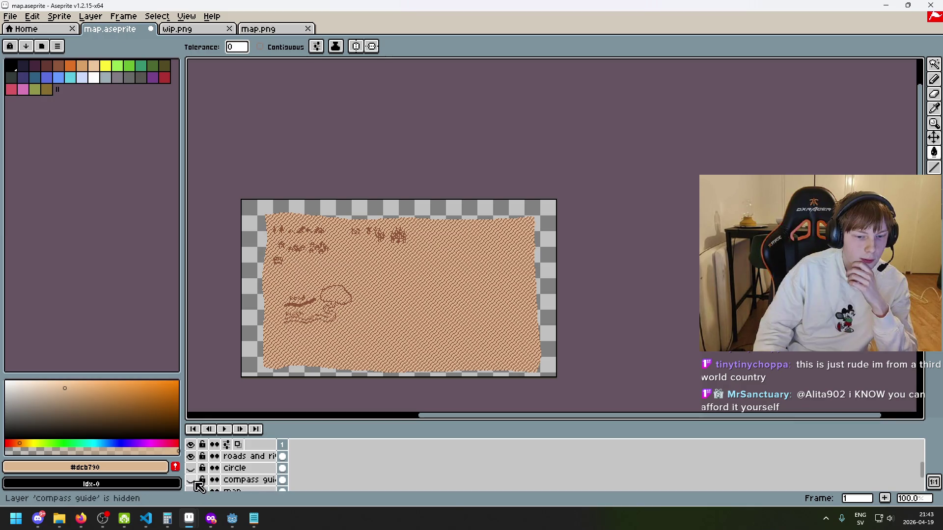
click(199, 486)
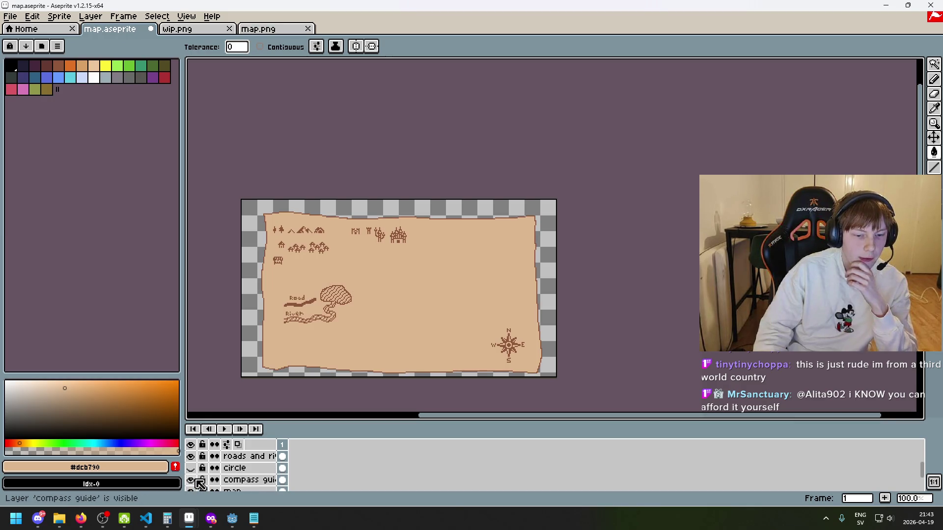
Zoom to 200% and show the Hands group with its Left Hand layer.
scroll(351, 356, up, 1)
drag(351, 355, 385, 365)
scroll(221, 467, up, 3)
click(191, 468)
click(192, 480)
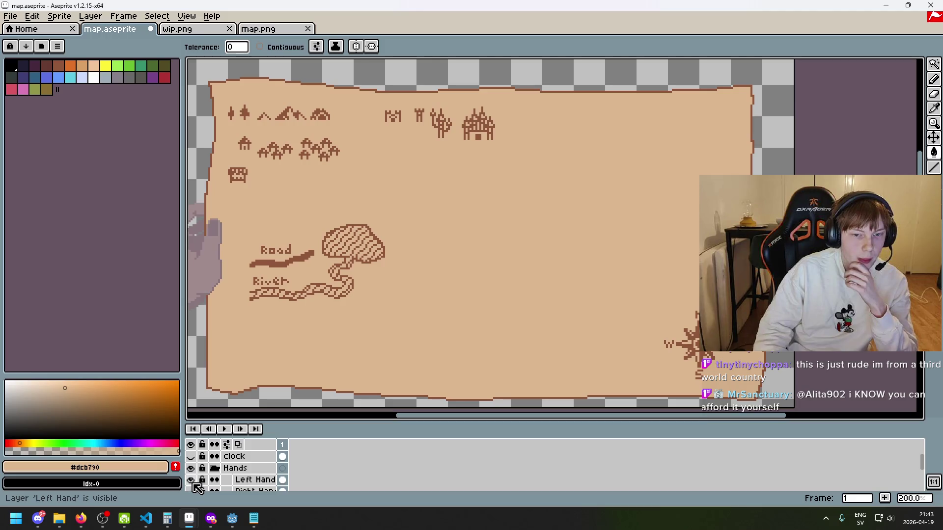
scroll(197, 489, down, 1)
scroll(360, 317, down, 1)
scroll(359, 318, up, 1)
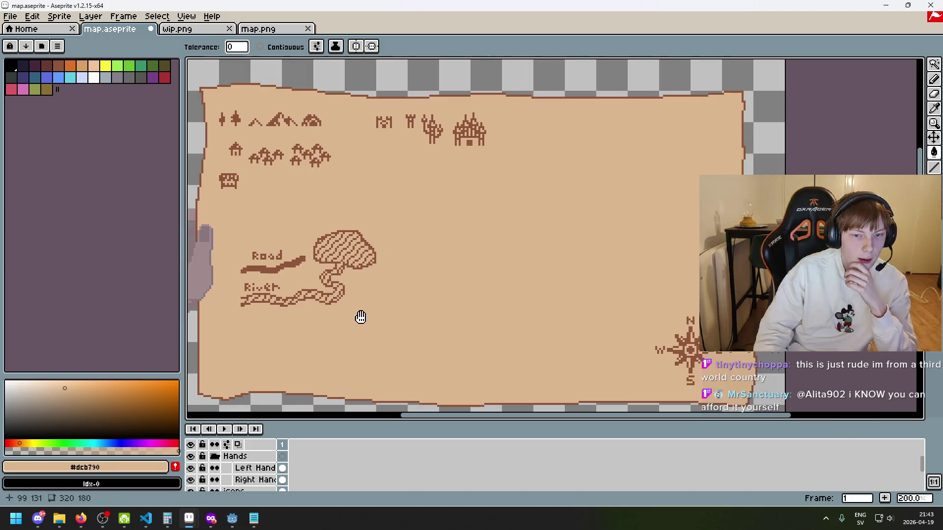
Save map.aseprite and return to the Godot game scene.
key(ctrl+s)
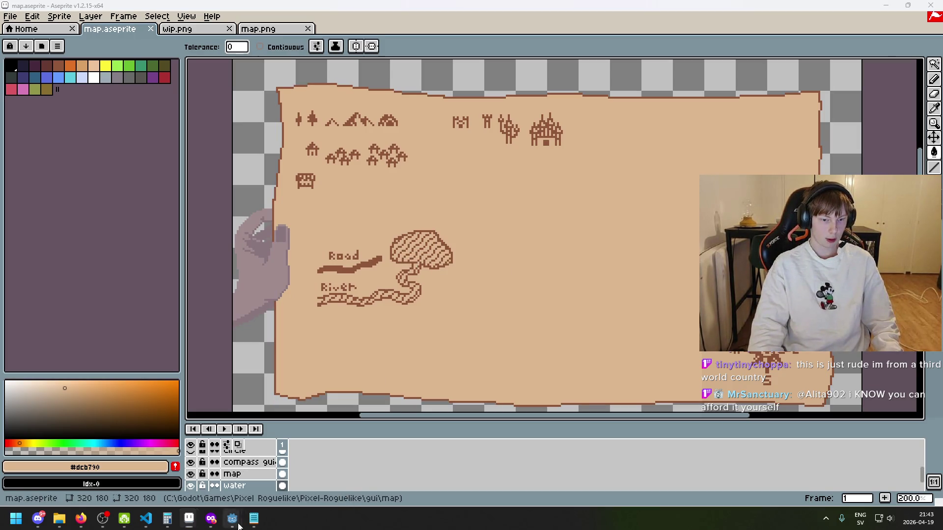
mouse_move(232, 518)
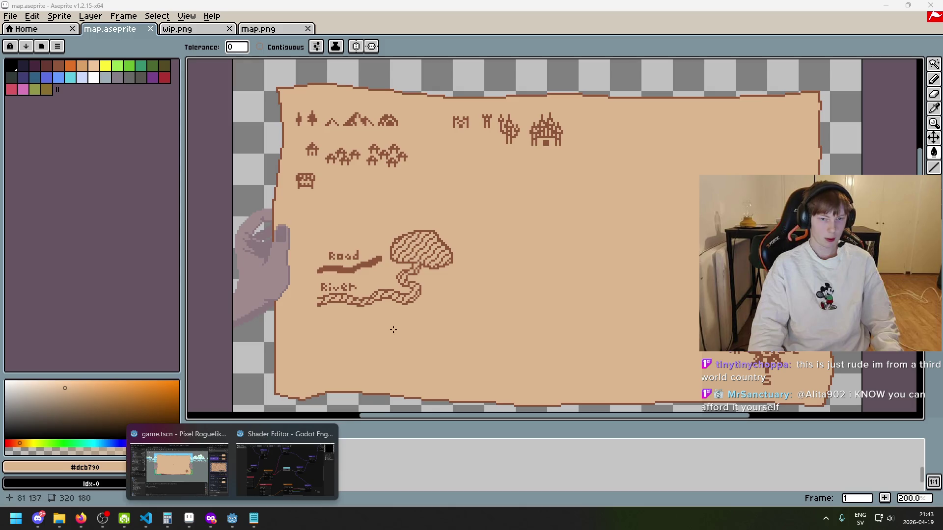
click(191, 467)
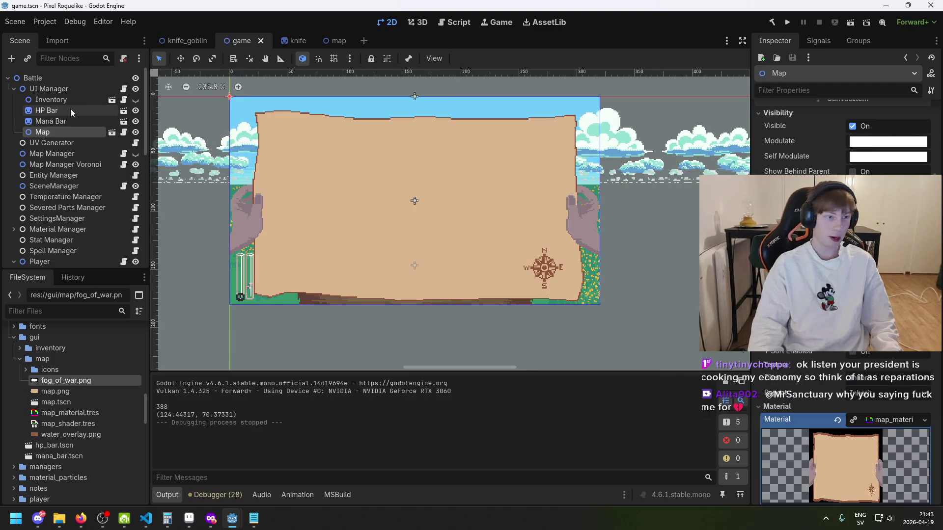
Select the Map Manager Voronoi node and change one of its Area Colors entries.
click(69, 154)
click(68, 143)
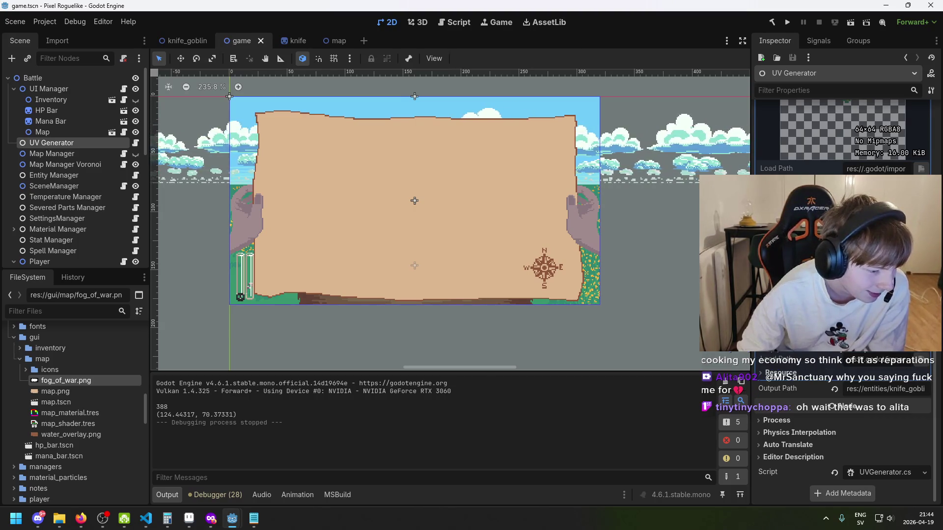
click(77, 150)
click(71, 142)
click(70, 163)
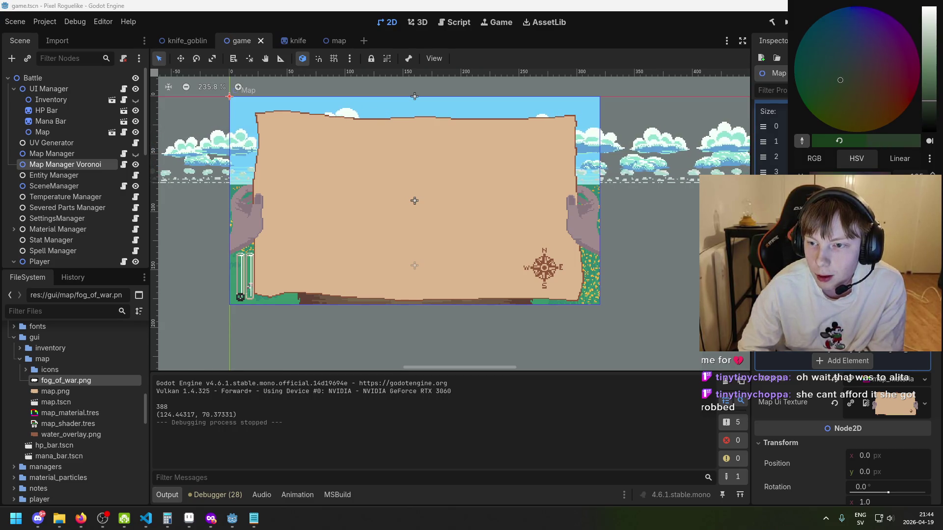
key(Escape)
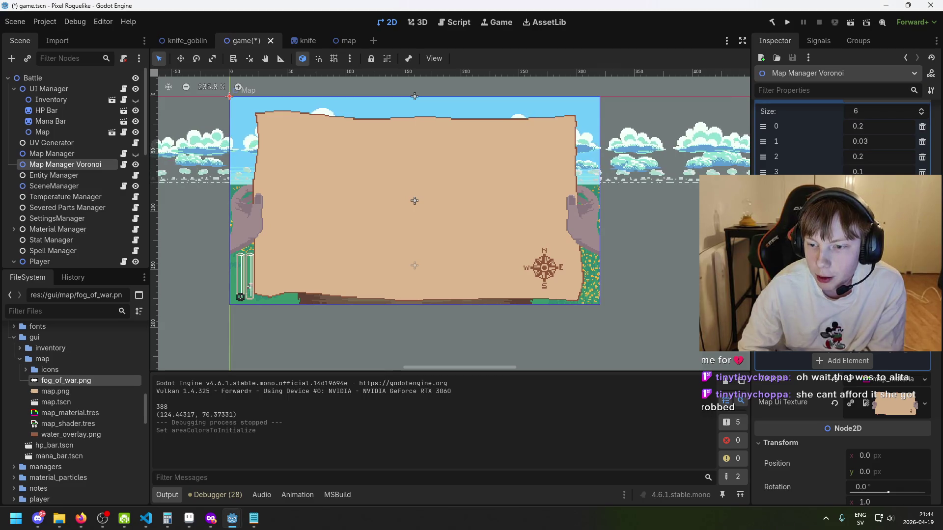
Brighten the first area colour and shift its hue in the colour picker.
key(space)
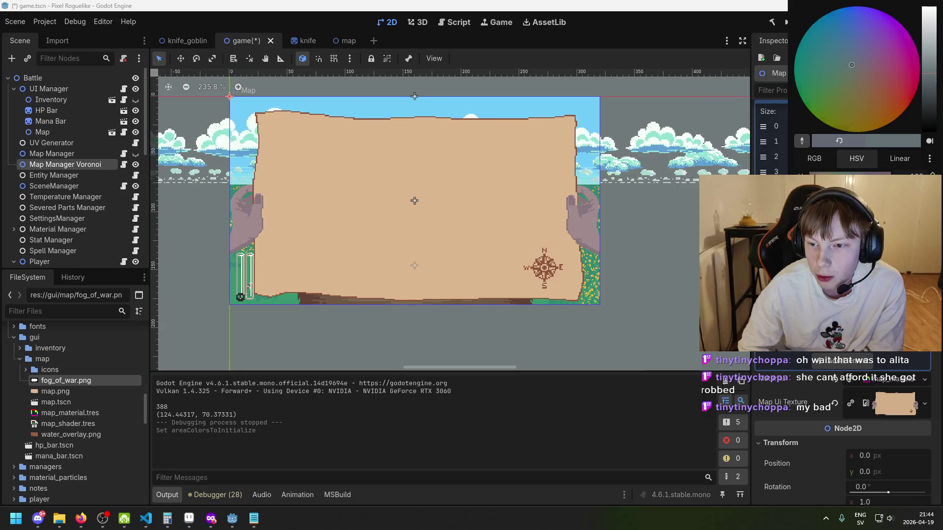
drag(928, 73, 928, 59)
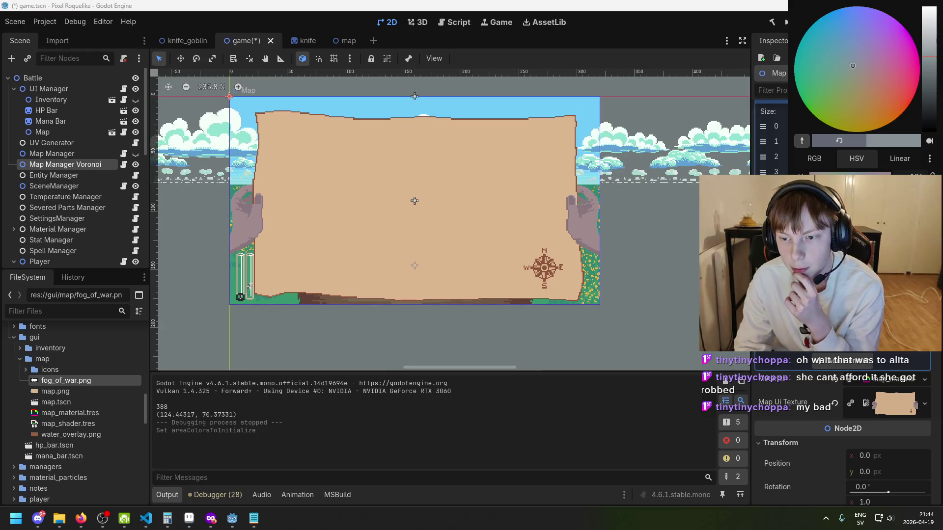
key(Escape)
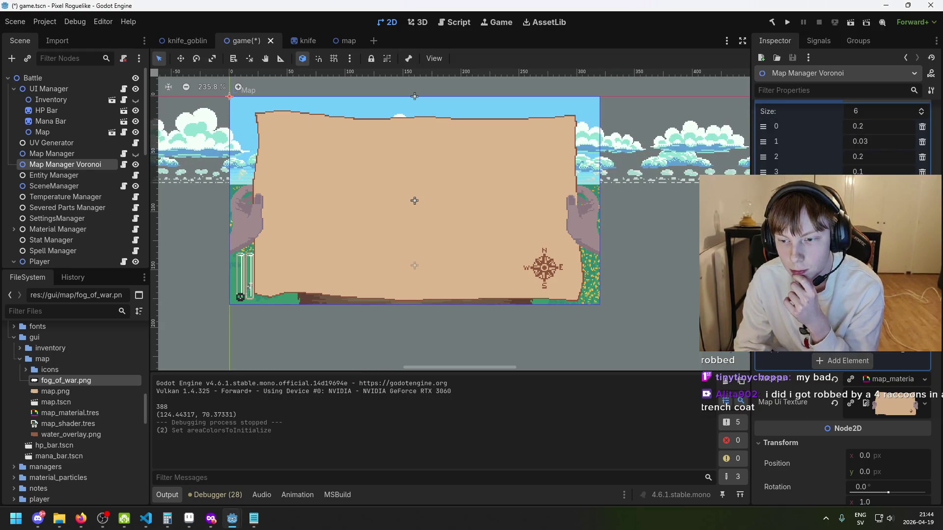
mouse_move(872, 118)
mouse_down()
mouse_move(866, 107)
mouse_move(853, 112)
mouse_move(861, 121)
mouse_up()
drag(929, 52, 930, 35)
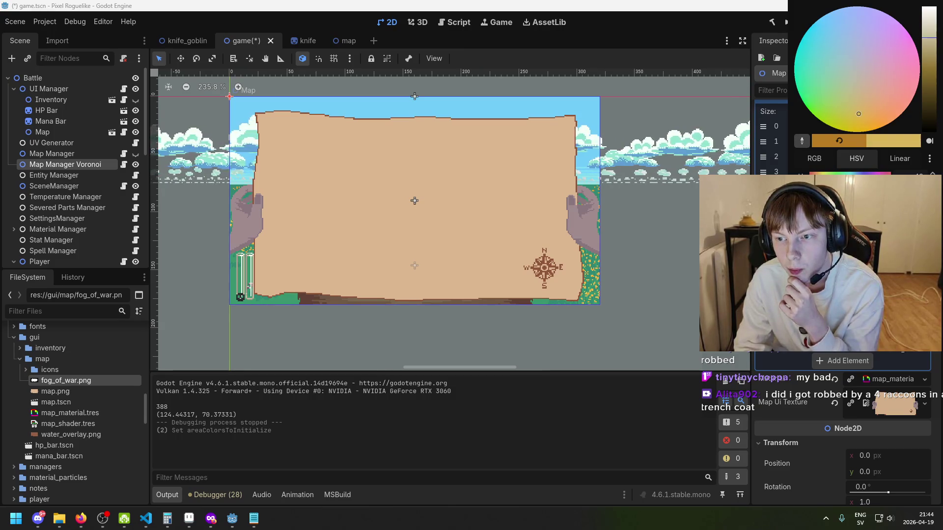
key(Escape)
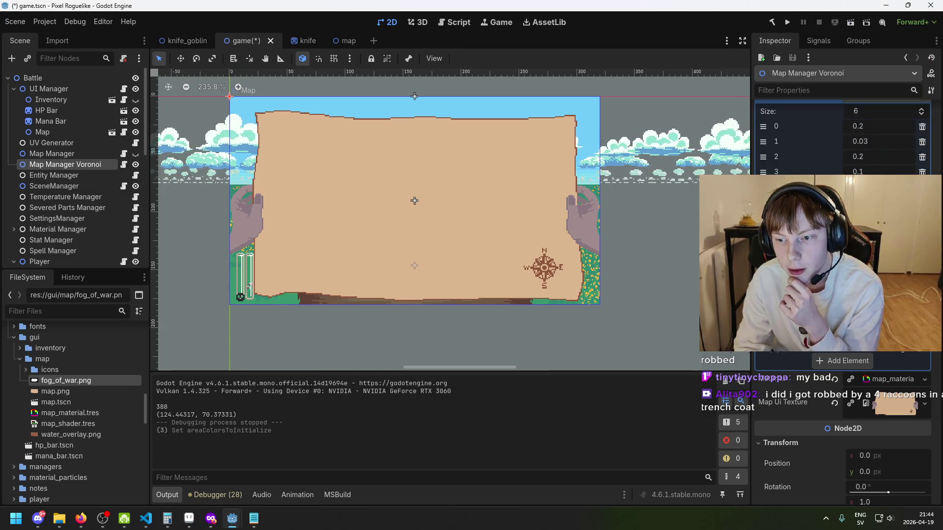
click(884, 274)
key(Escape)
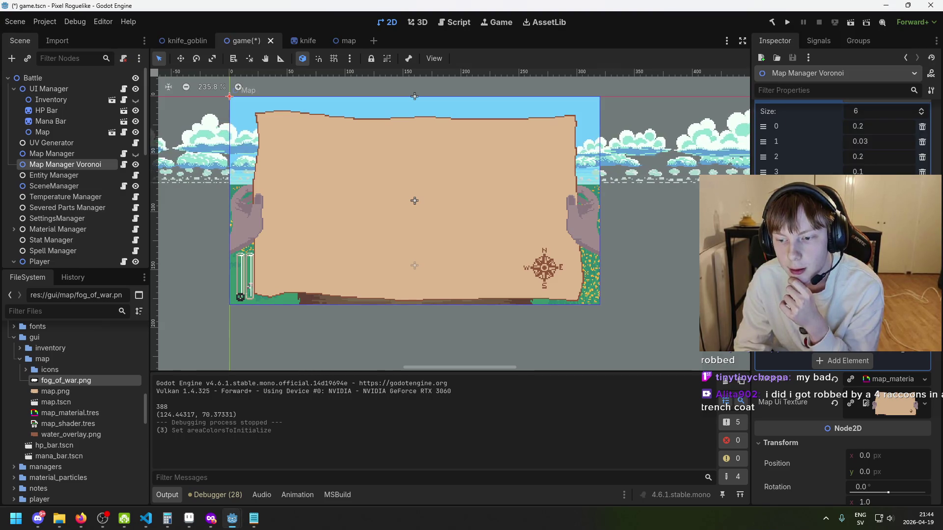
scroll(842, 265, down, 5)
scroll(867, 169, up, 9)
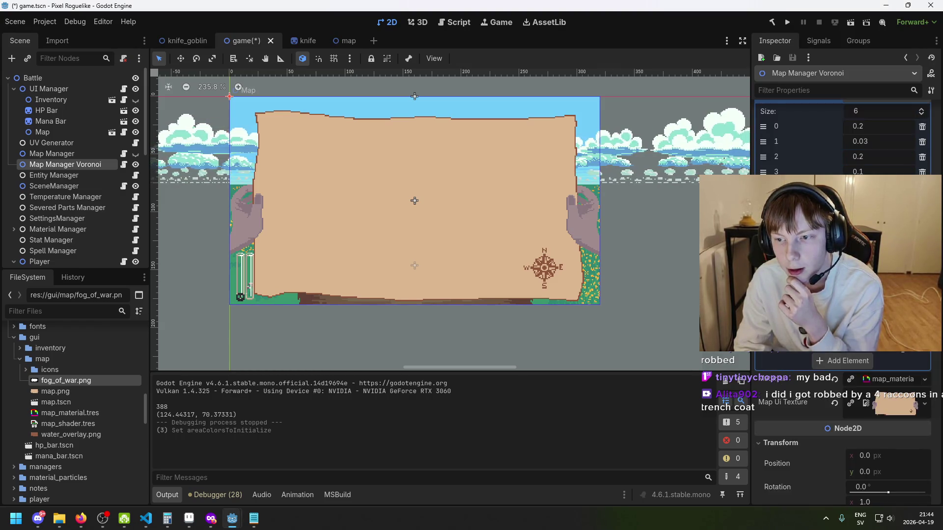
scroll(874, 150, down, 8)
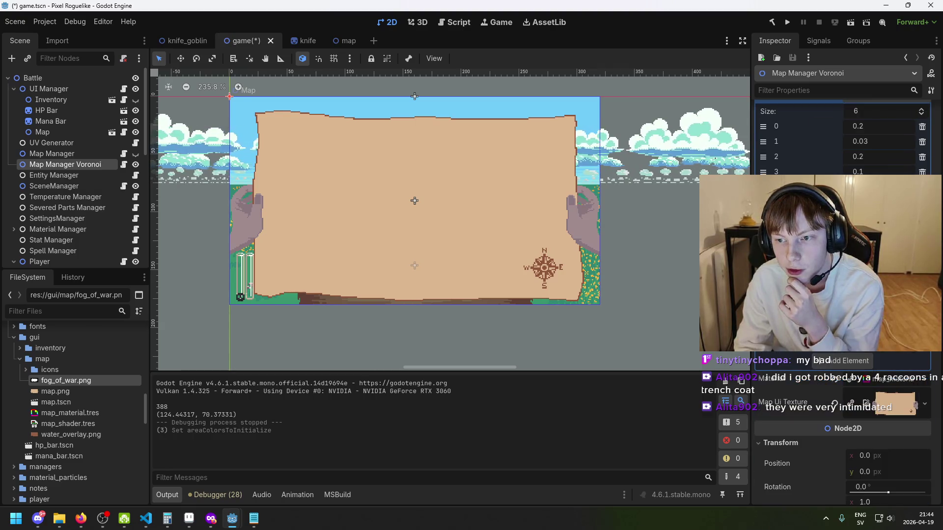
Pick a new shade and nudge the hue of another area colour.
click(874, 343)
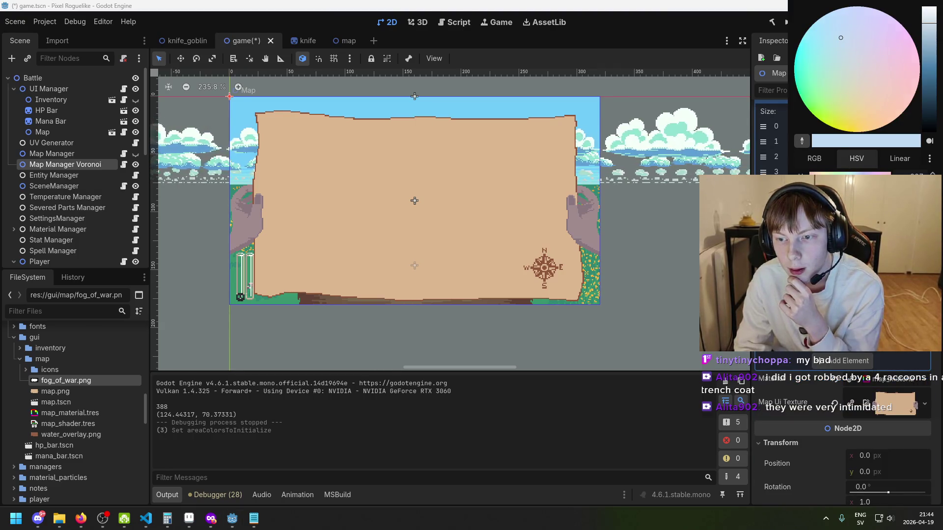
drag(840, 37, 846, 48)
key(Escape)
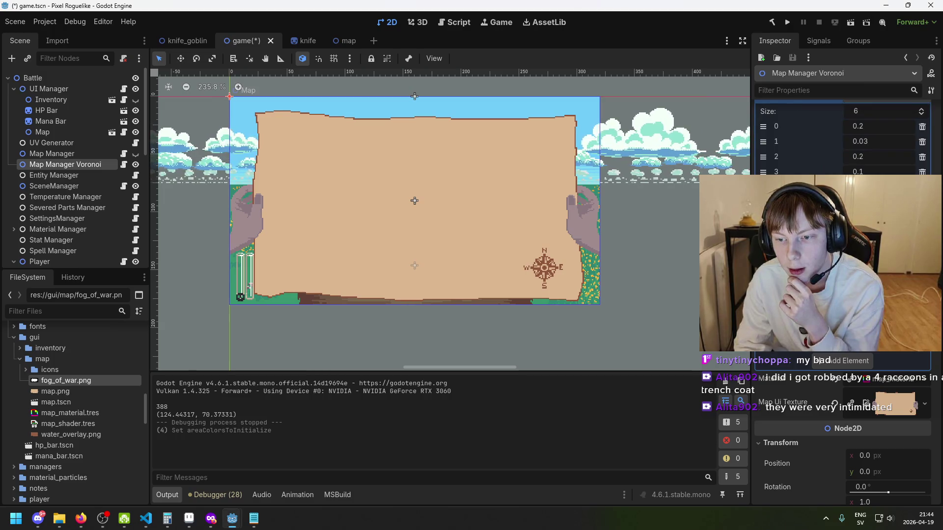
click(874, 343)
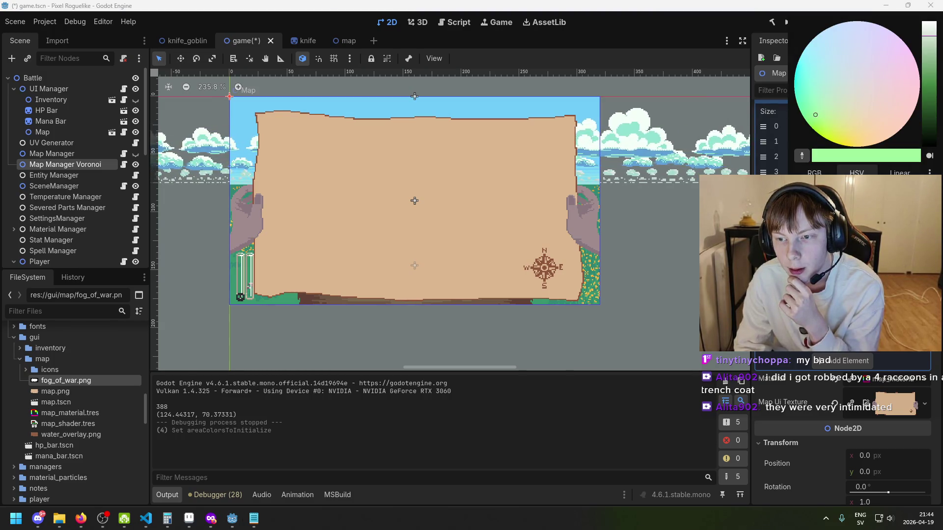
click(816, 113)
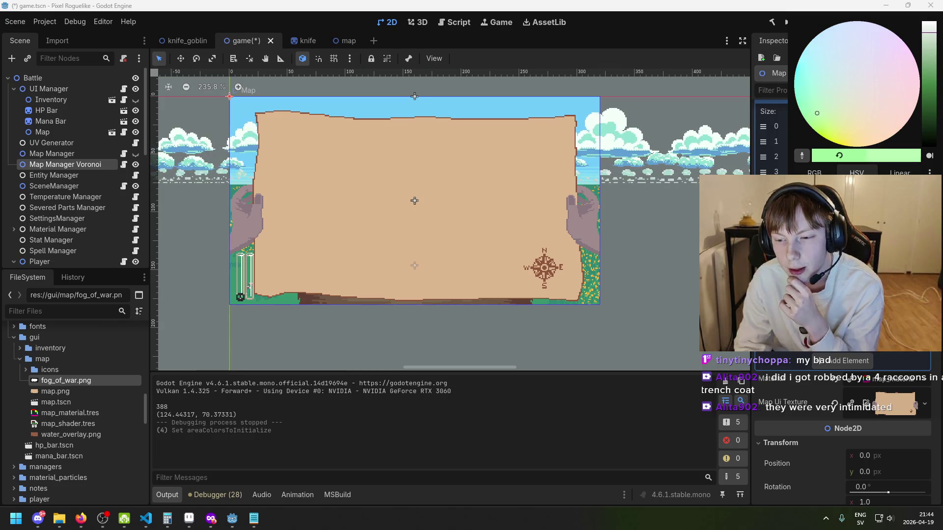
key(Escape)
Retune the next area colour's hue, saturation and lightness, then save and run the game.
click(870, 353)
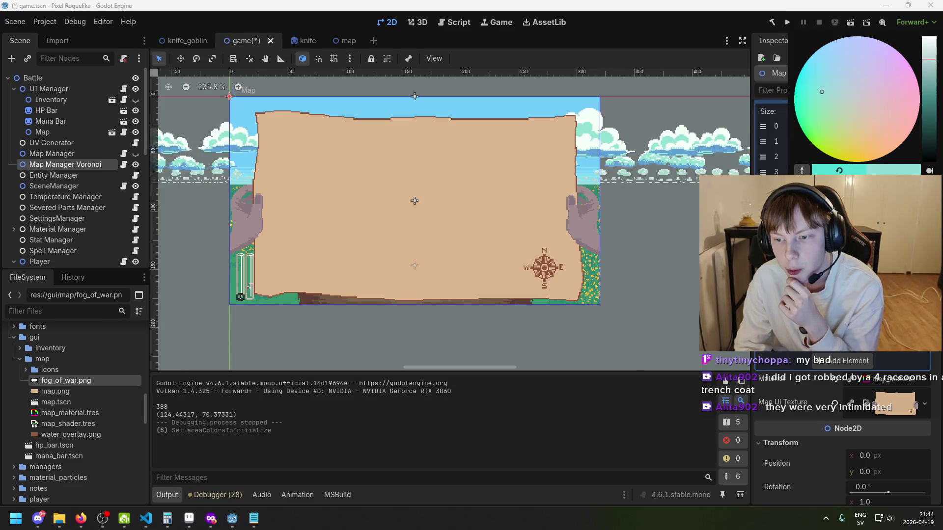
click(827, 93)
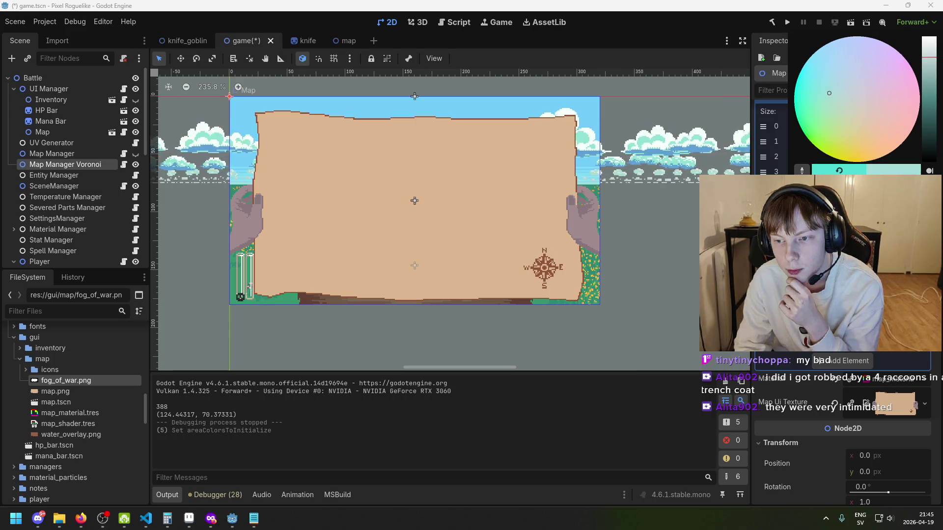
drag(928, 58, 928, 78)
click(838, 95)
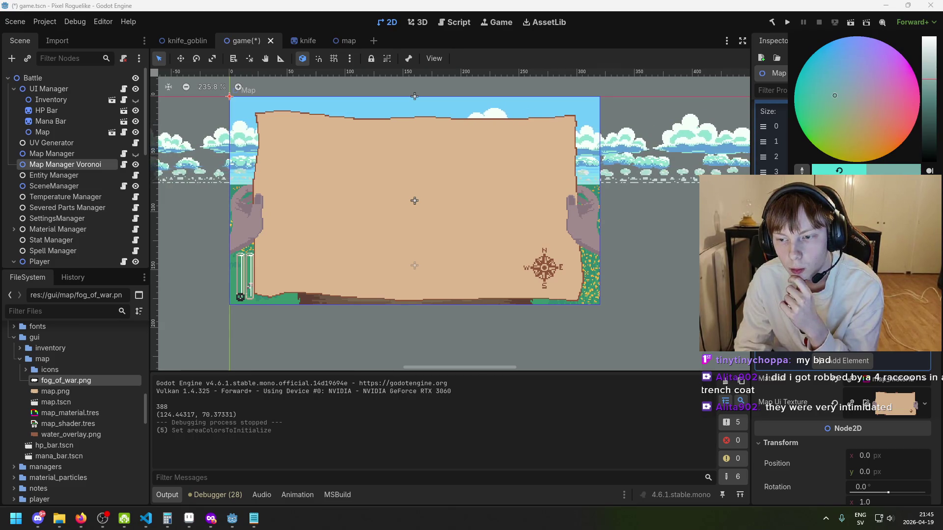
drag(928, 79, 928, 56)
key(Escape)
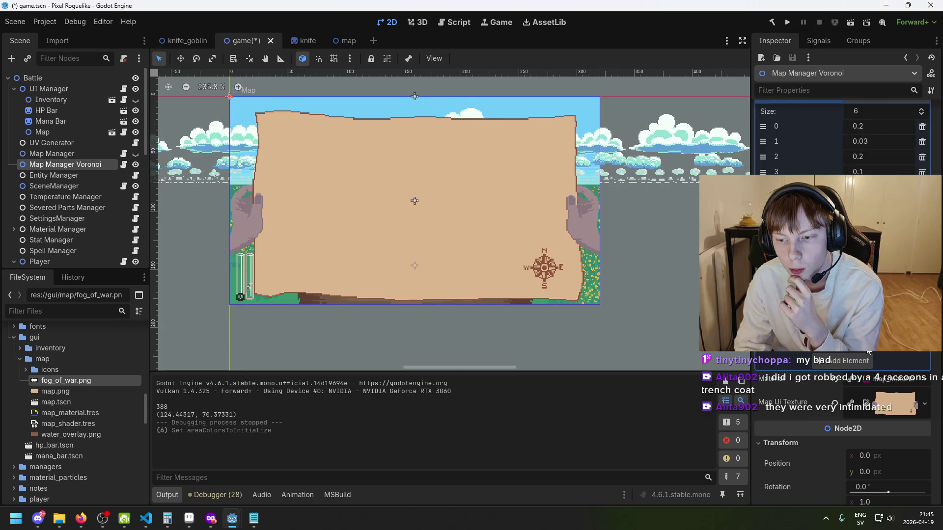
click(868, 351)
key(Escape)
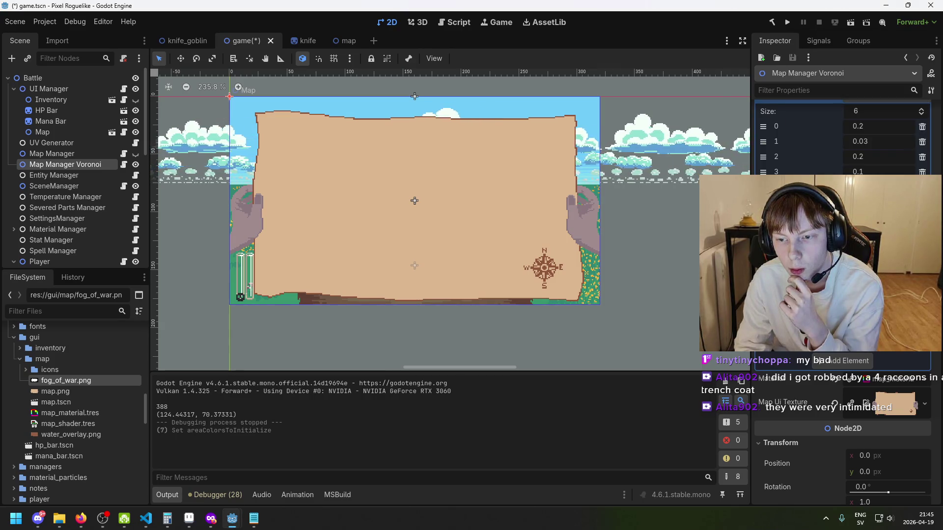
key(F5)
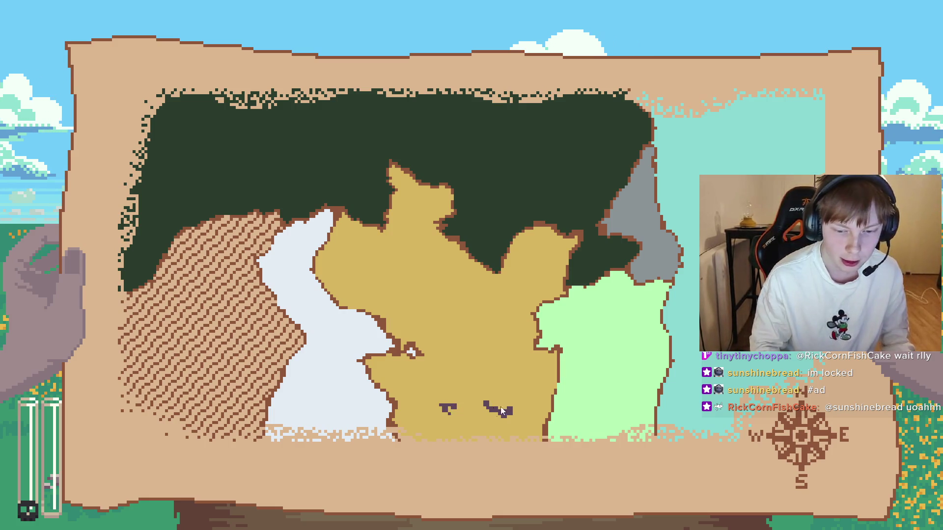
Close the running game, refocus the editor and save the game scene.
key(alt+F4)
click(421, 3)
key(ctrl+s)
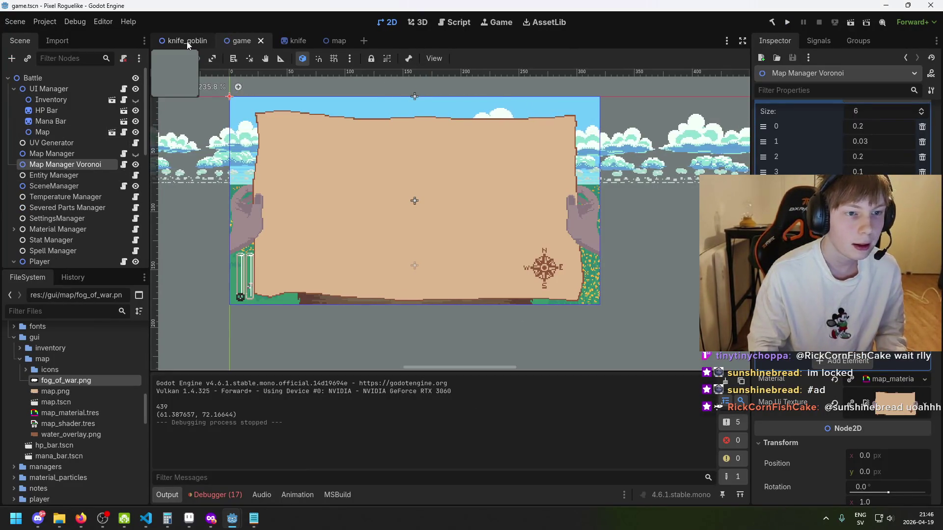
click(287, 41)
drag(306, 41, 236, 42)
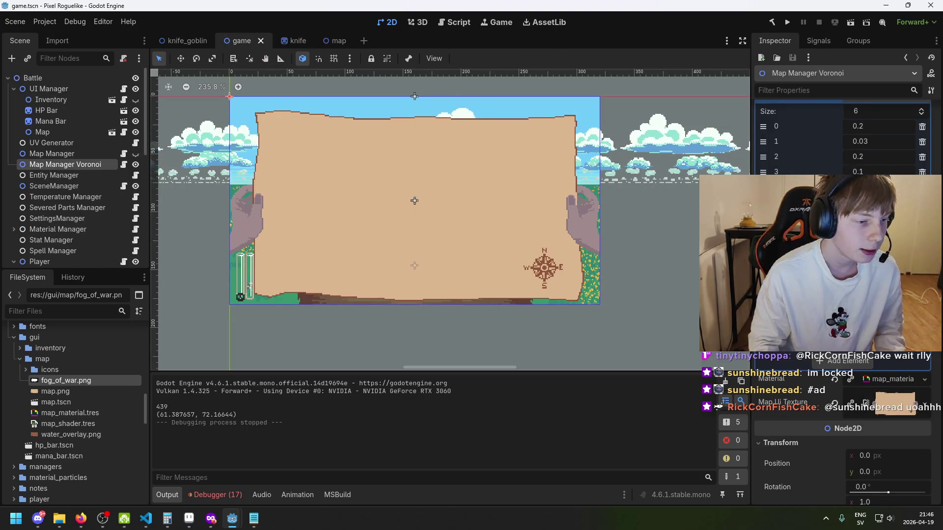
scroll(281, 204, down, 5)
scroll(286, 210, up, 4)
key(ctrl+s)
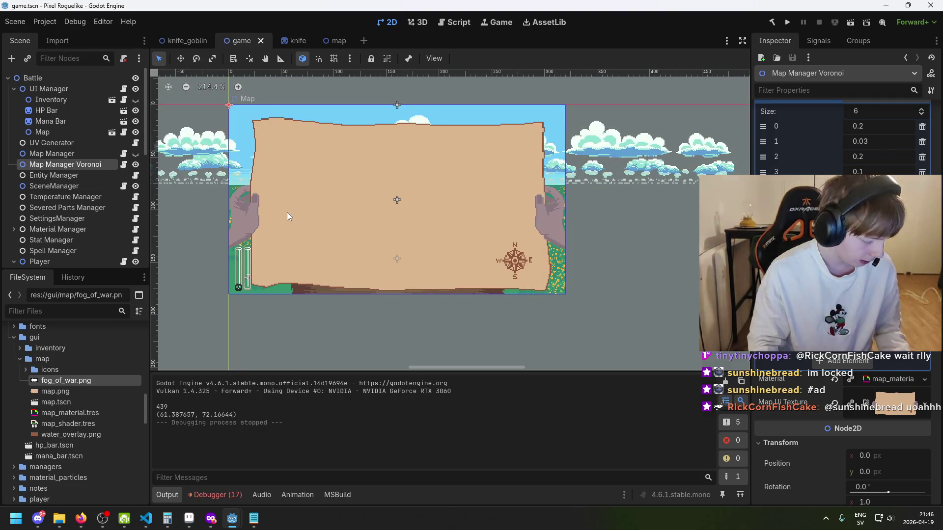
drag(351, 220, 470, 212)
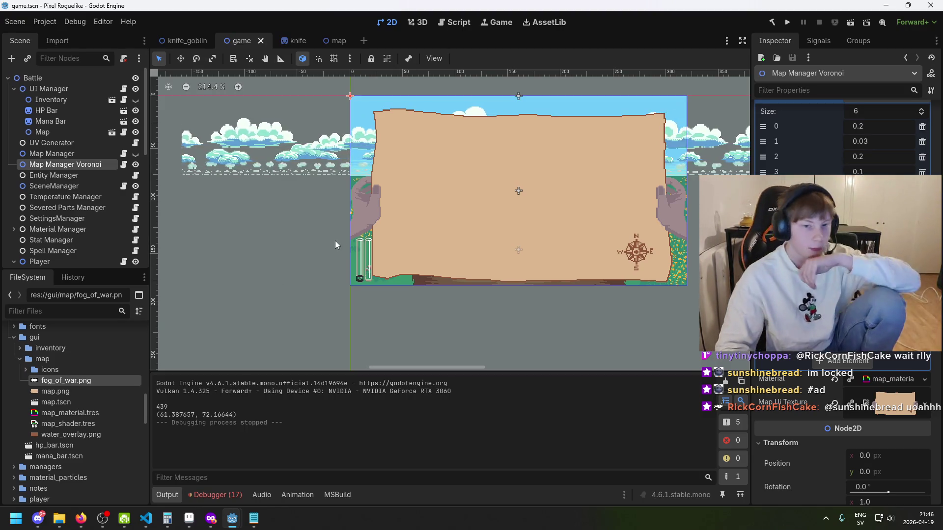
drag(505, 220, 421, 239)
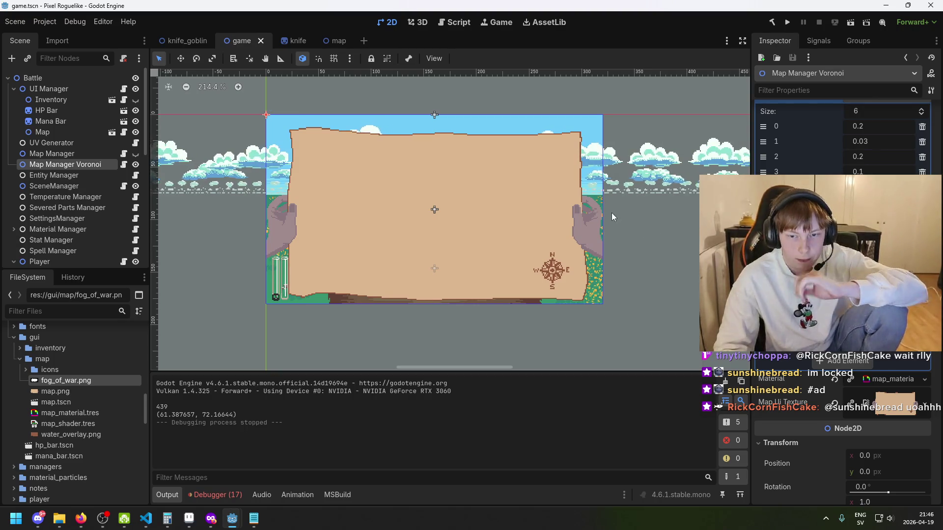
scroll(602, 227, up, 5)
scroll(464, 230, down, 4)
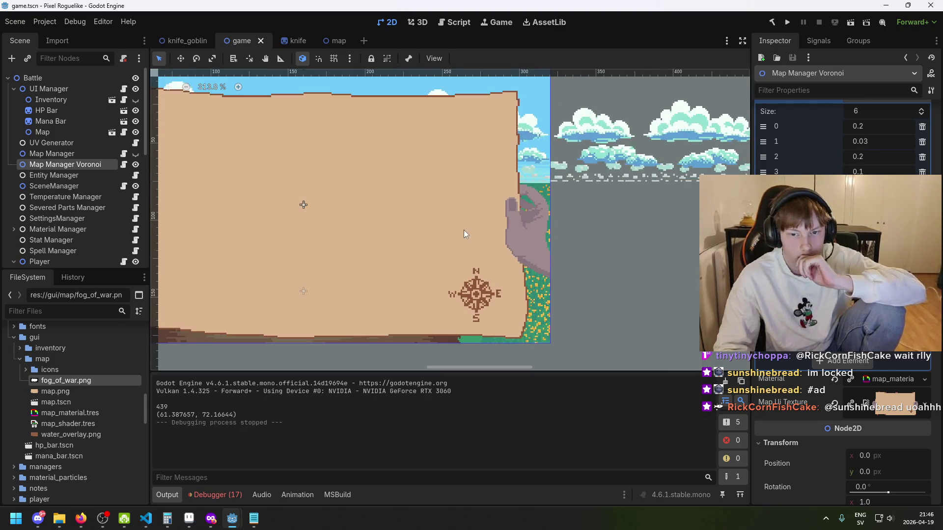
click(254, 518)
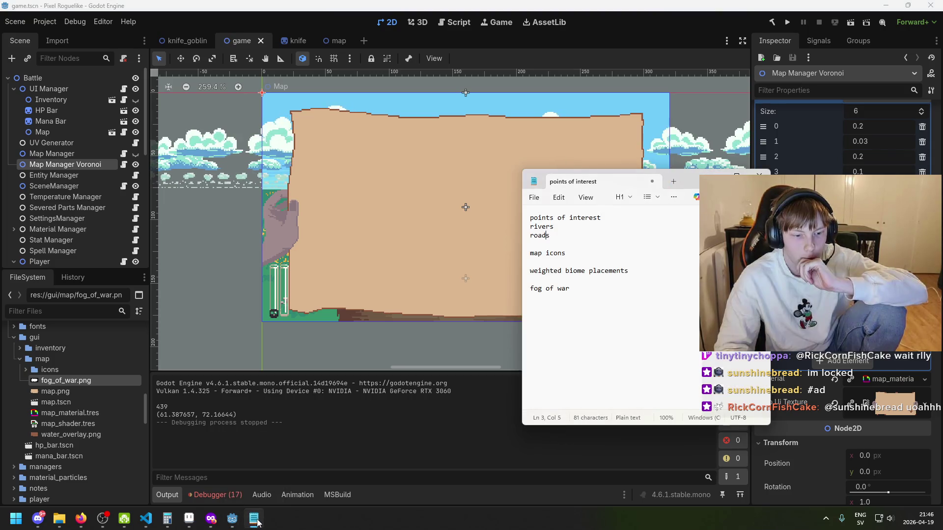
Highlight the 'map icons' line in the Notepad points-of-interest to-do list.
triple_click(583, 252)
drag(569, 253, 501, 265)
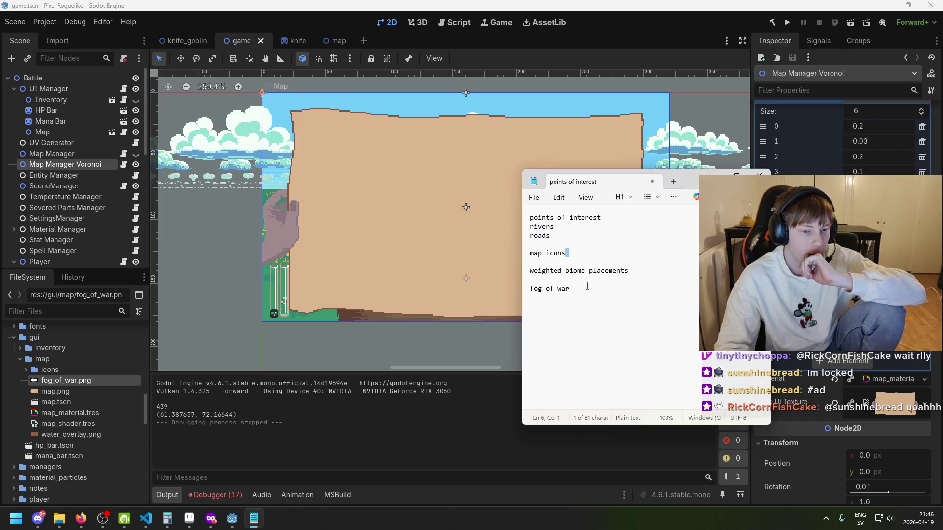
key(Left)
Switch to the map.aseprite window in Aseprite.
mouse_move(192, 526)
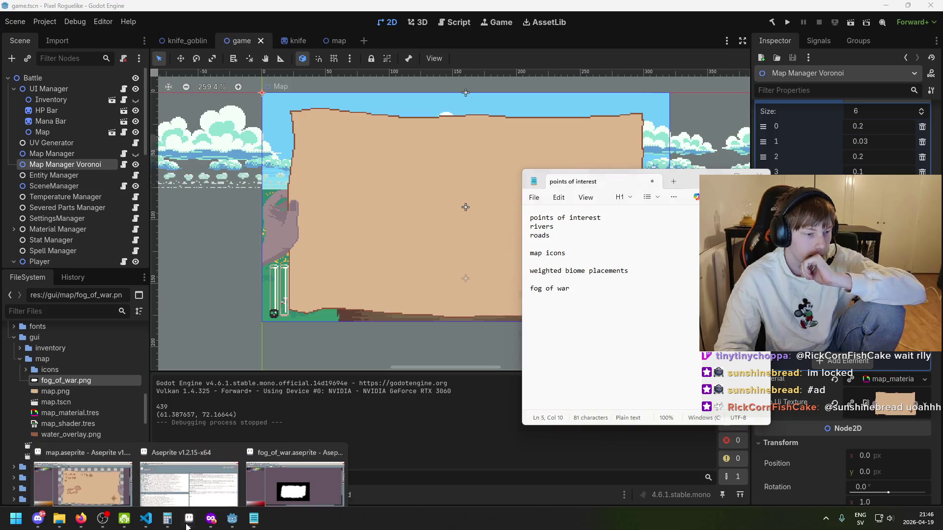
click(82, 471)
scroll(378, 191, up, 1)
Zoom into the parchment map and marquee-select the tree icons, then the house icons.
scroll(375, 199, down, 1)
scroll(376, 201, up, 1)
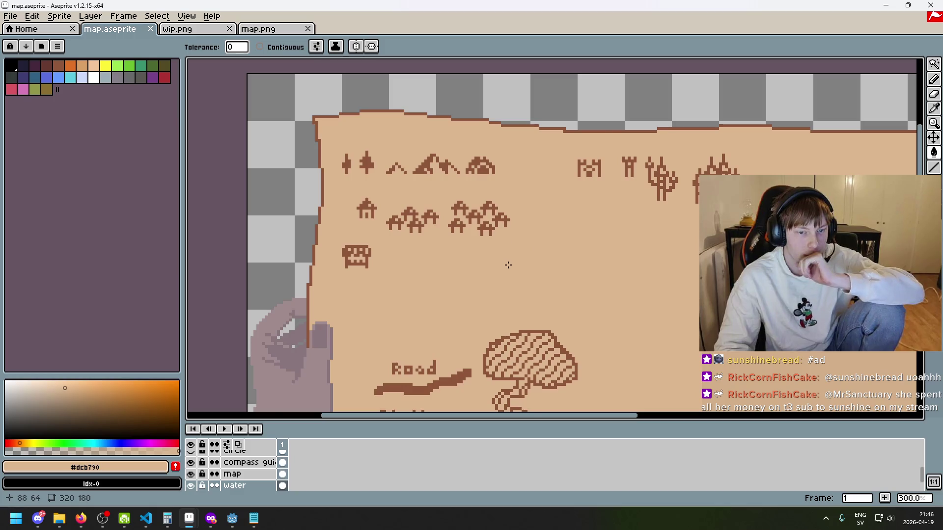
scroll(485, 232, up, 1)
scroll(292, 157, up, 3)
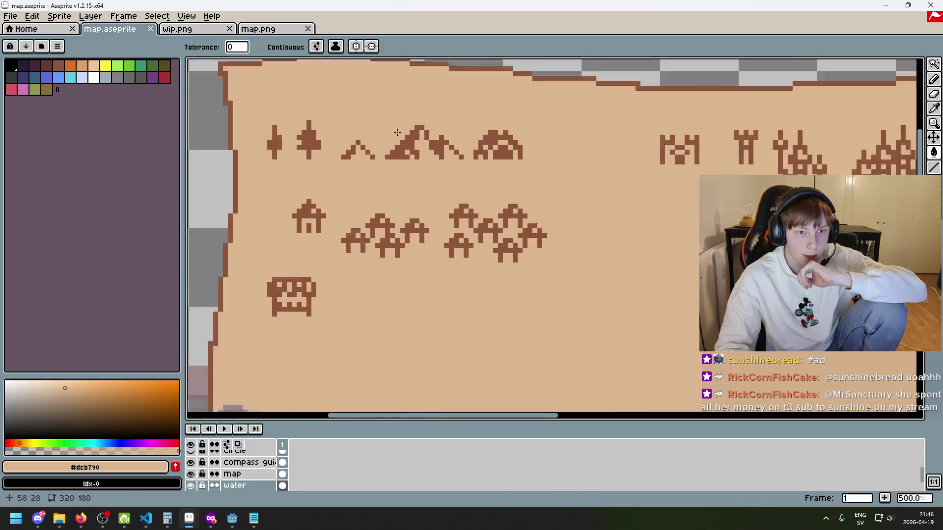
click(855, 65)
drag(276, 144, 386, 245)
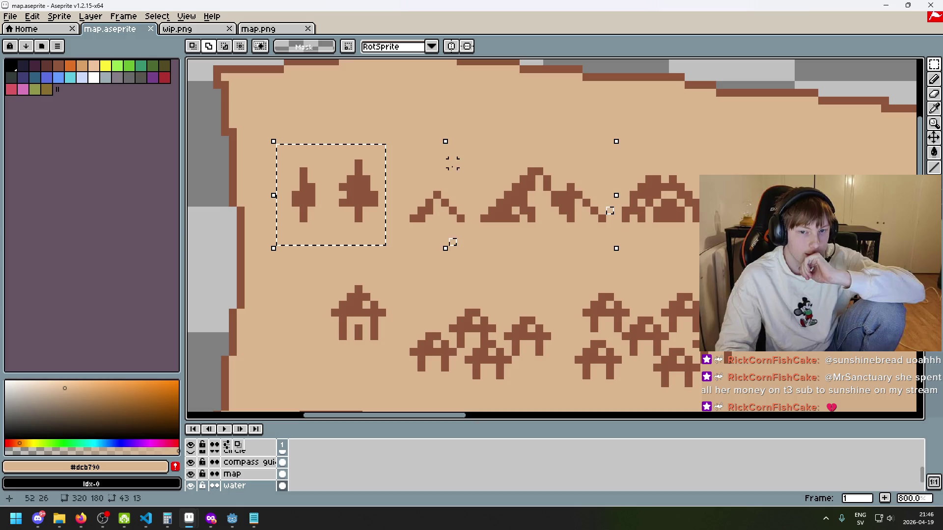
scroll(616, 212, down, 3)
scroll(665, 225, up, 3)
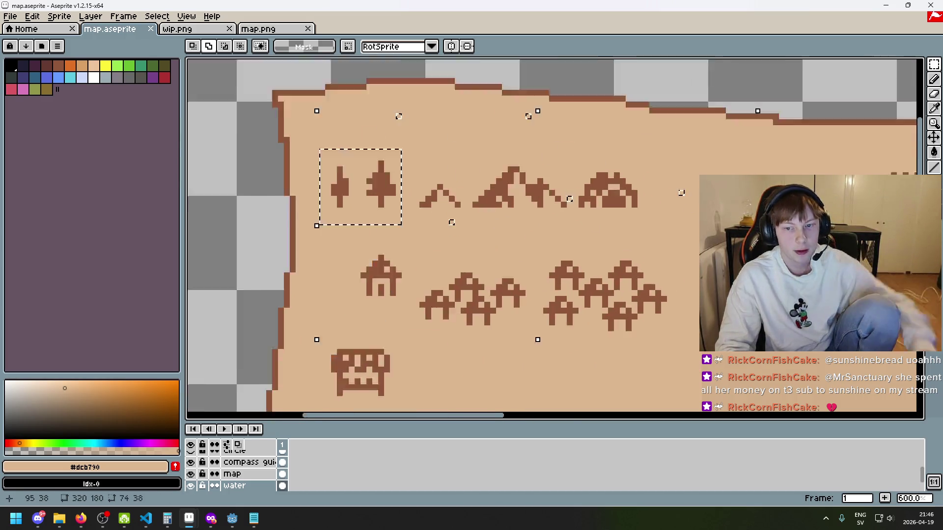
key(ctrl+d)
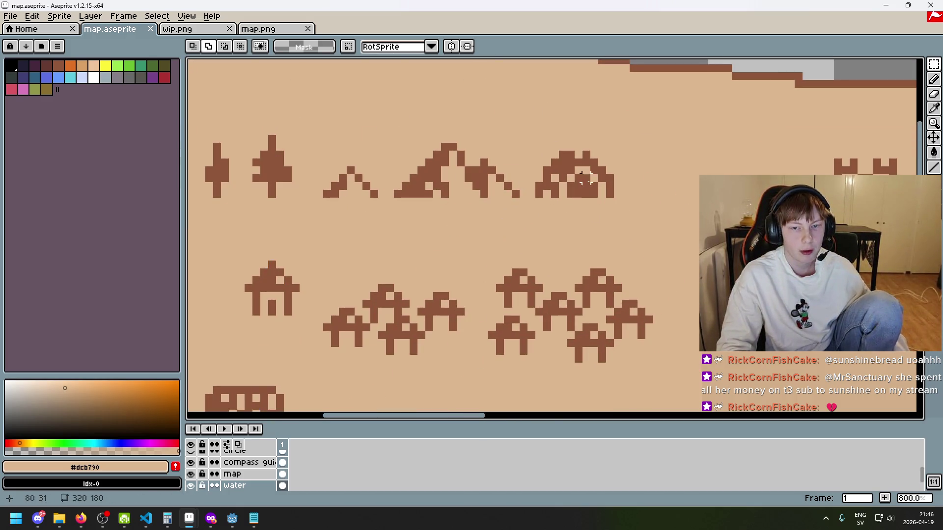
scroll(687, 238, down, 2)
drag(688, 283, 416, 193)
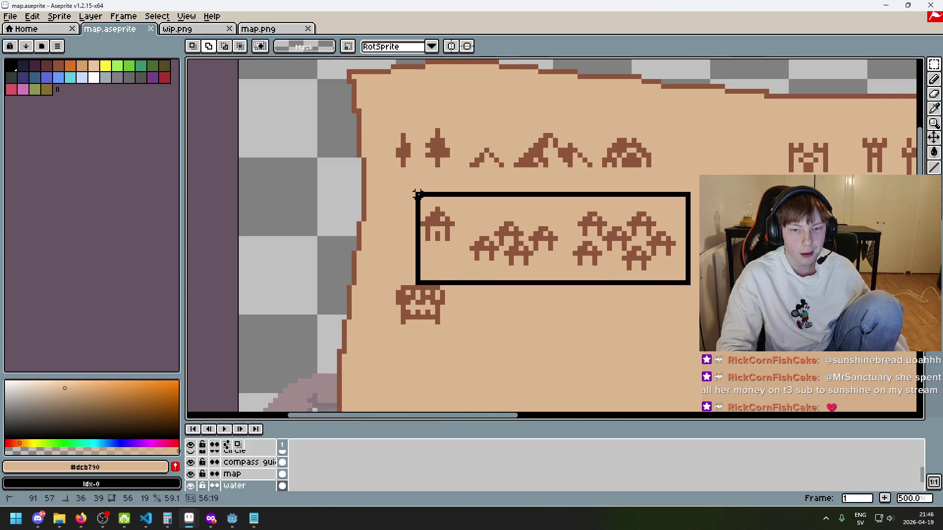
scroll(499, 334, up, 2)
key(ctrl+d)
Select the castle icons in turn, stretching the large castle icon taller.
scroll(454, 352, down, 3)
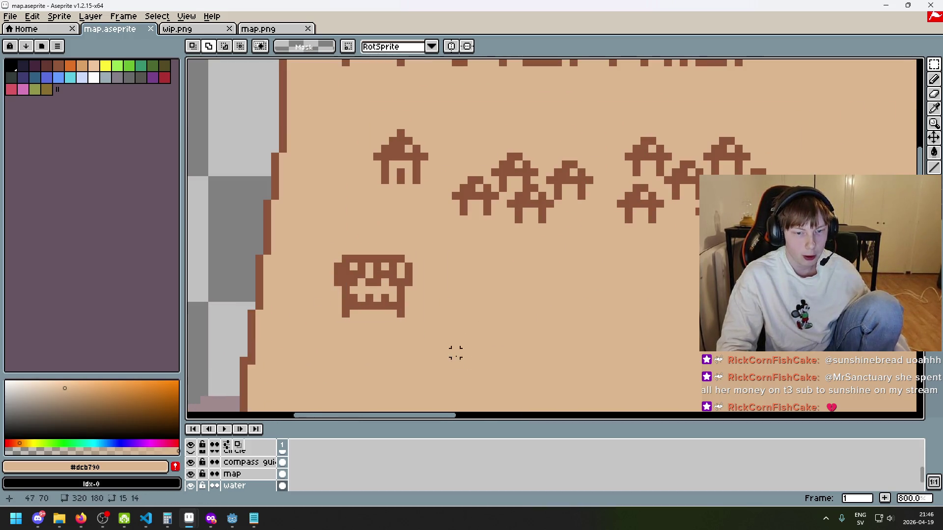
scroll(585, 189, right, 5)
scroll(481, 216, up, 5)
drag(256, 246, 448, 375)
key(ctrl+d)
scroll(529, 348, up, 2)
scroll(529, 349, down, 3)
scroll(529, 349, right, 3)
drag(383, 112, 466, 242)
key(ctrl+d)
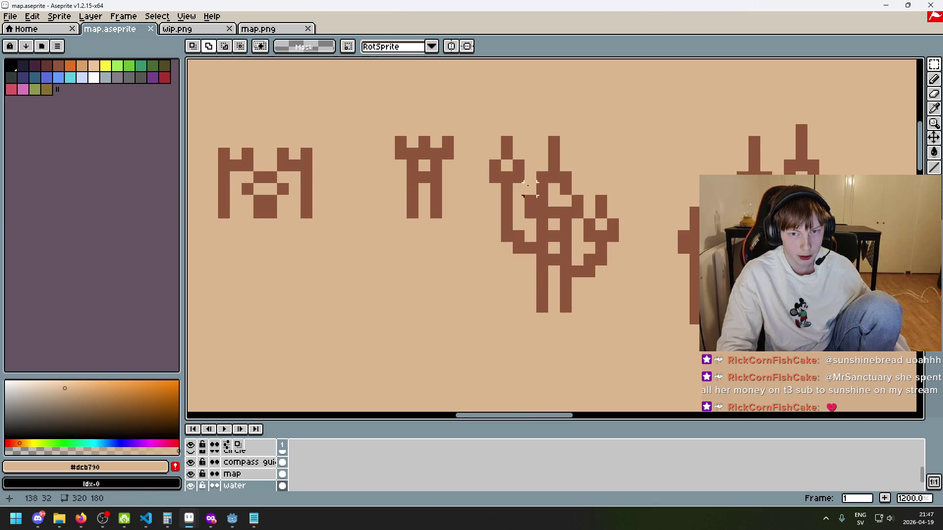
scroll(589, 245, right, 5)
scroll(638, 274, down, 2)
drag(700, 288, 431, 60)
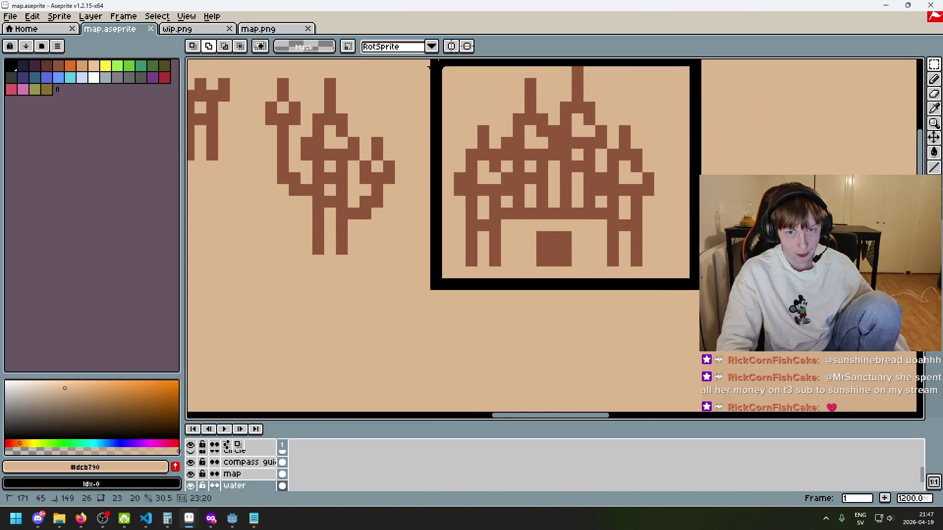
scroll(636, 237, down, 3)
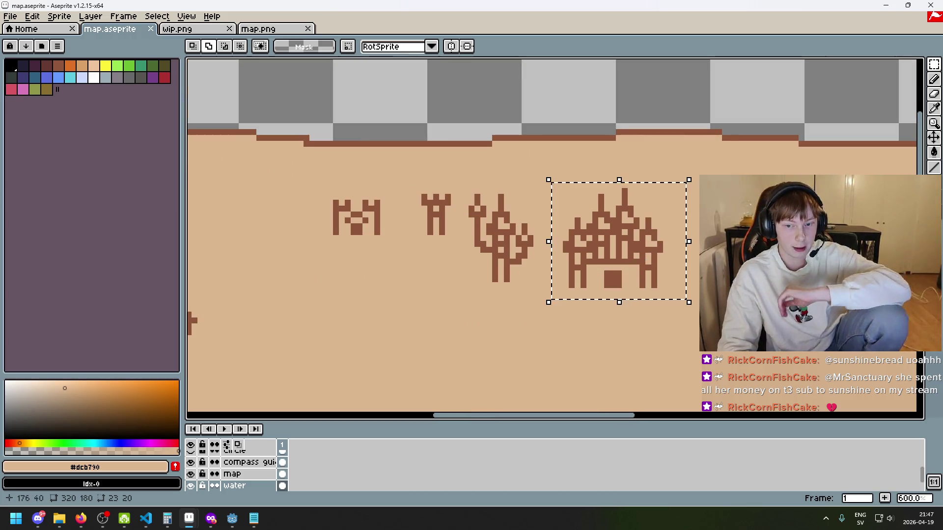
drag(648, 303, 642, 332)
Marquee-select the mountain icons, then bring the Godot editor to the front.
scroll(641, 332, down, 4)
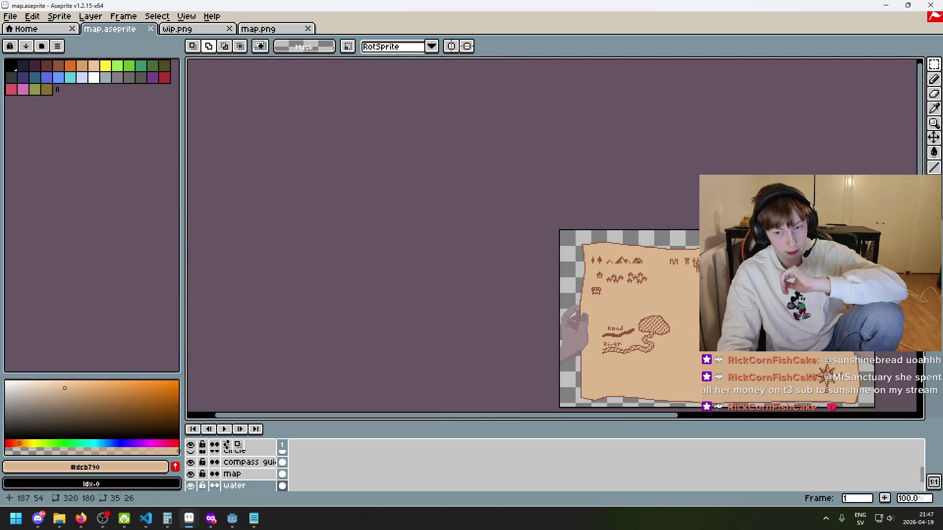
scroll(638, 304, down, 3)
scroll(638, 304, right, 3)
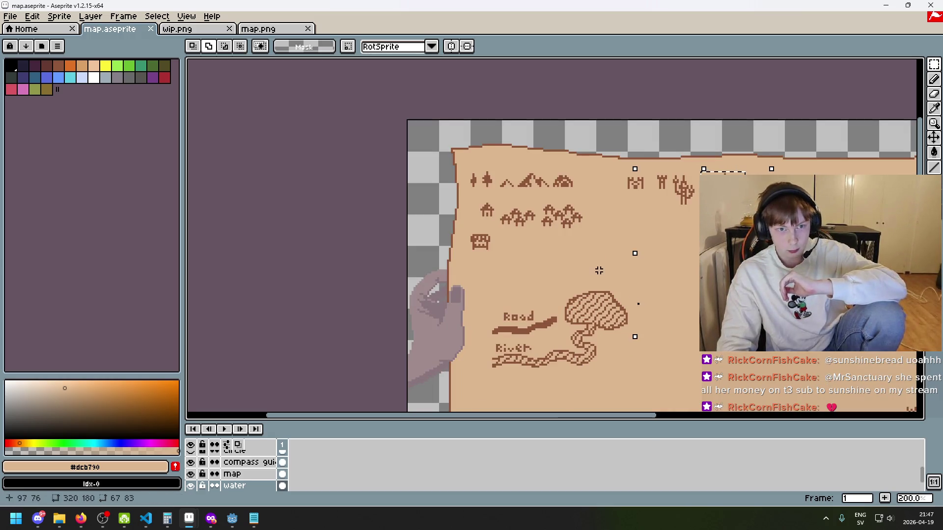
scroll(607, 308, down, 5)
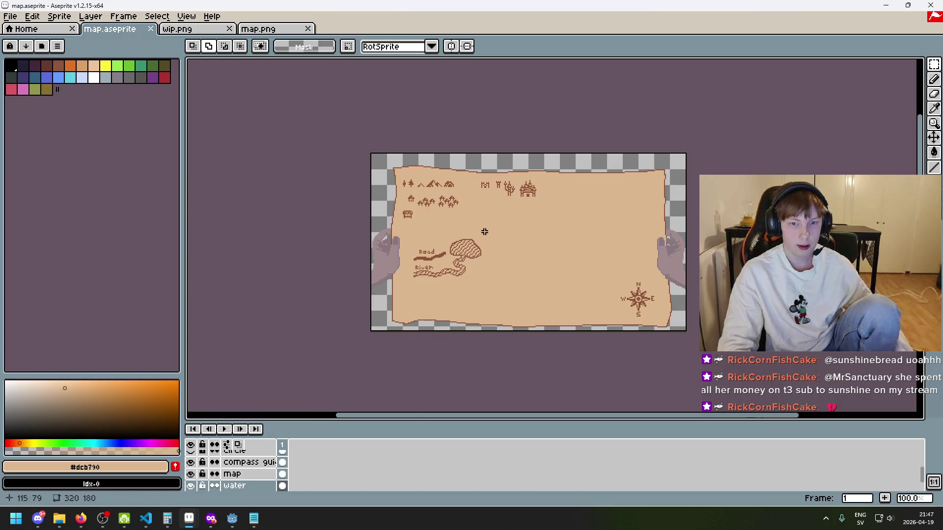
scroll(440, 210, up, 2)
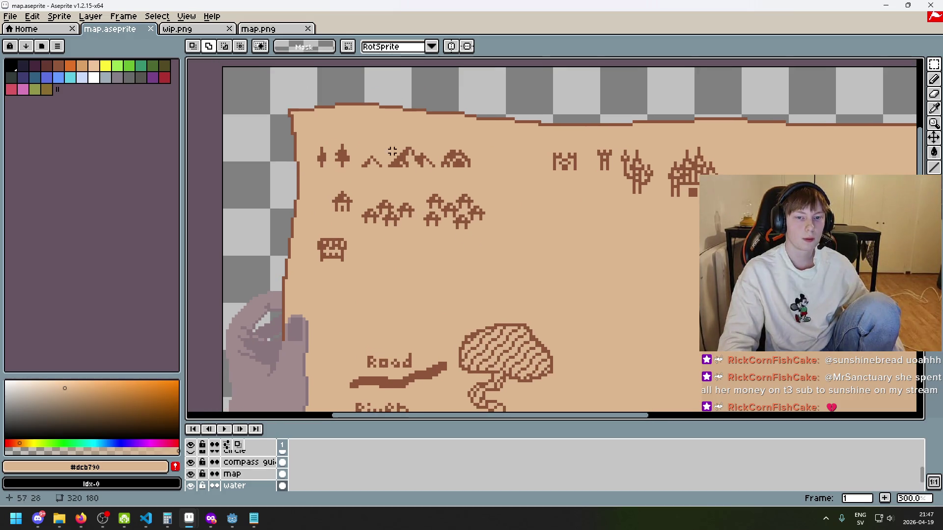
drag(349, 131, 437, 182)
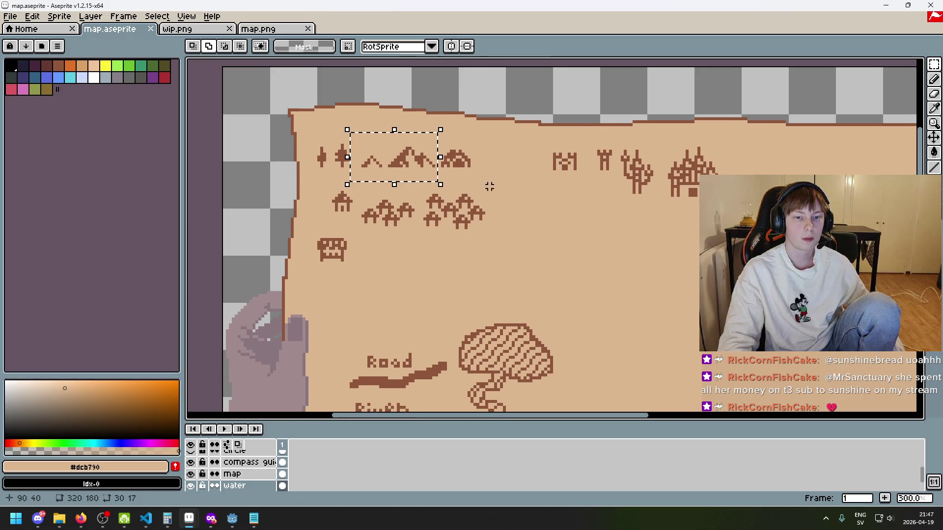
mouse_move(232, 518)
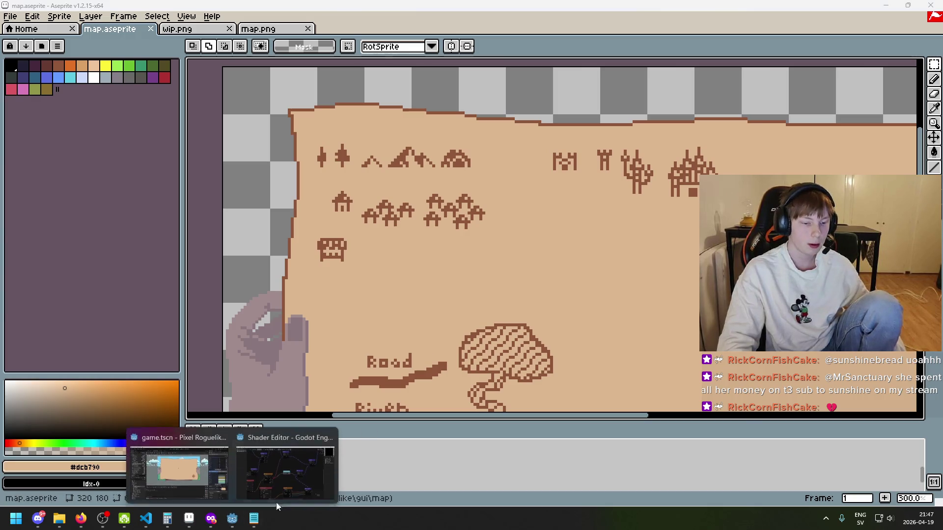
click(179, 471)
Run the game with F5, close it, and paste its screenshot into a new Paint canvas.
key(F5)
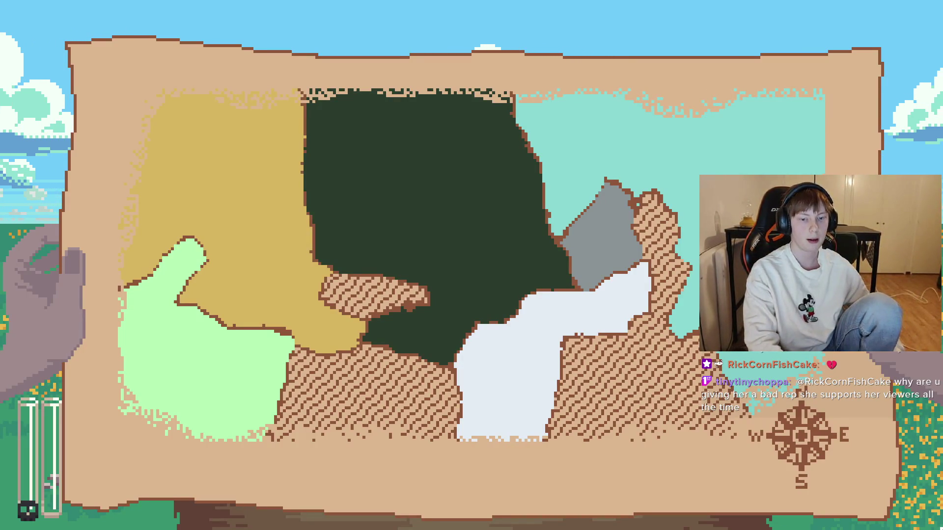
key(alt+F4)
key(super)
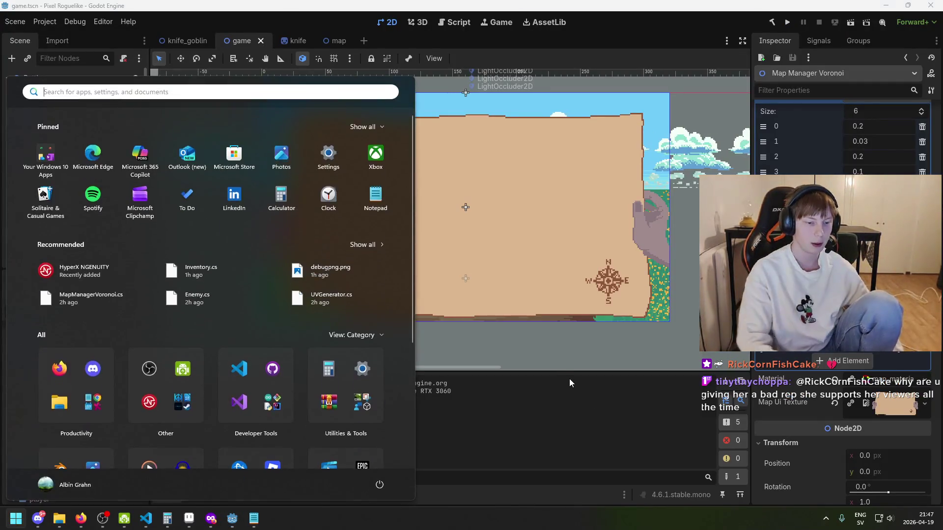
text(paint)
key(Return)
key(ctrl+v)
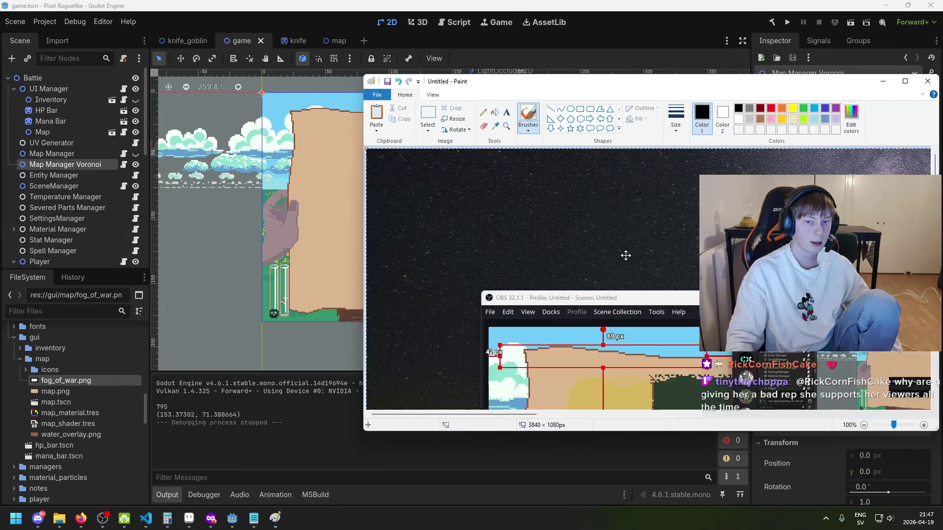
key(super)
key(super)
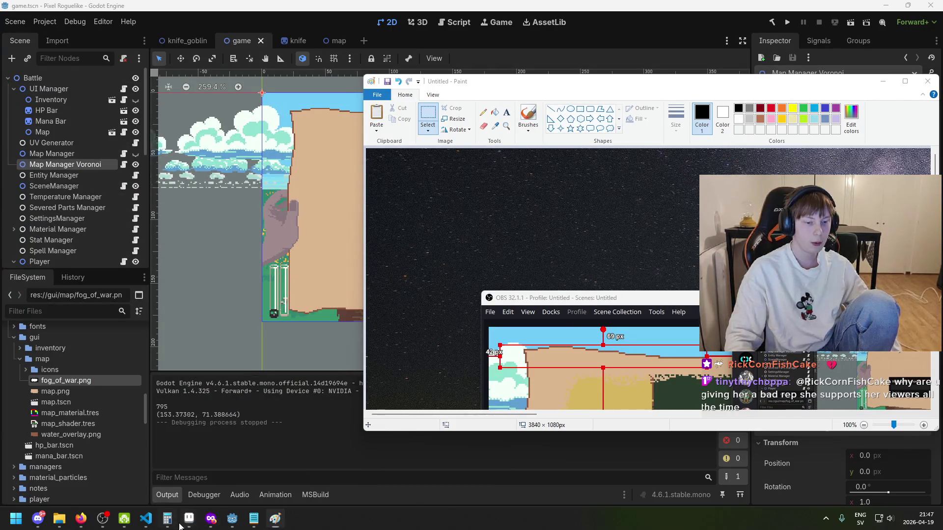
Back in Aseprite, create a new 3840×1080 sprite.
mouse_move(189, 518)
click(294, 472)
click(10, 16)
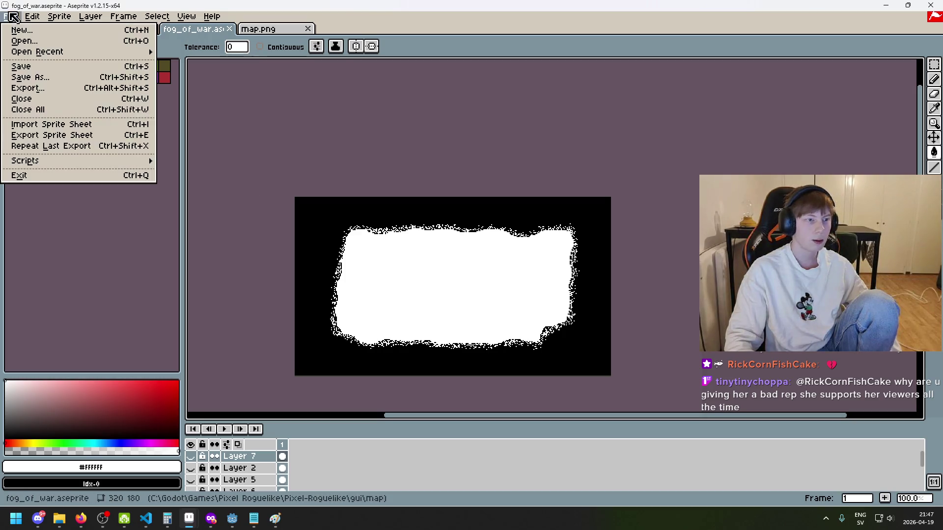
click(22, 31)
click(468, 355)
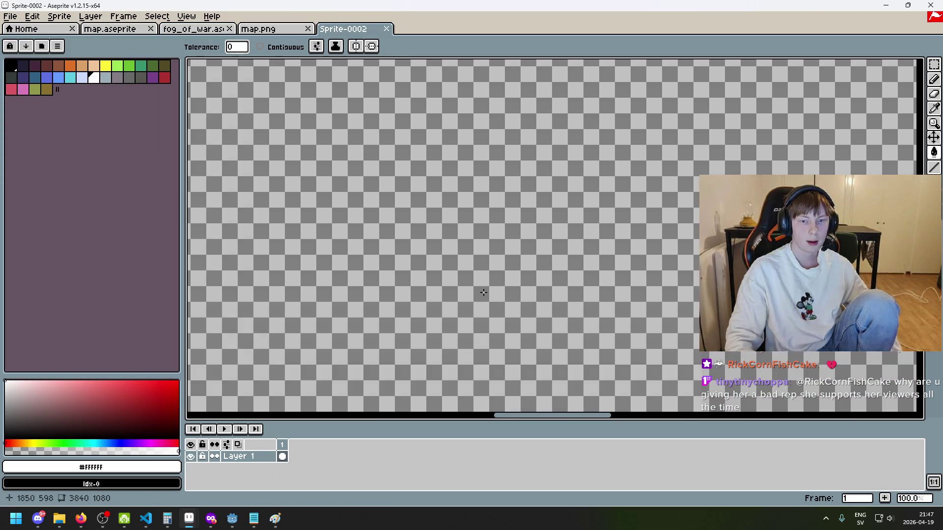
Paste the game screenshot onto the new sprite and commit it in place.
key(ctrl+v)
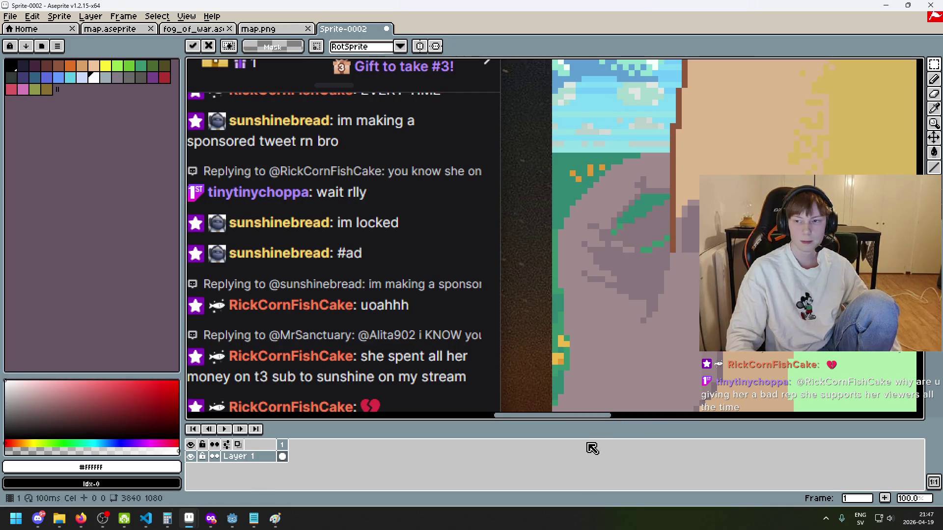
drag(616, 417, 697, 418)
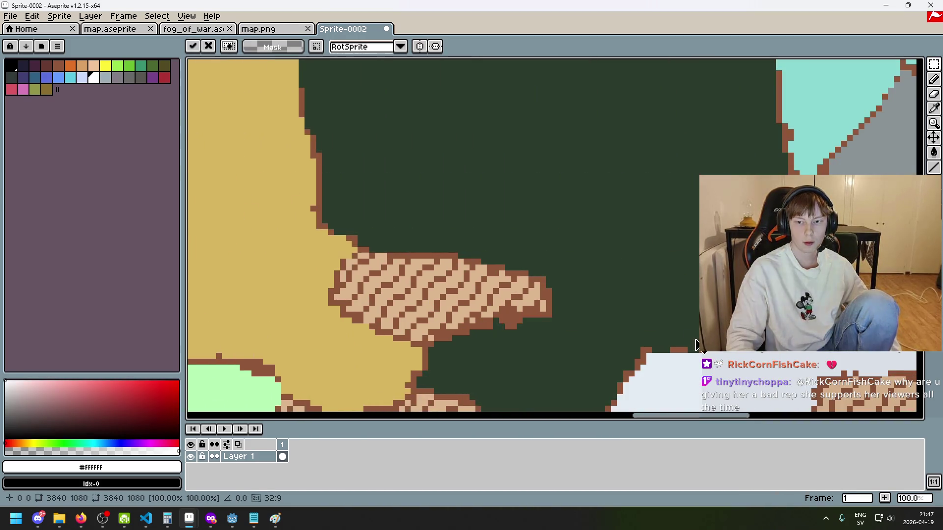
key(Return)
scroll(623, 280, down, 6)
scroll(608, 285, up, 2)
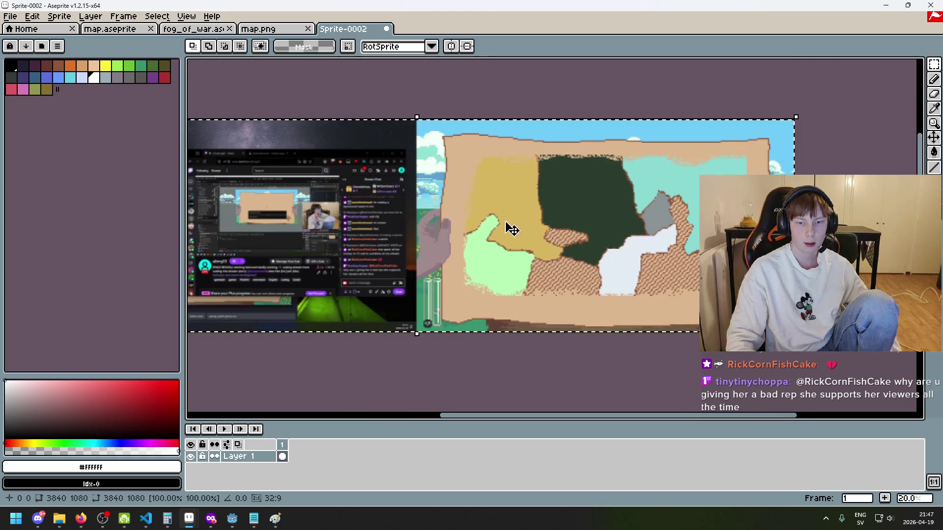
scroll(419, 104, up, 3)
scroll(346, 120, up, 4)
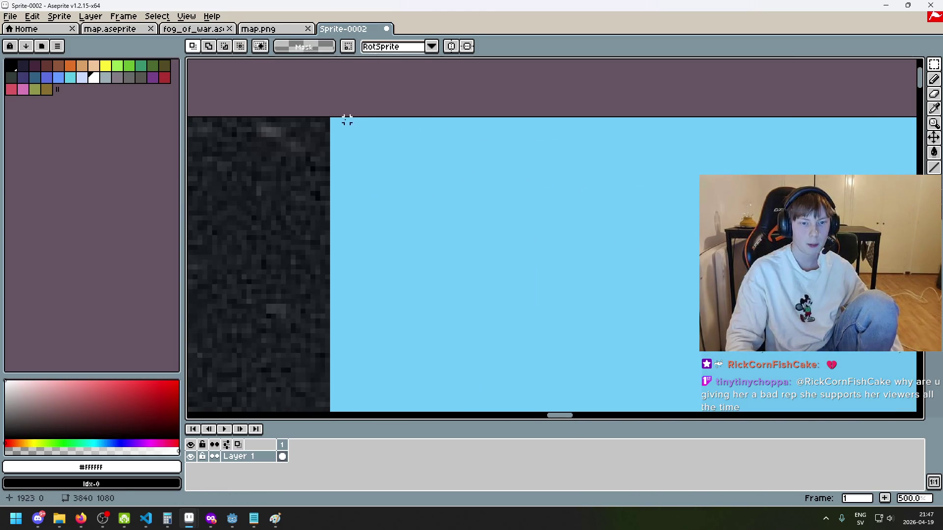
Delete the right half of the screenshot and close the Sprite-0002 tab.
mouse_move(327, 120)
mouse_down()
mouse_move(573, 378)
mouse_move(645, 403)
mouse_up()
scroll(332, 120, down, 15)
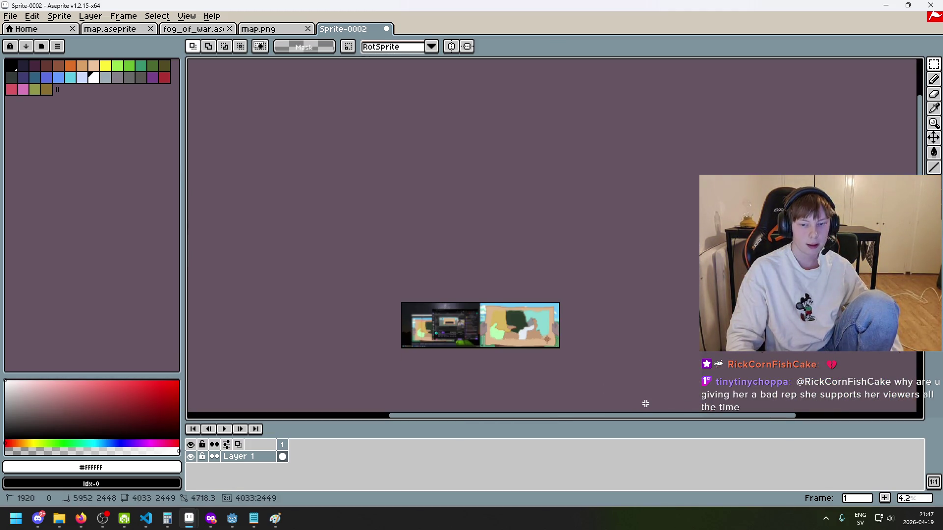
key(Delete)
scroll(562, 351, up, 1)
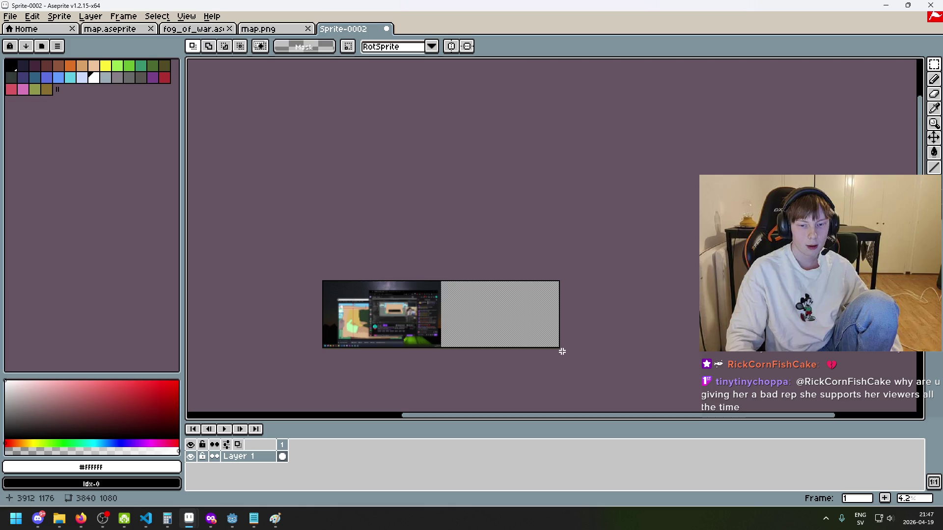
click(387, 29)
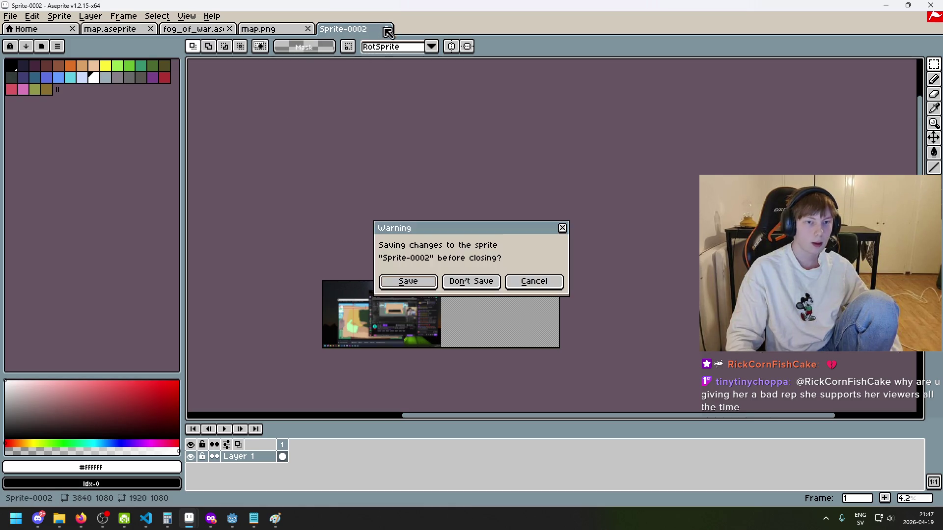
click(469, 289)
Create a new 1920×1080 sprite and paste the game map into it.
click(9, 16)
click(20, 25)
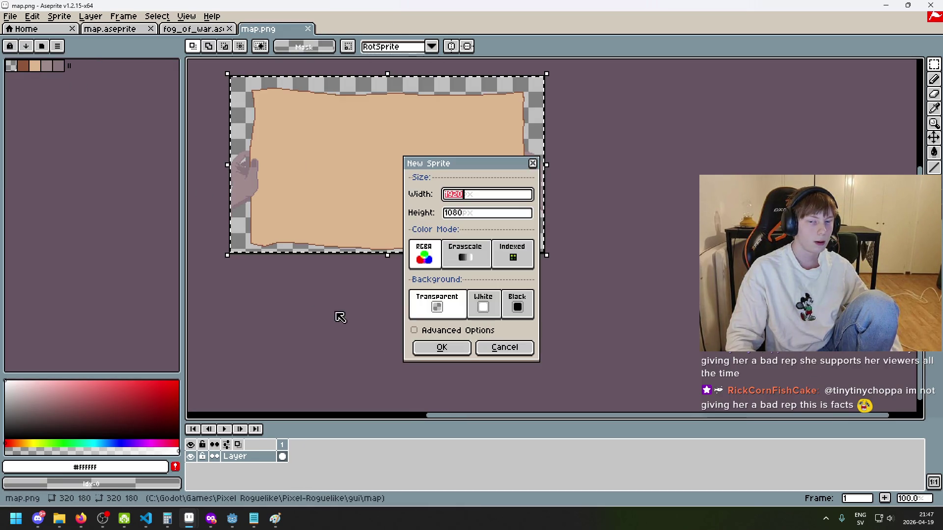
click(458, 347)
key(ctrl+v)
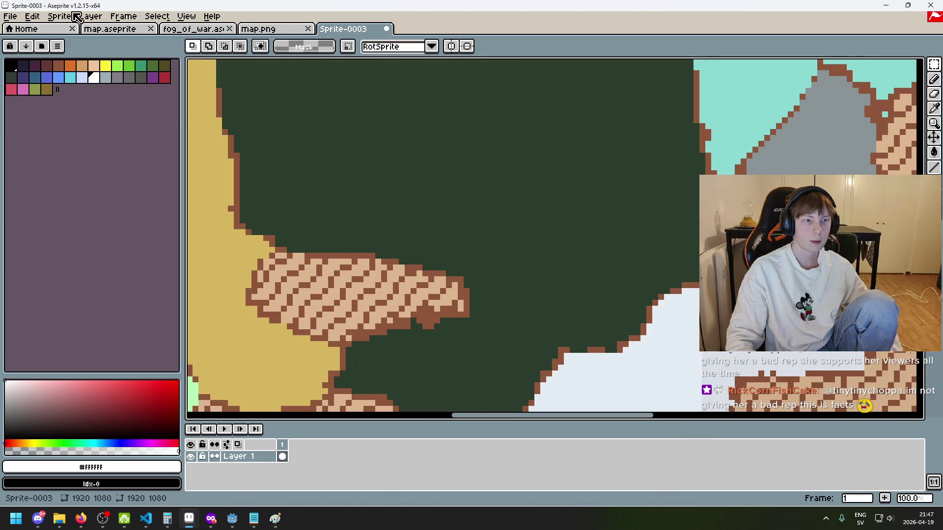
Scale the sprite down to 320×180 (16.67%) via Sprite Size.
click(59, 16)
click(118, 72)
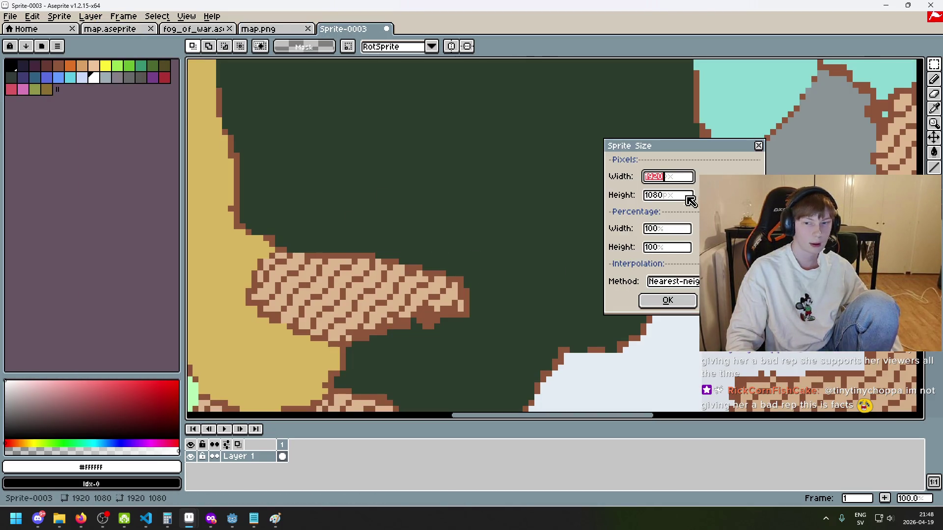
click(673, 234)
text(320)
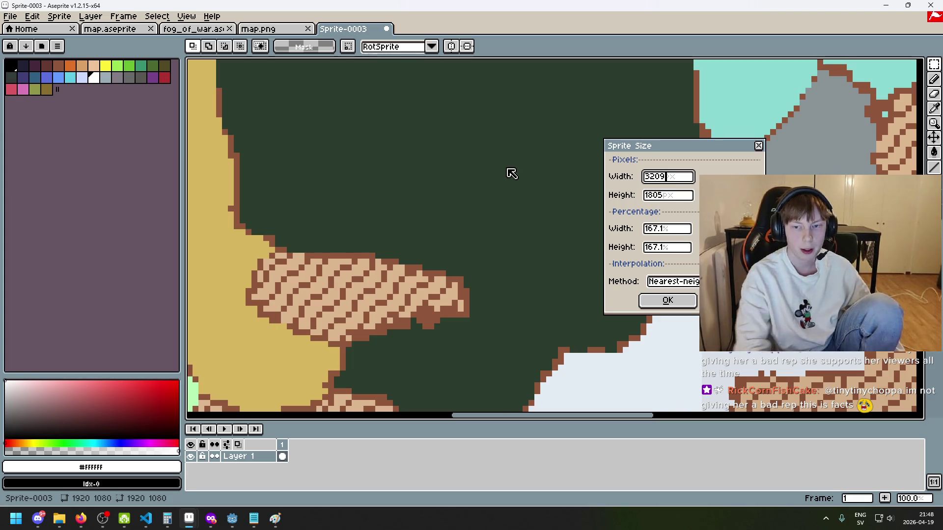
click(667, 300)
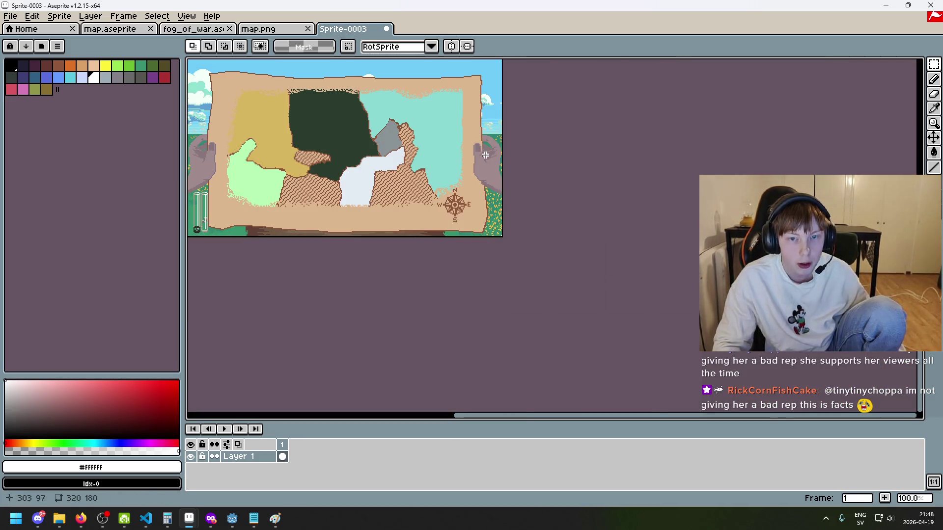
Pick the parchment tan colour #dcb790 from the canvas and switch to the pencil.
scroll(501, 157, up, 4)
key(i)
click(500, 157)
key(b)
scroll(459, 173, up, 5)
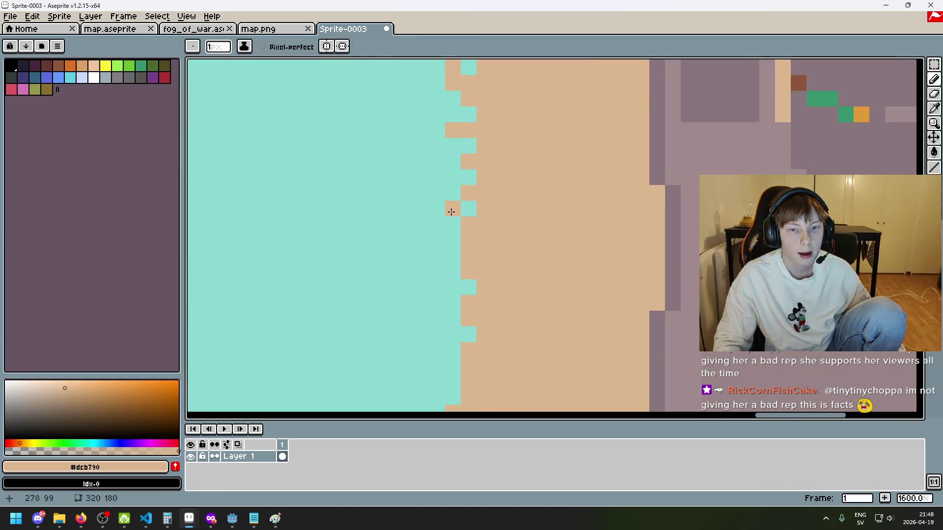
scroll(451, 185, down, 7)
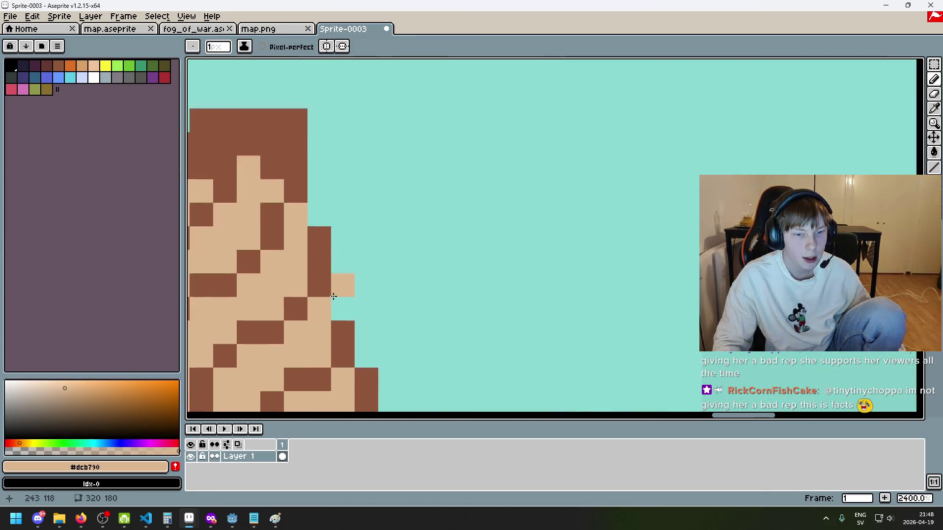
scroll(388, 285, left, 6)
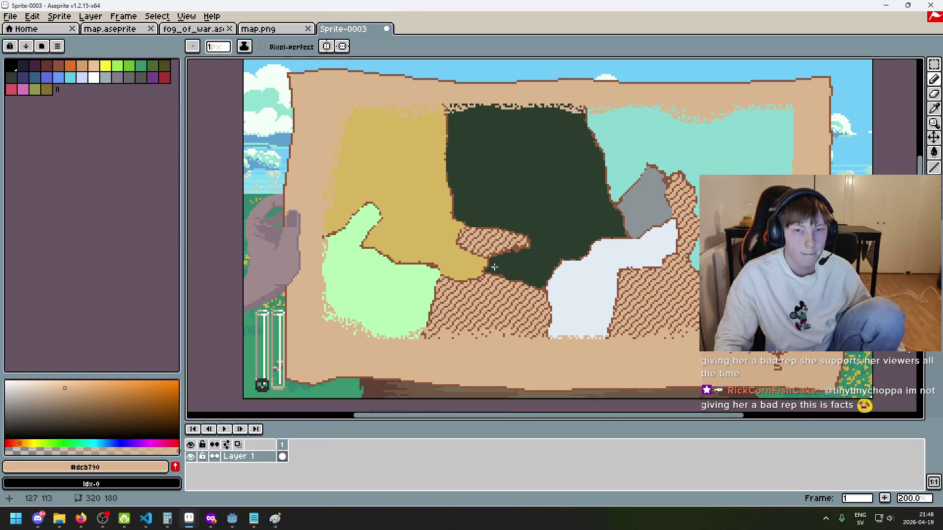
Move the Sprite-0003 tab before map.png and switch to map.aseprite.
drag(351, 29, 275, 28)
click(193, 28)
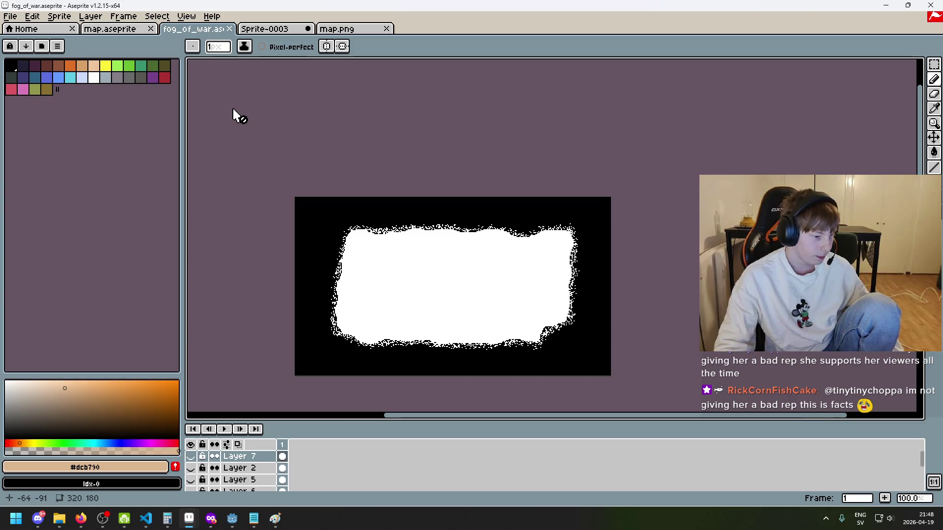
click(110, 29)
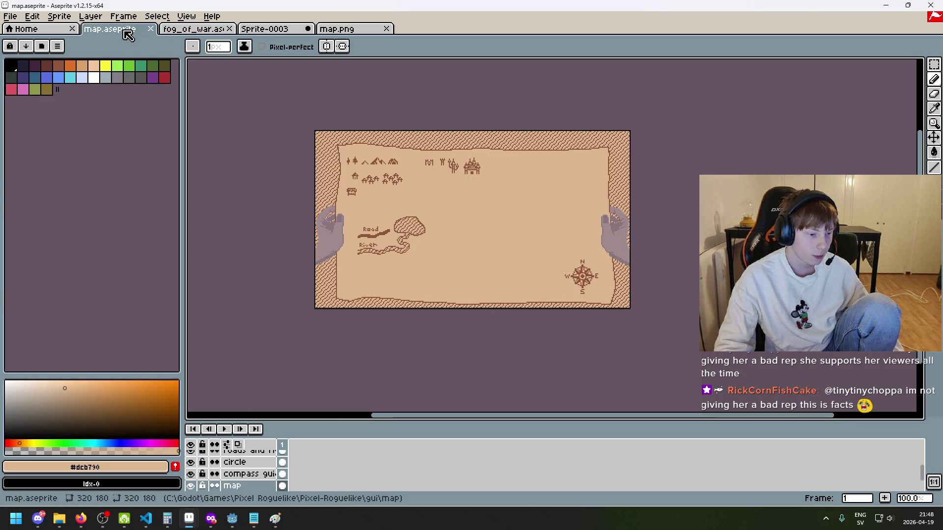
scroll(457, 190, up, 1)
scroll(191, 472, up, 2)
Toggle the roads-and-rivers and icons layers, then select the tree icons on the icons layer.
click(194, 474)
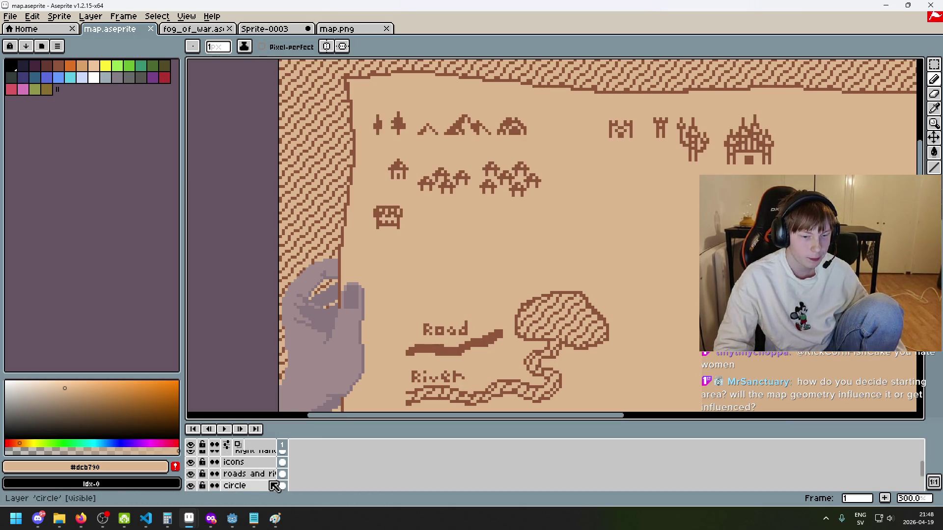
click(191, 474)
click(191, 474)
click(191, 461)
click(190, 462)
click(236, 462)
key(m)
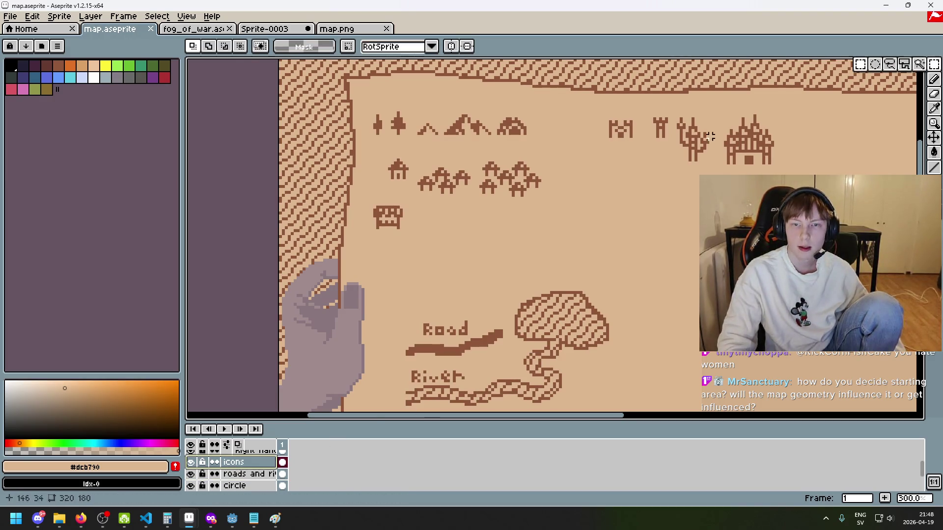
drag(371, 110, 427, 153)
scroll(370, 109, up, 2)
Paste the two trees onto Sprite-0003's dark-green forest, then undo the paste.
click(264, 29)
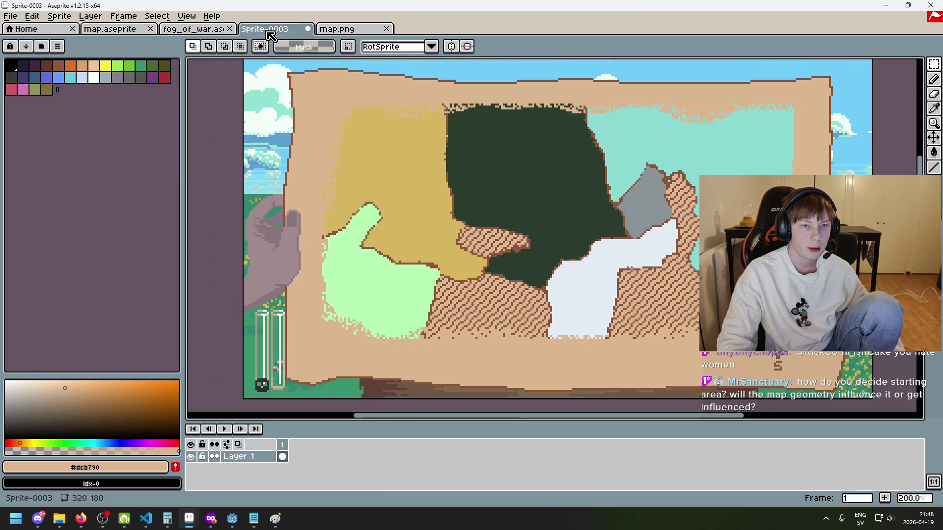
key(ctrl+v)
drag(316, 104, 484, 126)
key(Return)
scroll(573, 149, down, 1)
scroll(513, 153, up, 2)
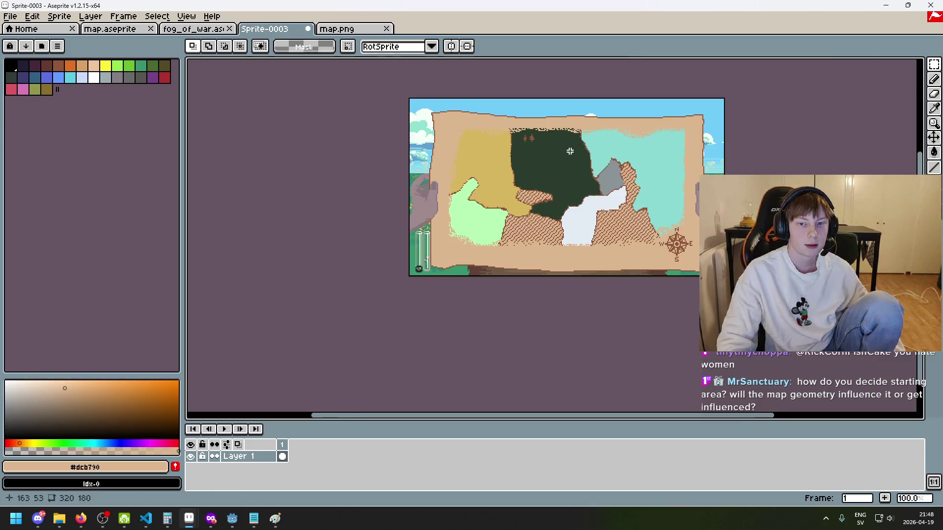
drag(520, 178, 469, 132)
key(ctrl+z)
key(ctrl+z)
Add a new layer above Layer 1 named 'icons'.
right_click(239, 463)
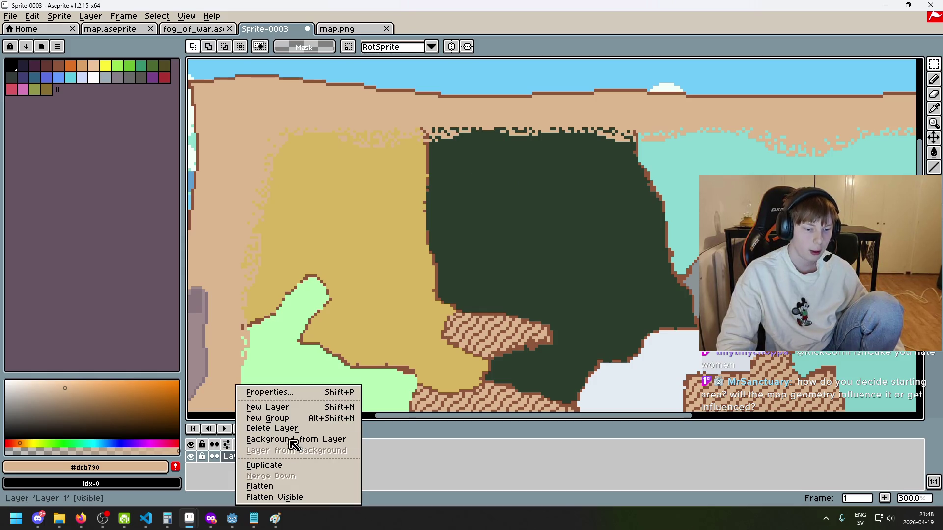
click(304, 406)
double_click(243, 457)
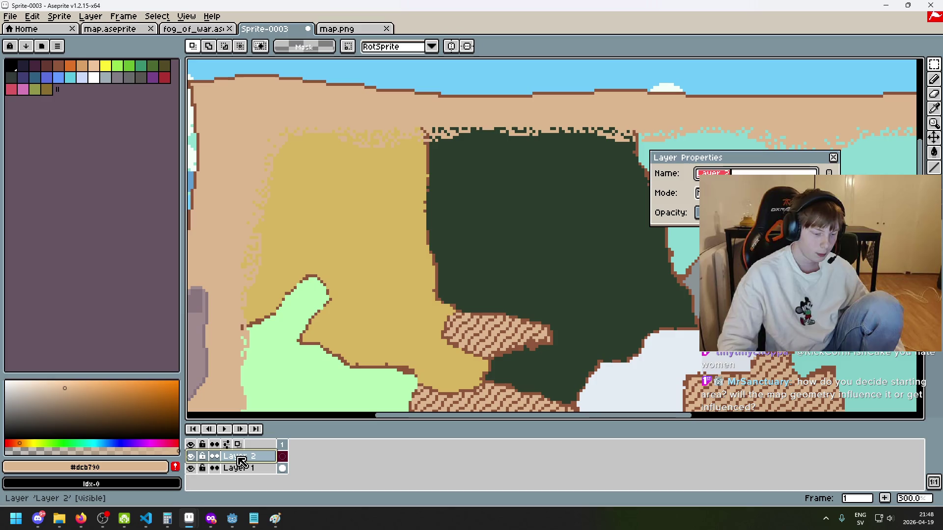
text(icons)
key(Return)
scroll(491, 245, down, 3)
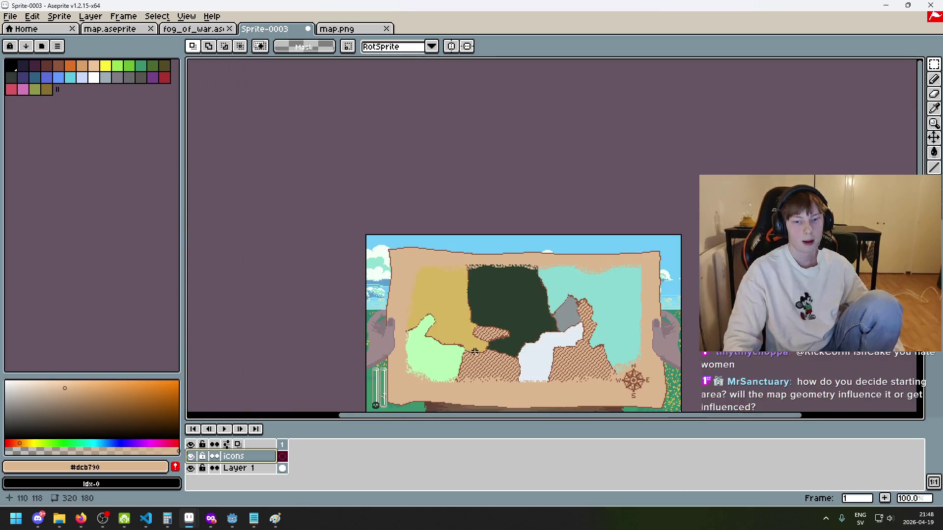
scroll(501, 270, up, 2)
Paste the tree icons onto the forest and place extra copies beside them.
key(ctrl+v)
mouse_move(306, 136)
mouse_down()
mouse_move(480, 172)
mouse_move(452, 126)
mouse_move(470, 155)
mouse_move(498, 152)
mouse_move(469, 159)
mouse_move(473, 182)
mouse_move(431, 129)
mouse_up()
scroll(505, 185, up, 1)
click(511, 173)
click(448, 156)
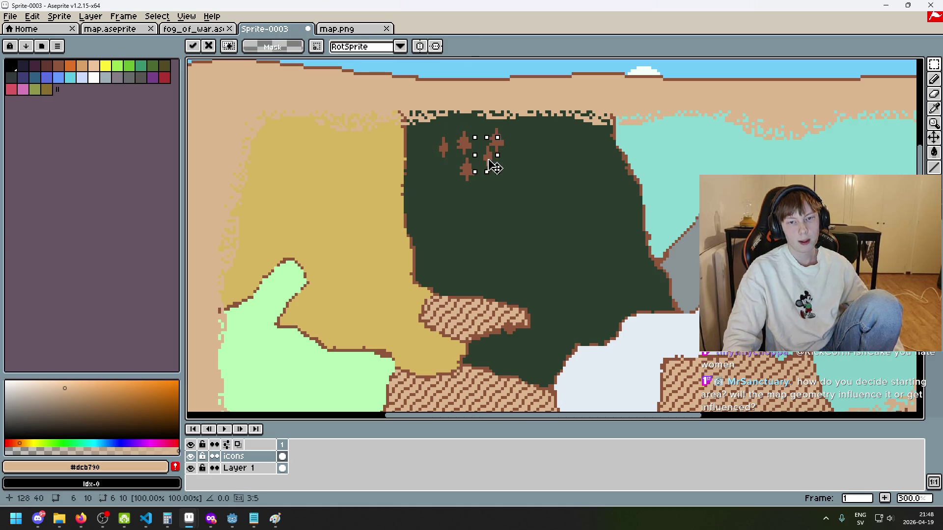
click(540, 173)
drag(517, 171, 432, 122)
click(567, 202)
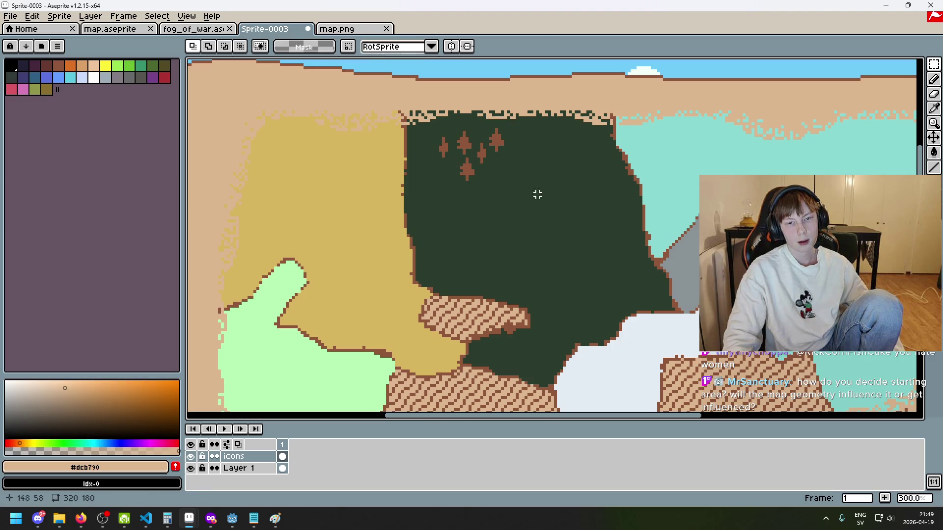
Lasso two individual trees and nudge them into a tighter cluster.
key(m)
key(w)
key(q)
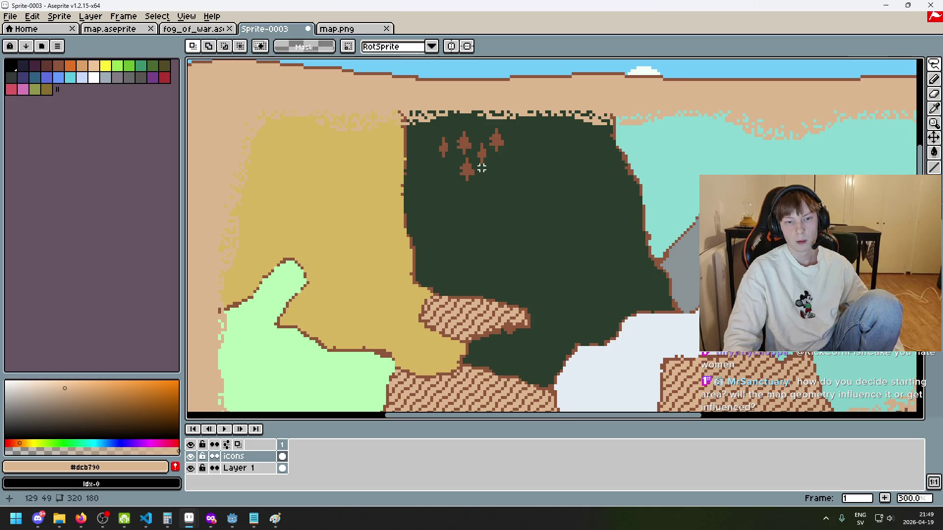
mouse_move(470, 182)
mouse_down()
mouse_move(525, 173)
mouse_move(515, 163)
mouse_up()
key(ctrl+d)
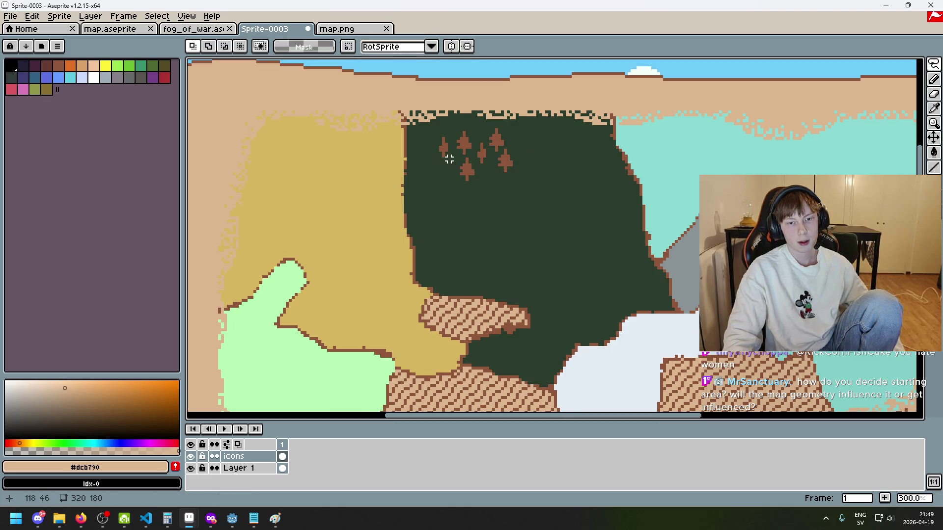
mouse_move(449, 161)
mouse_down()
mouse_move(488, 185)
mouse_move(452, 180)
mouse_up()
key(ctrl+d)
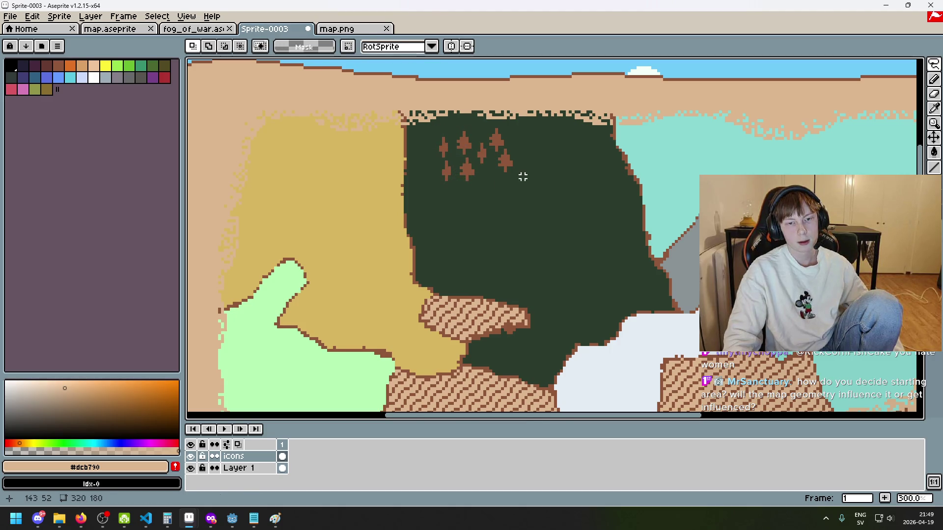
scroll(517, 177, down, 3)
scroll(556, 186, up, 1)
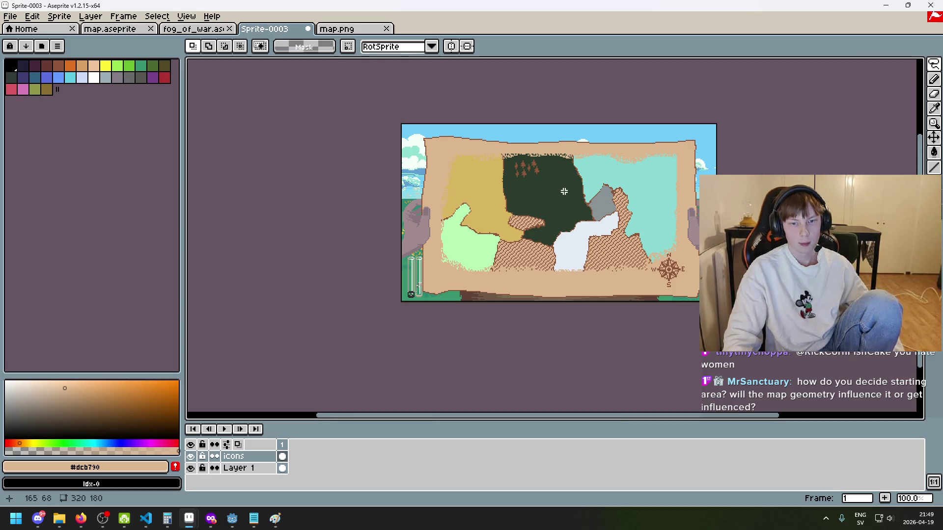
scroll(583, 233, up, 1)
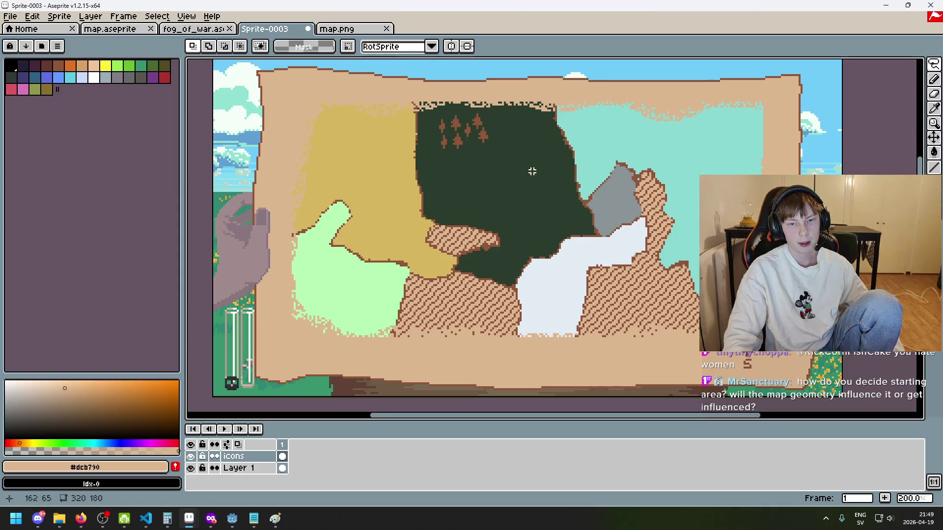
Lasso the top-left tree cluster and drop a copy down-right in the forest.
key(Escape)
mouse_move(442, 138)
mouse_down()
mouse_move(477, 119)
mouse_move(514, 177)
mouse_up()
click(498, 147)
scroll(493, 140, up, 3)
key(Escape)
scroll(437, 162, down, 1)
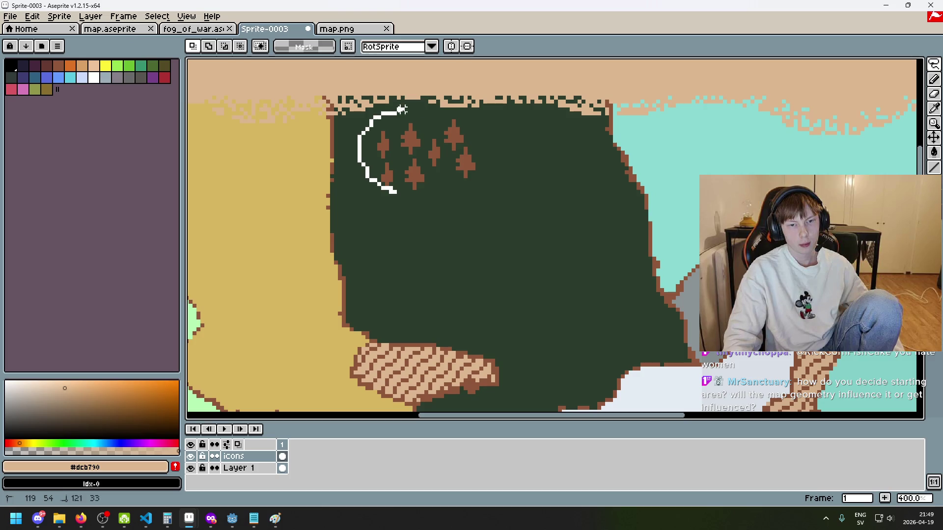
mouse_move(378, 191)
mouse_down()
mouse_move(511, 192)
mouse_move(581, 242)
mouse_move(595, 227)
mouse_up()
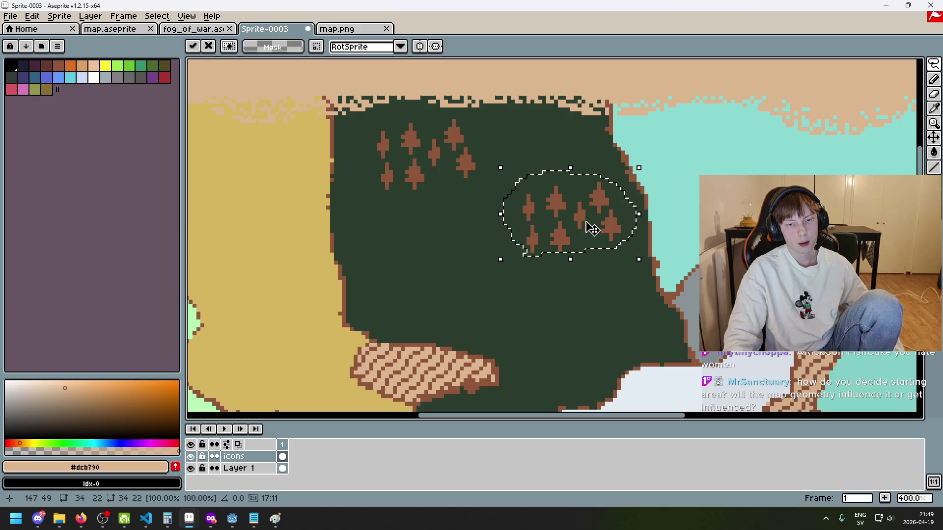
click(476, 188)
Add more tree copies further down-right, toward the forest's right side.
mouse_move(473, 147)
mouse_down()
mouse_move(467, 189)
mouse_move(518, 235)
mouse_up()
click(543, 180)
key(ctrl+v)
drag(547, 181, 574, 177)
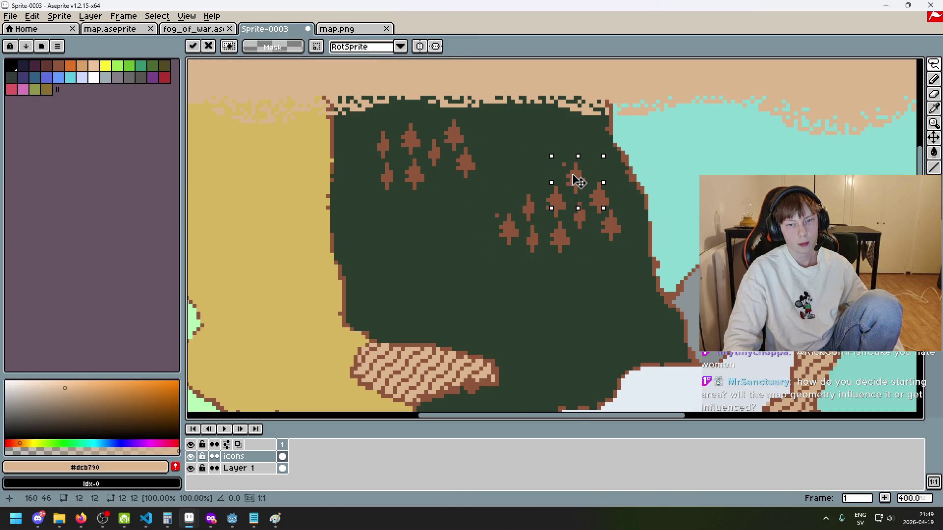
key(e)
scroll(496, 219, down, 4)
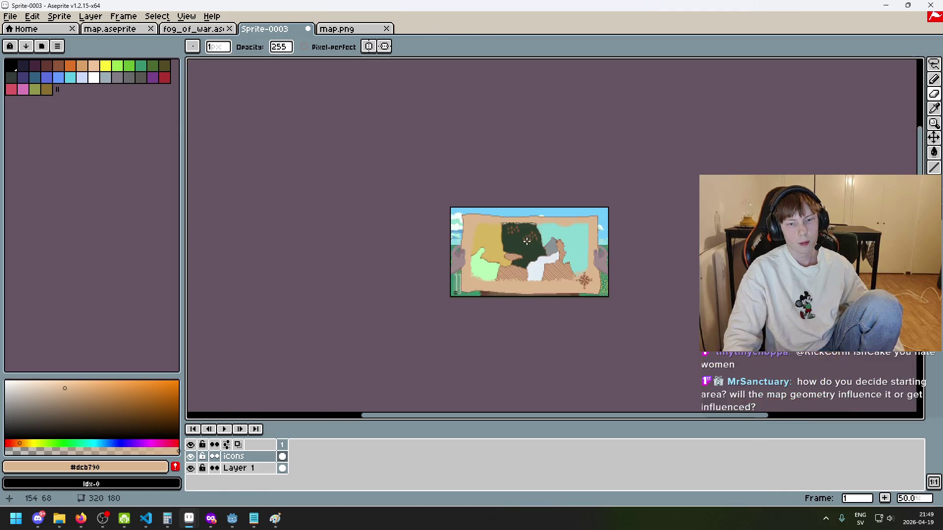
scroll(518, 196, up, 4)
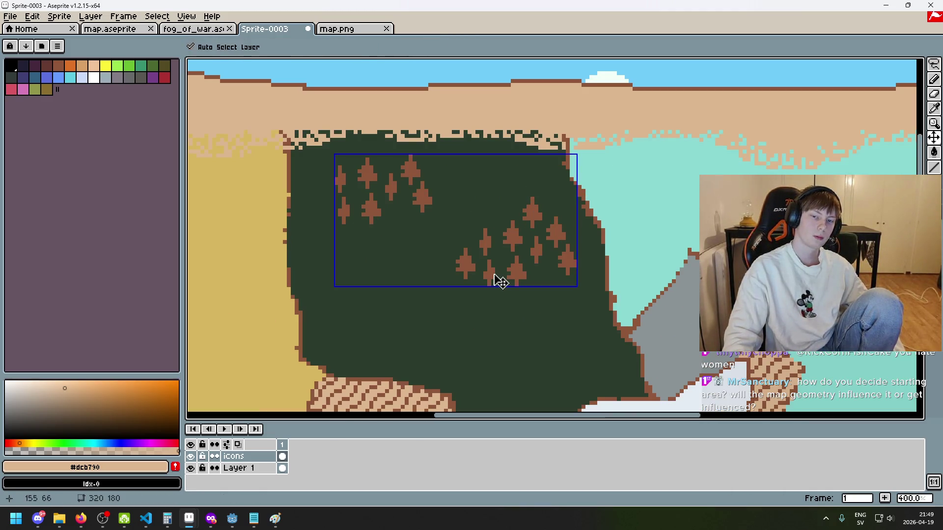
Place trees at the forest's lower-left edge by pasting one and stamping a tree brush.
key(ctrl+v)
drag(421, 204, 359, 333)
key(Return)
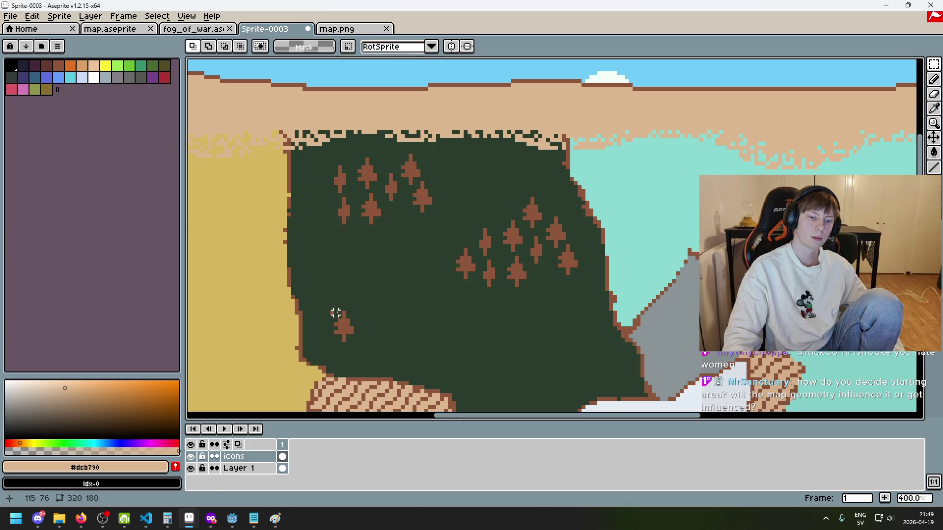
key(ctrl+b)
drag(403, 178, 444, 222)
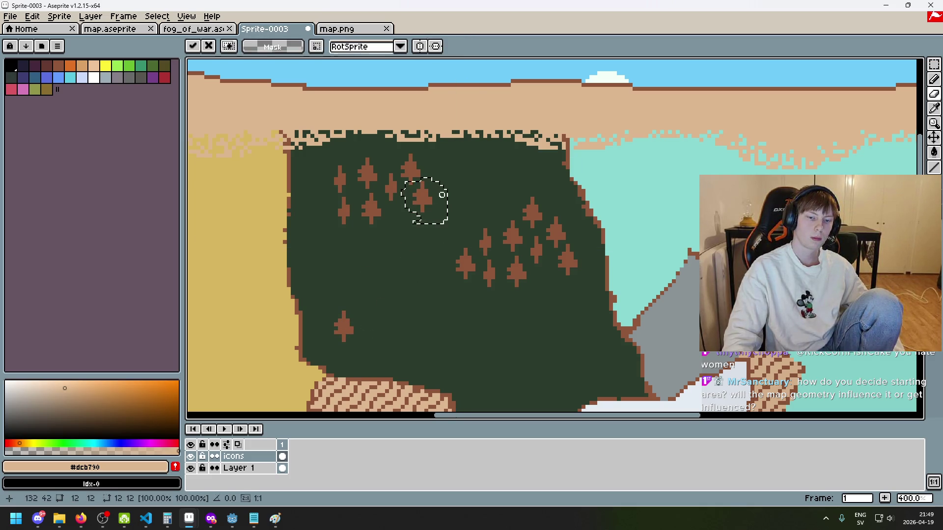
click(371, 338)
key(ctrl+b)
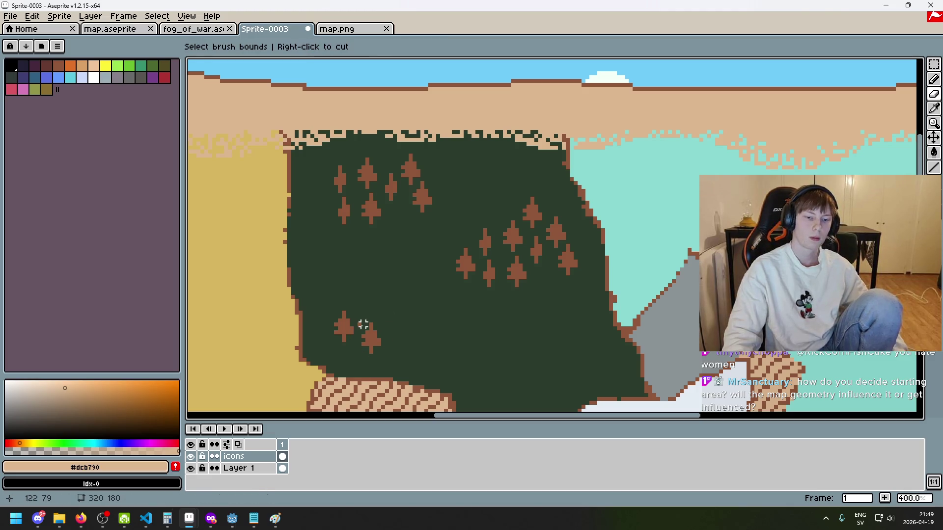
click(367, 328)
Recapture a tree as a brush, reset to the one-pixel brush, and paste another tree.
key(ctrl+b)
drag(388, 304, 424, 350)
scroll(400, 324, up, 3)
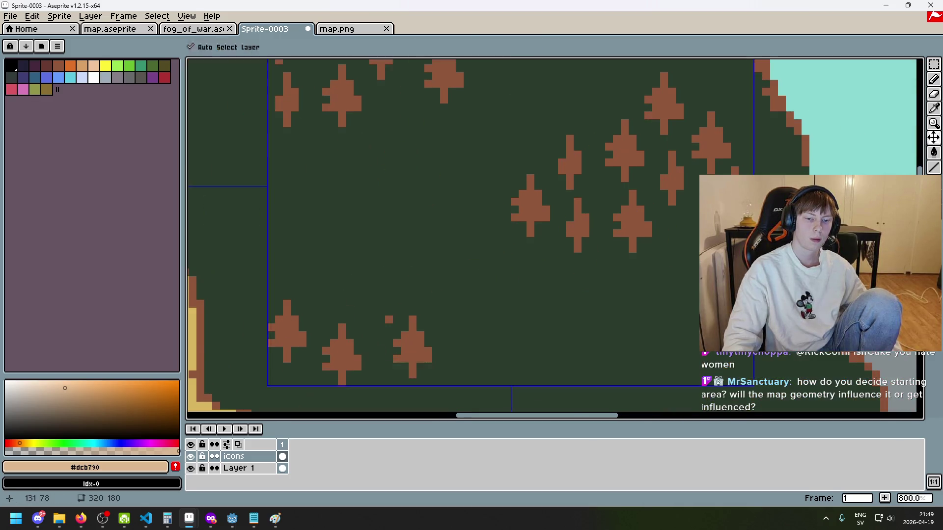
scroll(403, 319, up, 3)
key(Escape)
scroll(408, 301, down, 5)
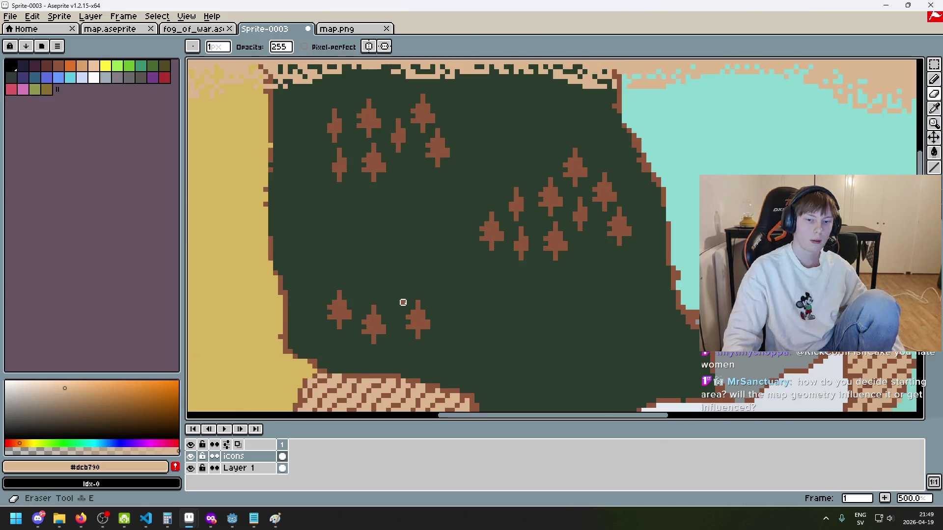
scroll(427, 316, down, 2)
key(ctrl+v)
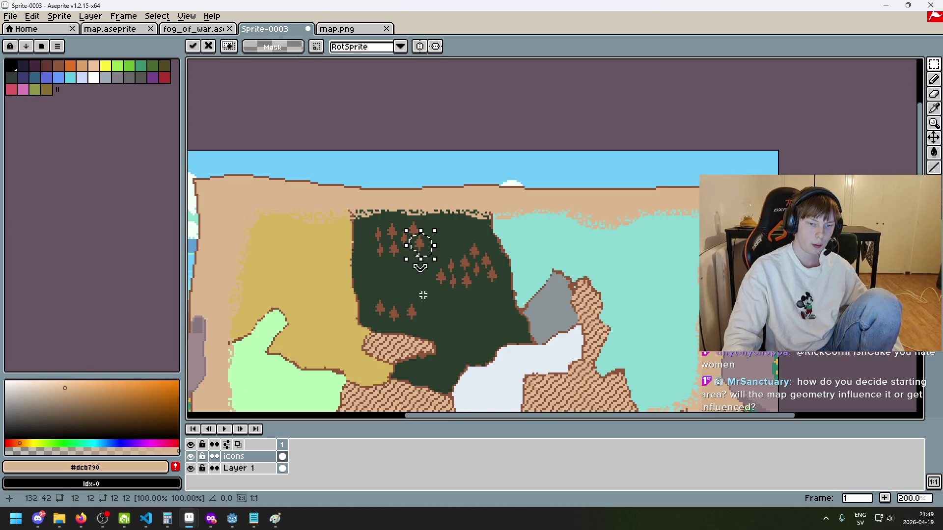
click(448, 273)
Use the freehand lasso to move a tree down-left within the forest.
scroll(448, 270, up, 1)
mouse_move(932, 65)
click(889, 64)
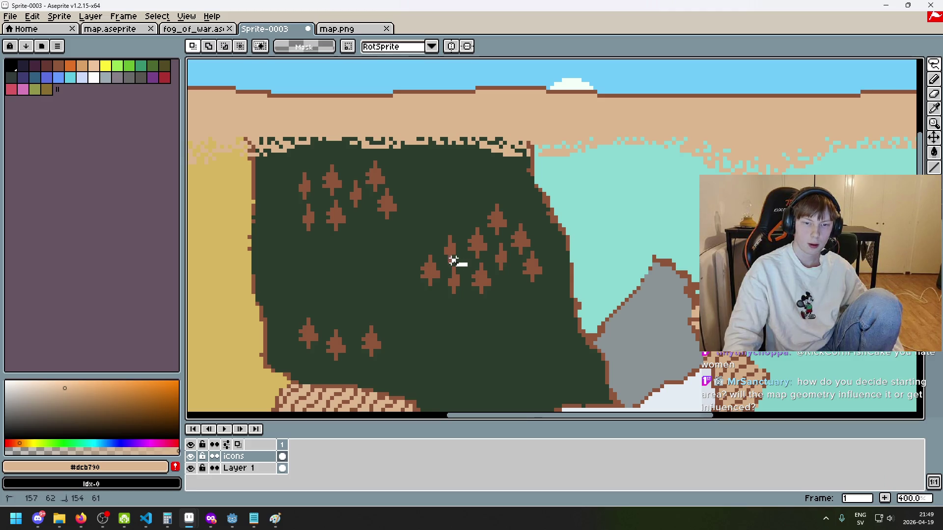
mouse_move(452, 229)
mouse_down()
mouse_move(467, 270)
mouse_move(454, 249)
mouse_move(358, 332)
mouse_move(353, 324)
mouse_up()
click(425, 347)
scroll(425, 346, down, 3)
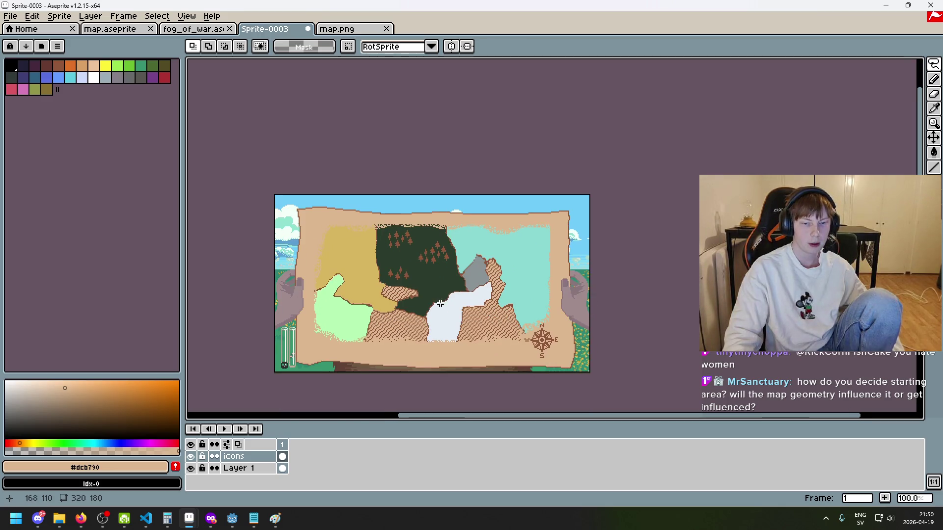
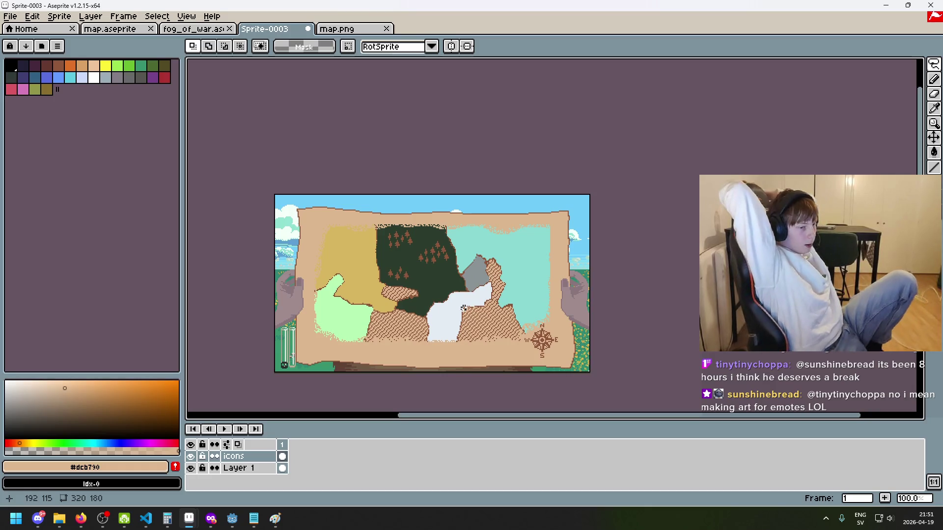
Try lasso selections around the area below the snow field, undoing and clearing each one.
scroll(412, 316, up, 4)
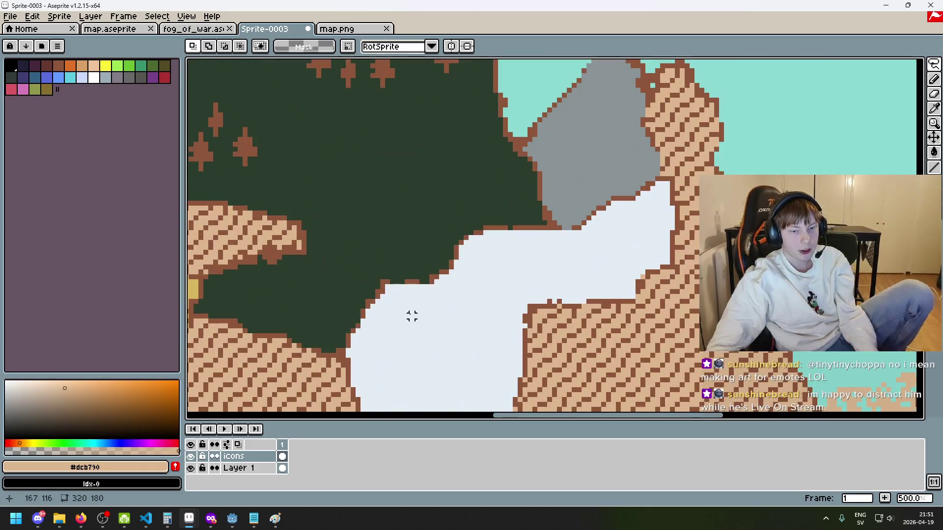
scroll(594, 274, down, 2)
scroll(594, 274, down, 1)
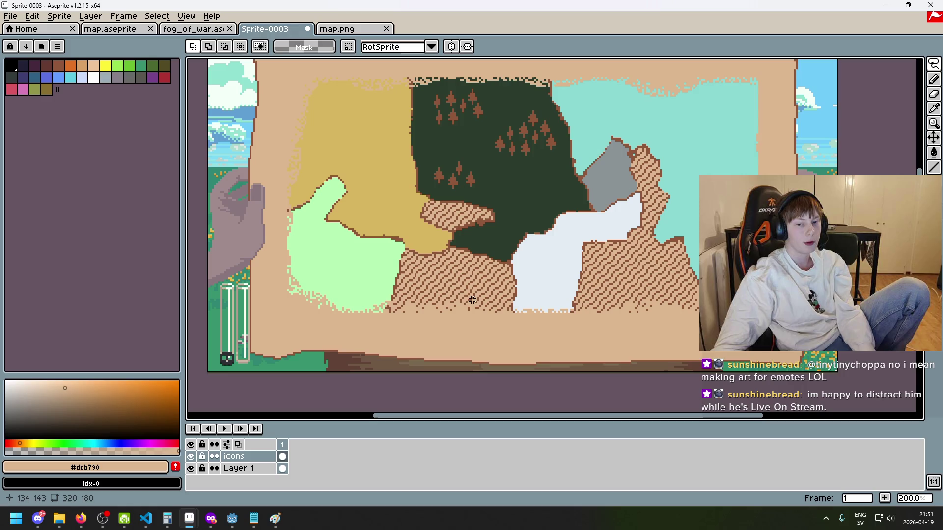
drag(471, 300, 452, 295)
drag(519, 284, 406, 304)
key(ctrl+z)
mouse_move(508, 285)
mouse_down()
mouse_move(483, 337)
mouse_move(535, 306)
mouse_up()
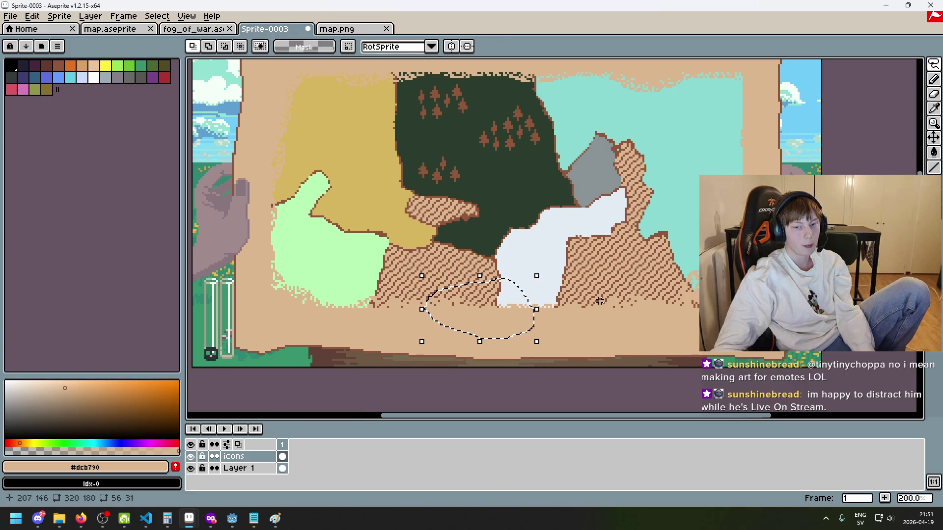
scroll(602, 290, down, 2)
scroll(602, 290, up, 1)
scroll(602, 290, up, 1)
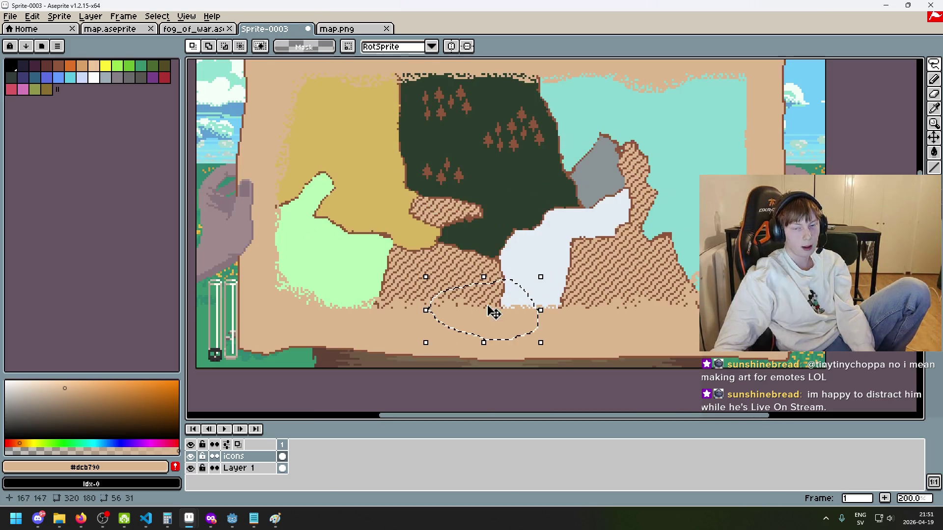
click(550, 288)
mouse_move(553, 301)
mouse_down()
mouse_move(485, 288)
mouse_move(572, 294)
mouse_move(557, 290)
mouse_move(564, 300)
mouse_move(546, 304)
mouse_move(550, 297)
mouse_move(577, 324)
mouse_move(587, 302)
mouse_up()
key(ctrl+z)
key(ctrl+z)
click(593, 276)
Try lasso-selecting small groups of trees along the top of the dark forest.
mouse_move(430, 71)
mouse_down()
mouse_move(454, 123)
mouse_move(432, 74)
mouse_move(421, 105)
mouse_move(528, 122)
mouse_move(521, 69)
mouse_up()
click(470, 86)
scroll(534, 134, down, 2)
scroll(534, 134, up, 2)
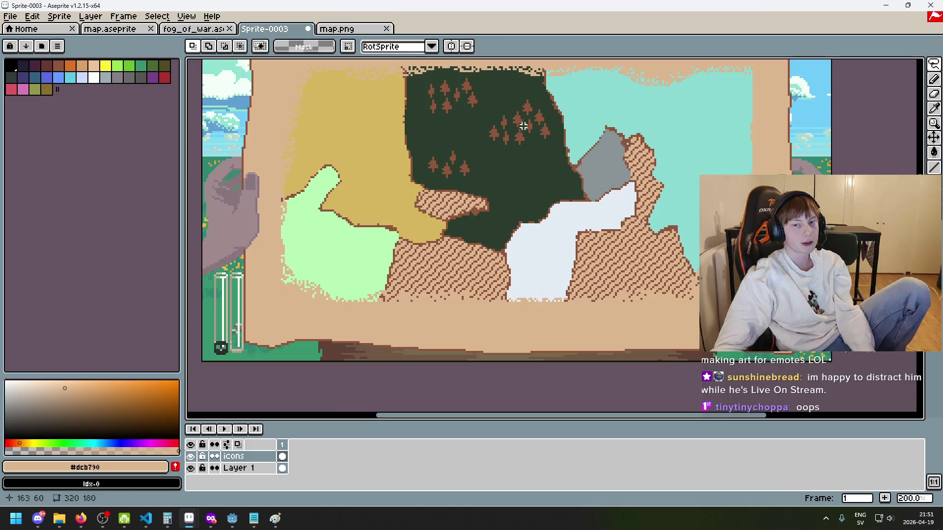
mouse_move(479, 172)
mouse_down()
mouse_move(421, 123)
mouse_move(496, 152)
mouse_up()
click(539, 154)
mouse_move(456, 125)
mouse_down()
mouse_move(416, 142)
mouse_move(474, 127)
mouse_up()
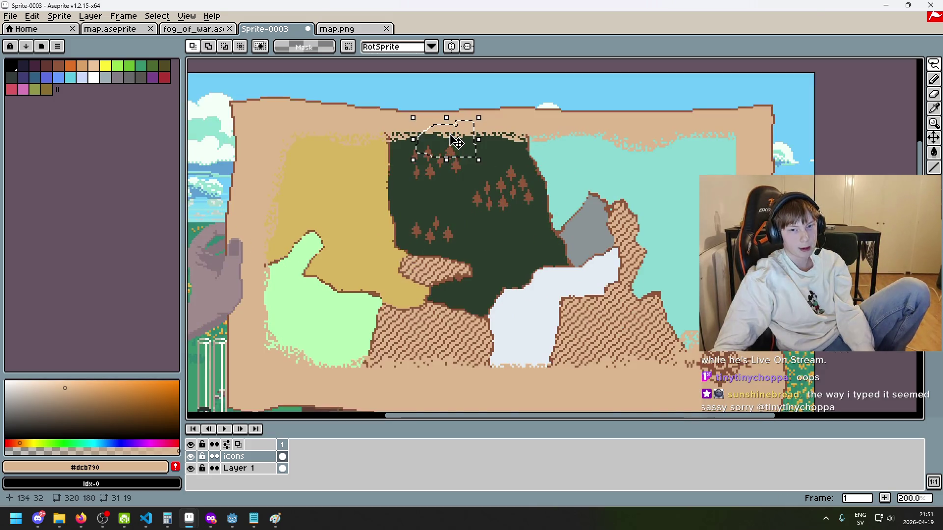
scroll(506, 145, up, 2)
click(506, 146)
mouse_move(526, 217)
mouse_down()
mouse_move(415, 124)
mouse_move(531, 211)
mouse_up()
click(469, 166)
scroll(470, 166, down, 2)
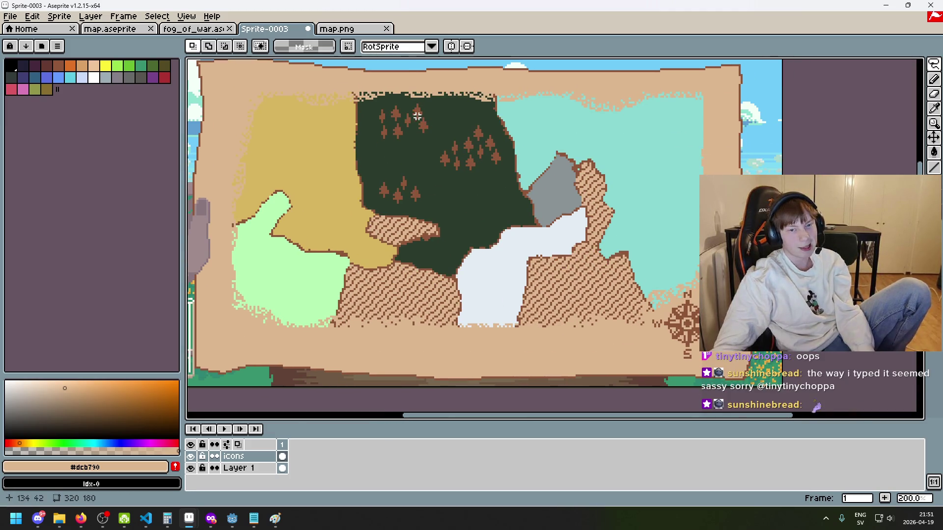
mouse_move(417, 114)
mouse_down()
mouse_move(451, 167)
mouse_move(484, 315)
mouse_up()
mouse_move(437, 158)
mouse_down()
mouse_move(417, 118)
mouse_move(441, 117)
mouse_move(421, 116)
mouse_move(397, 134)
mouse_move(417, 150)
mouse_up()
click(450, 153)
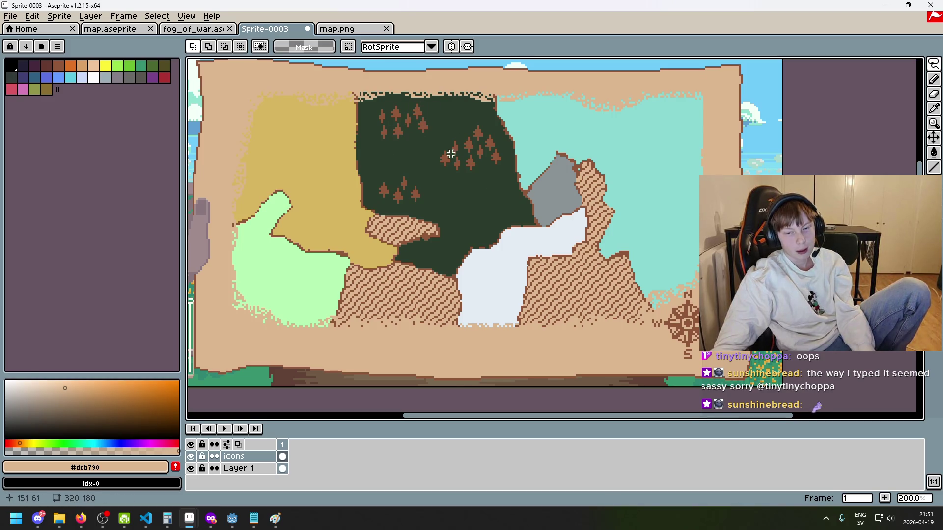
Outline regions running from the forest down to the snow field's lower edge.
scroll(493, 328, up, 1)
scroll(410, 145, up, 4)
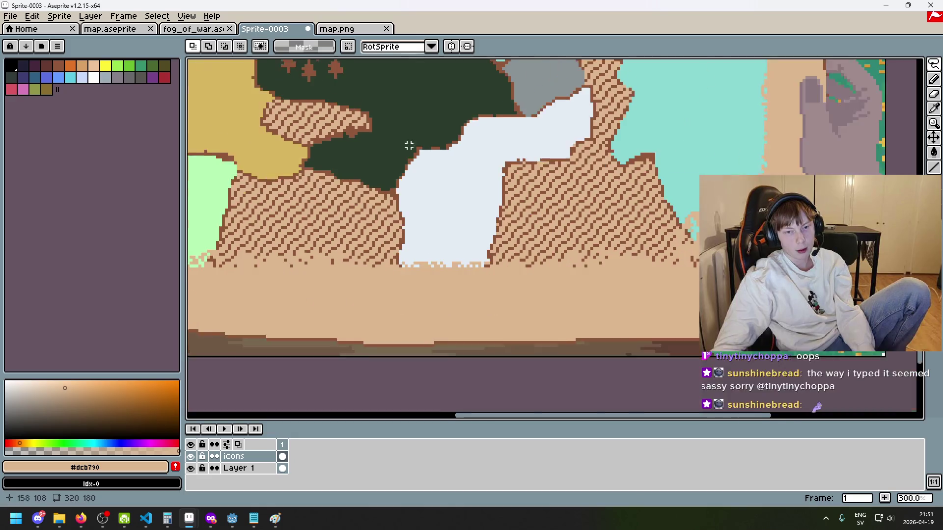
mouse_move(346, 77)
mouse_down()
mouse_move(382, 125)
mouse_move(432, 327)
mouse_up()
scroll(464, 260, down, 1)
click(456, 253)
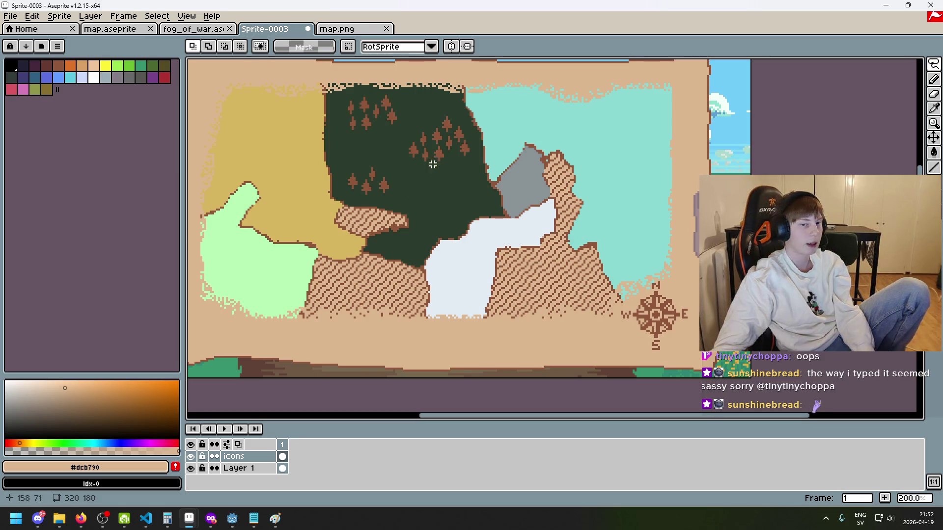
mouse_move(454, 278)
mouse_down()
mouse_move(432, 346)
mouse_move(453, 277)
mouse_move(471, 285)
mouse_move(432, 310)
mouse_move(488, 301)
mouse_up()
click(538, 301)
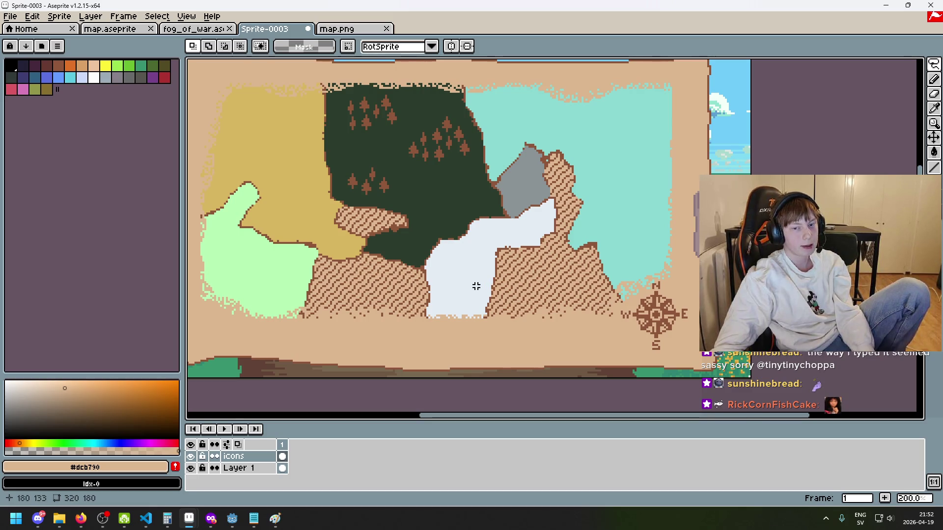
scroll(474, 296, up, 1)
mouse_move(470, 274)
mouse_down()
mouse_move(488, 348)
mouse_move(536, 305)
mouse_move(480, 280)
mouse_move(467, 375)
mouse_move(510, 311)
mouse_up()
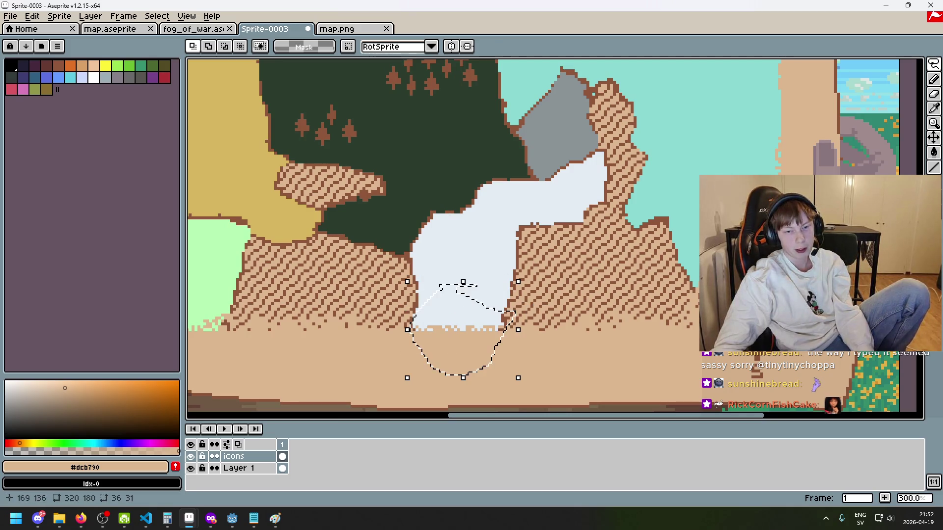
scroll(521, 295, down, 3)
scroll(532, 283, up, 1)
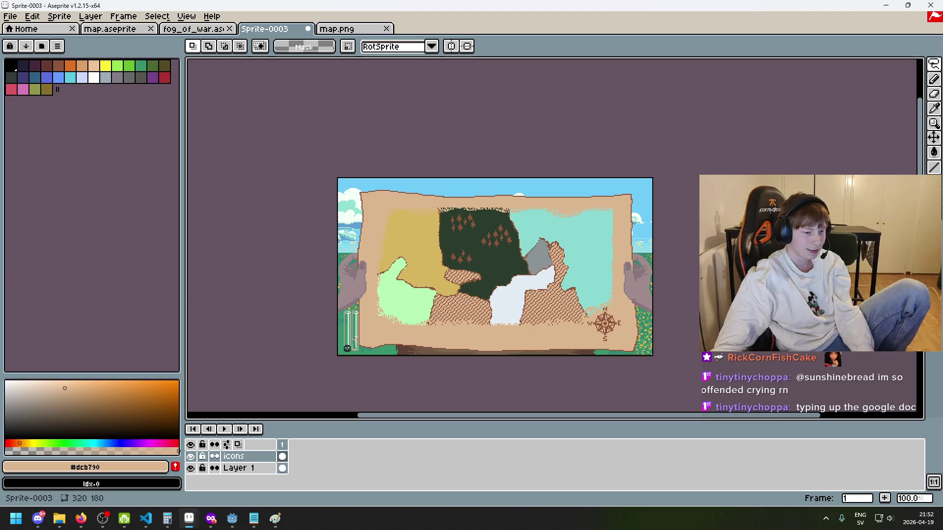
Move a selected group of tree icons into the forest's lower right and commit them.
scroll(389, 225, up, 3)
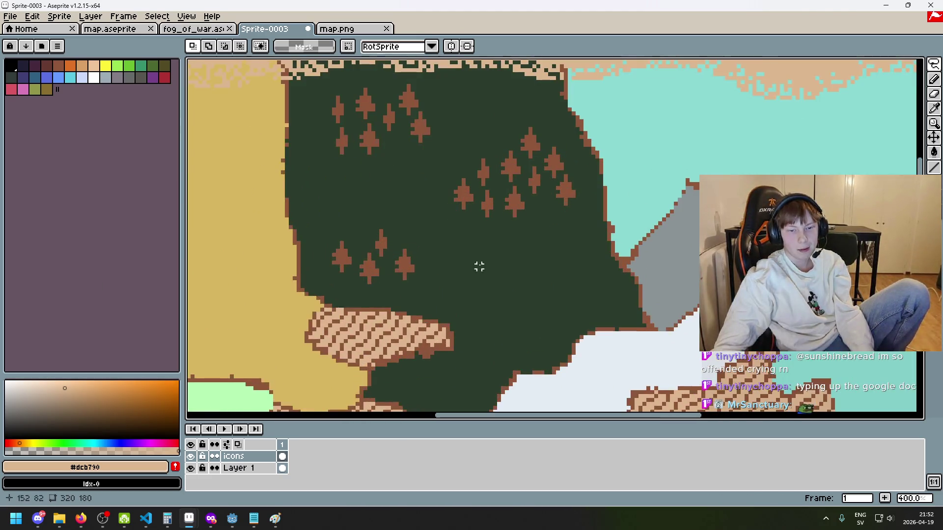
scroll(449, 170, up, 1)
mouse_move(474, 116)
mouse_down()
mouse_move(487, 177)
mouse_move(388, 160)
mouse_move(423, 116)
mouse_up()
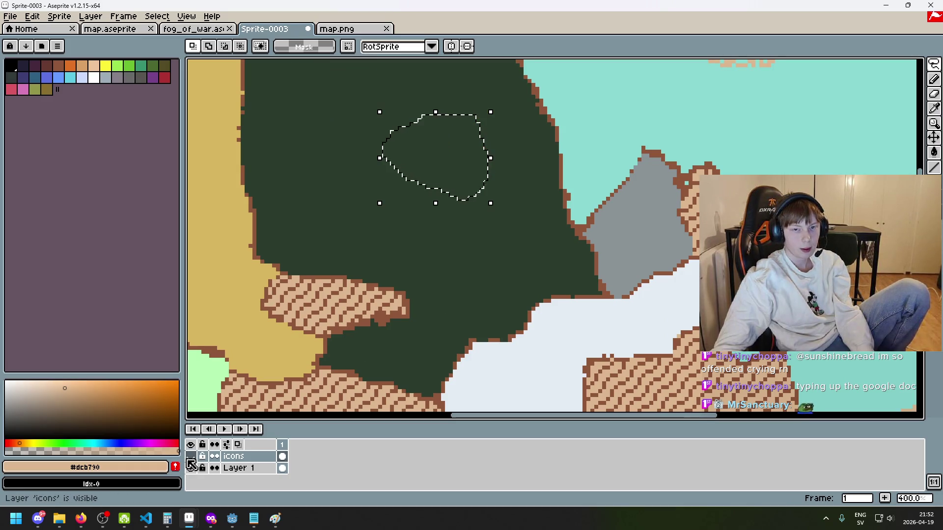
click(442, 289)
mouse_move(486, 169)
mouse_down()
mouse_move(479, 147)
mouse_move(414, 127)
mouse_move(471, 194)
mouse_move(485, 176)
mouse_move(471, 233)
mouse_move(484, 309)
mouse_up()
key(Return)
scroll(484, 309, down, 2)
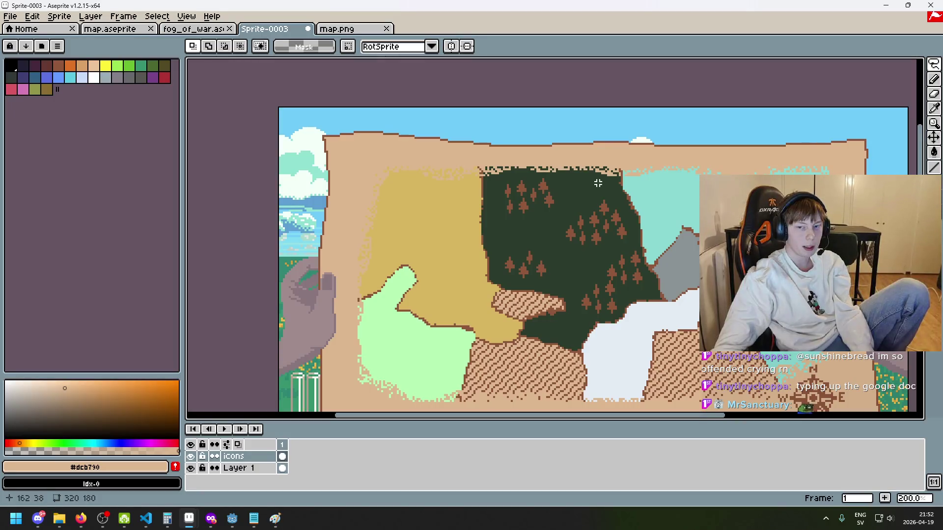
Select trees on the forest's right side, then deselect and zoom out to the full map.
mouse_move(482, 191)
mouse_down()
mouse_move(481, 219)
mouse_move(538, 289)
mouse_move(515, 338)
mouse_move(664, 308)
mouse_move(655, 221)
mouse_move(515, 166)
mouse_move(493, 179)
mouse_up()
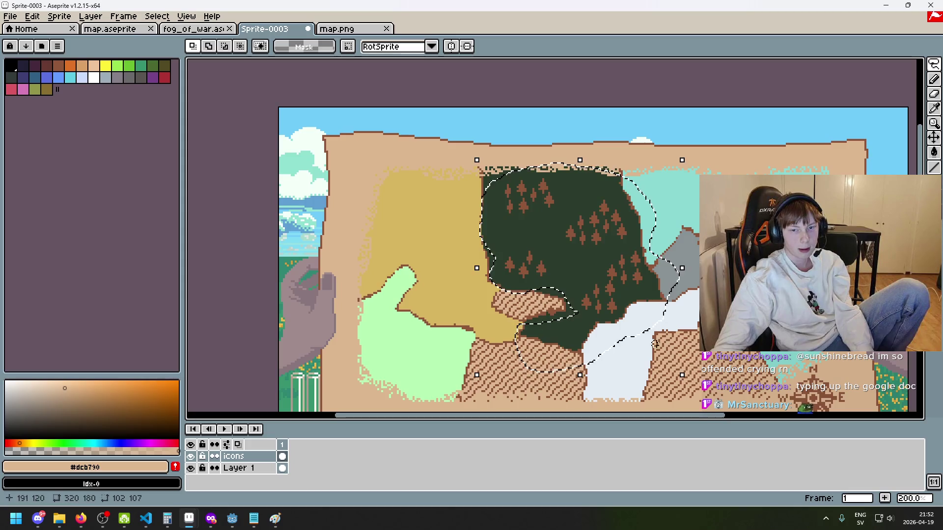
key(ctrl+d)
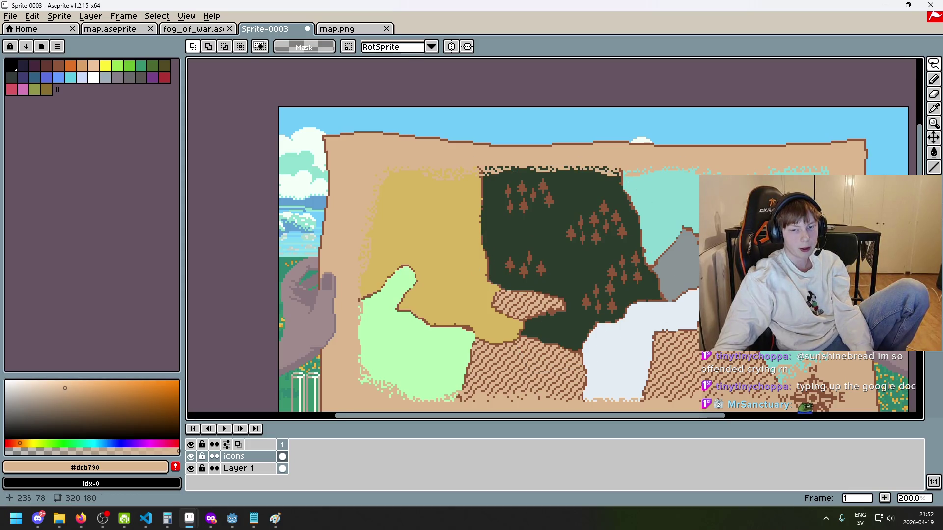
drag(688, 284, 597, 235)
scroll(597, 235, down, 1)
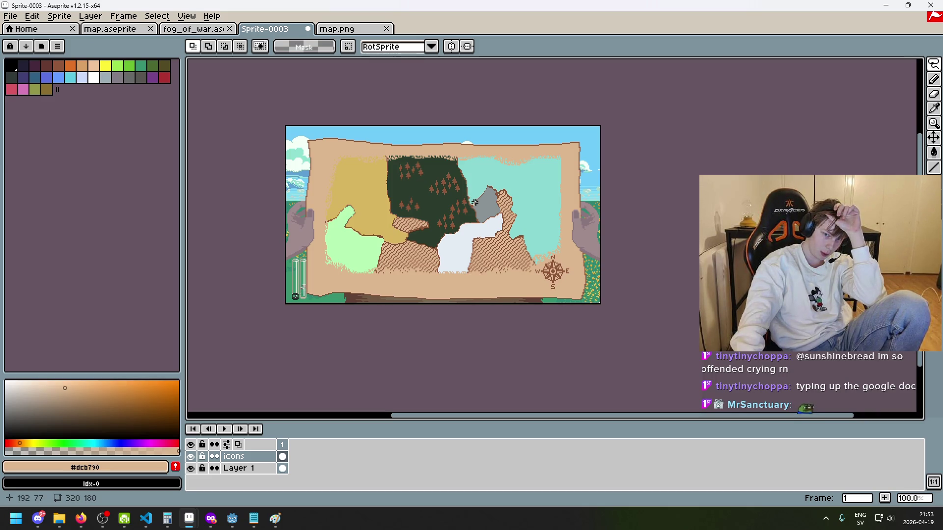
scroll(475, 202, up, 1)
scroll(475, 202, down, 1)
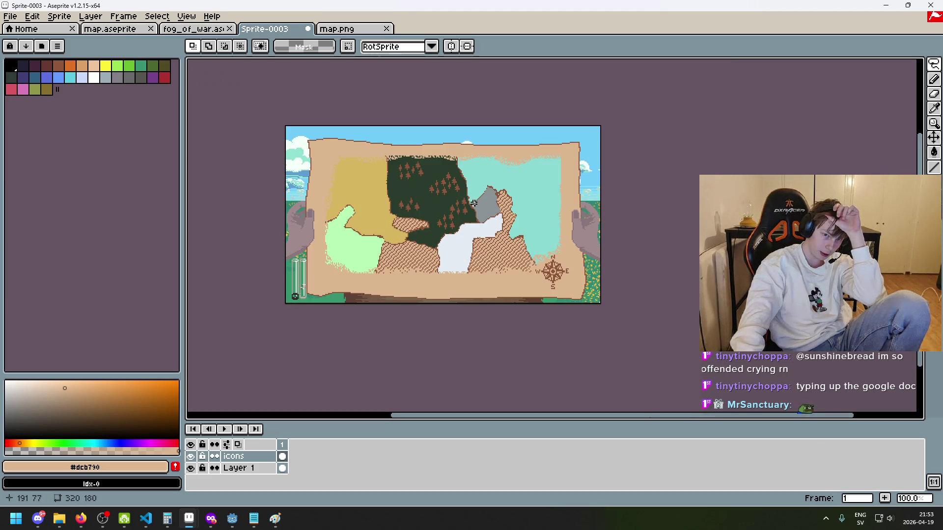
scroll(474, 202, up, 1)
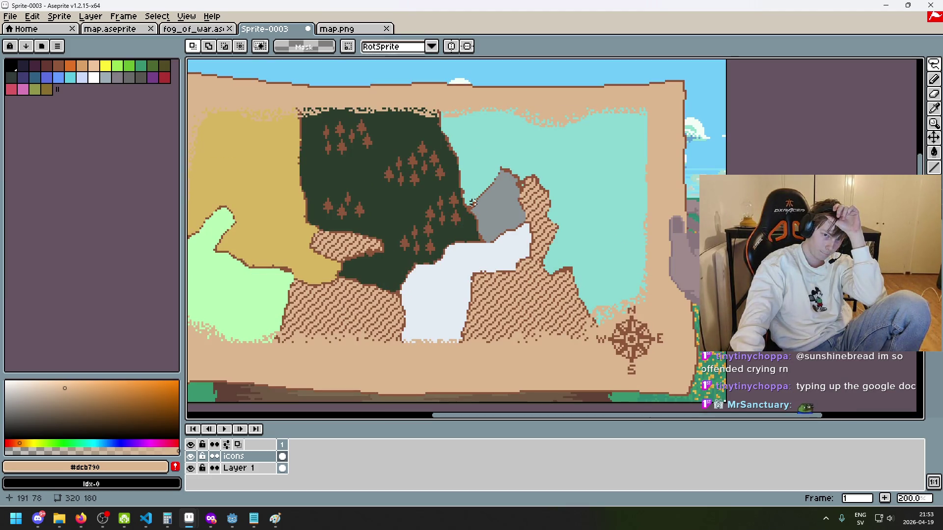
scroll(472, 203, down, 1)
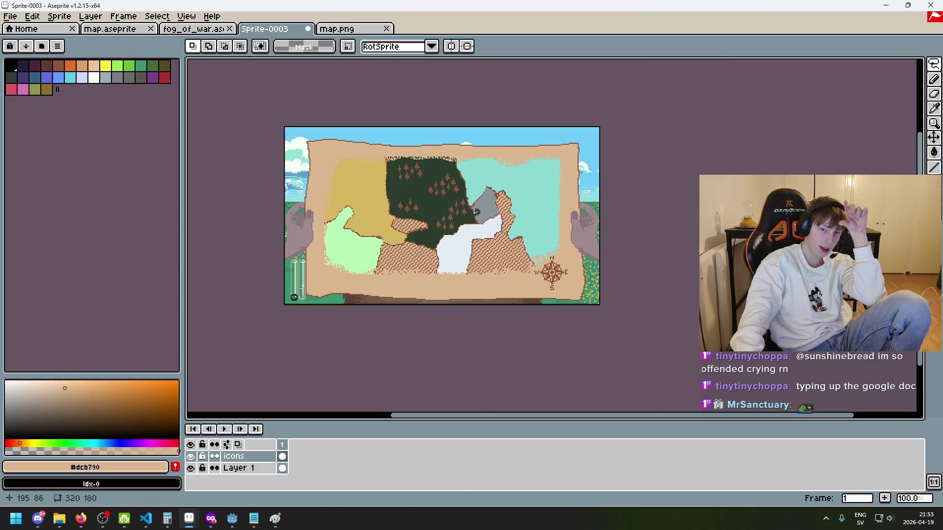
scroll(472, 203, up, 1)
mouse_move(316, 189)
mouse_down()
mouse_move(381, 148)
mouse_move(382, 181)
mouse_up()
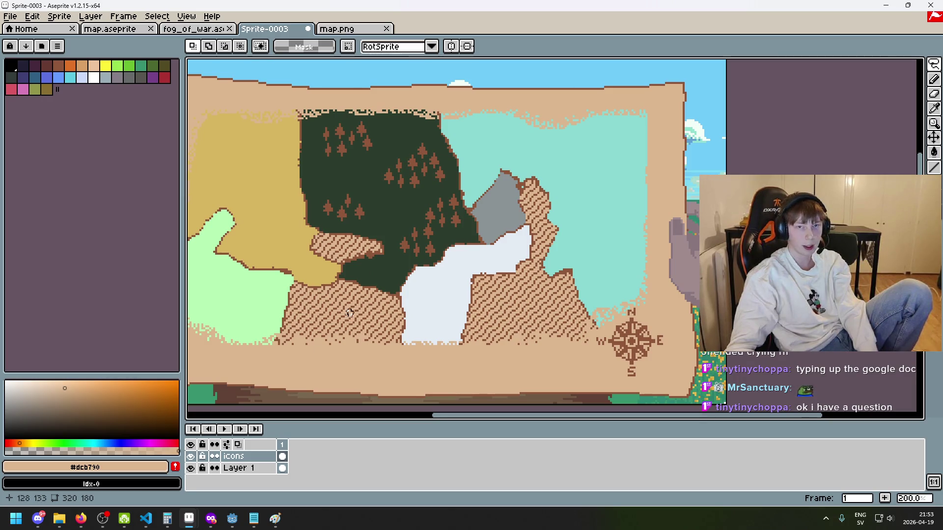
scroll(315, 339, down, 1)
scroll(354, 294, up, 1)
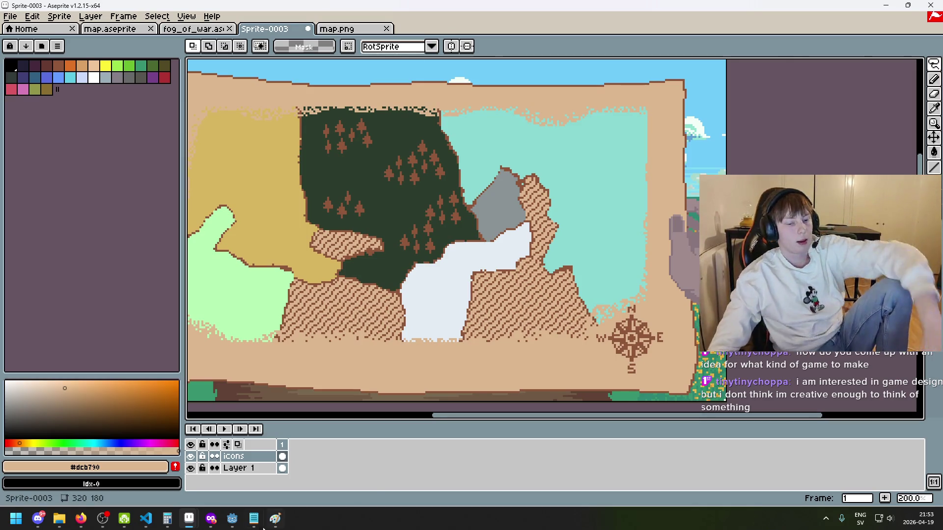
mouse_move(233, 518)
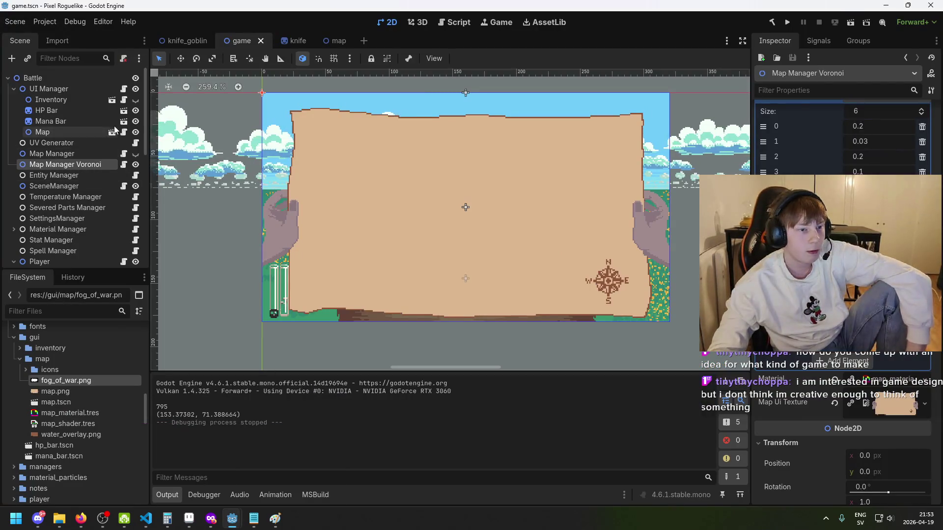
Hide the Map node so the parchment disappears, save the scene, and run the game.
click(136, 121)
click(136, 133)
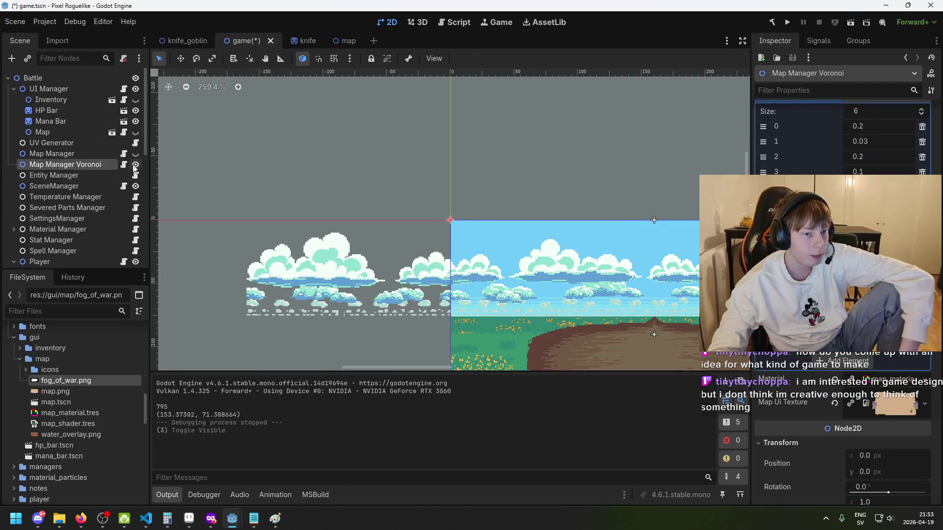
click(135, 165)
click(135, 164)
scroll(264, 137, down, 2)
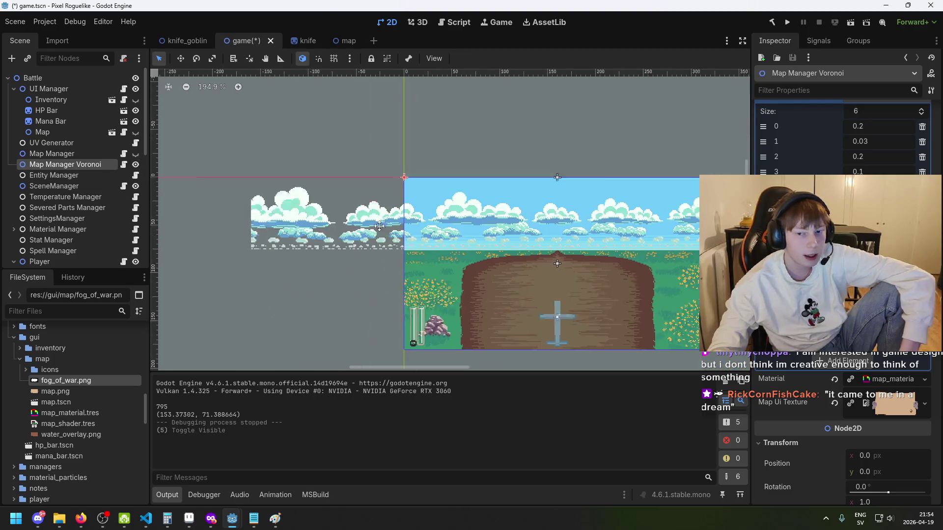
key(ctrl+s)
key(F5)
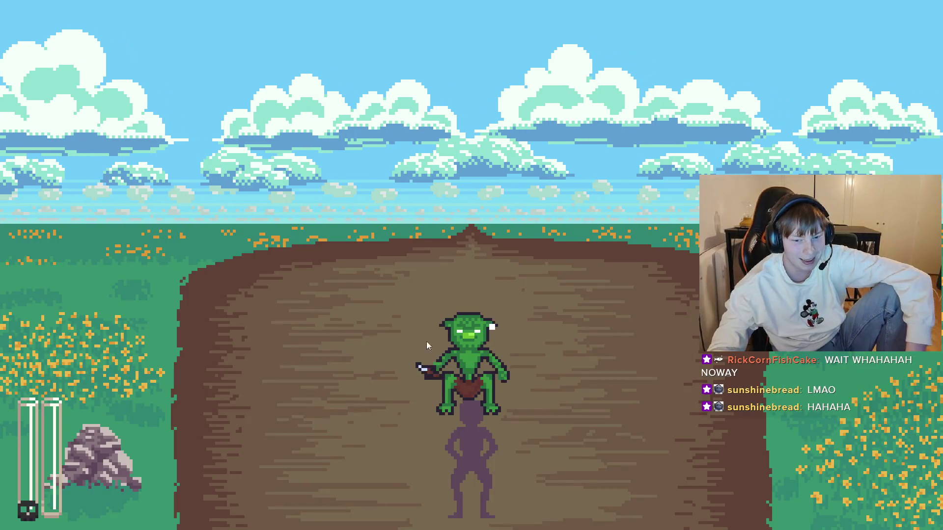
Slash the goblin repeatedly with the knife from its lower right, then stop the game.
click(516, 324)
click(606, 307)
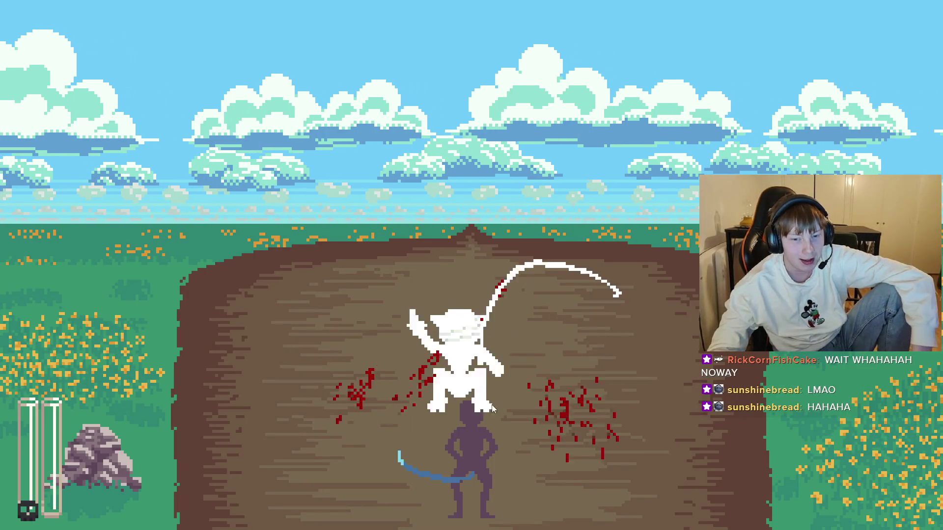
click(590, 295)
click(572, 282)
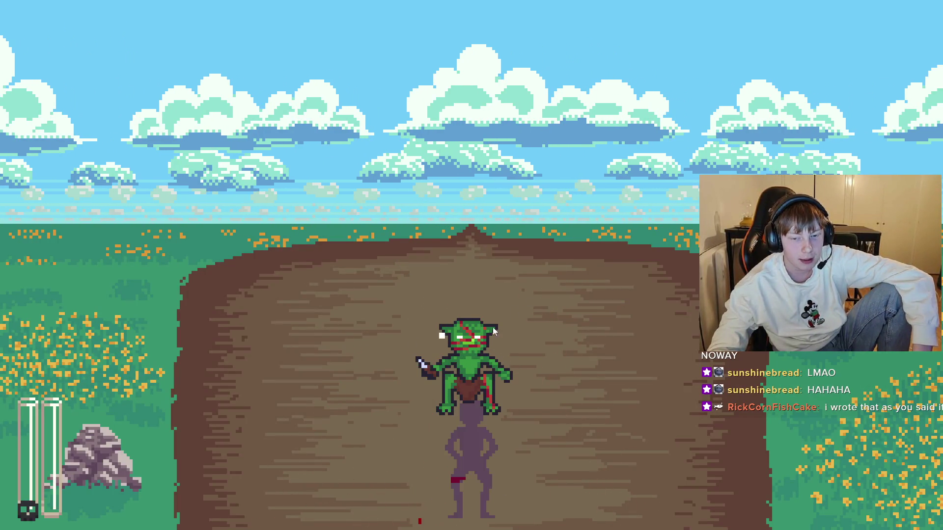
key(d)
mouse_move(263, 402)
mouse_down()
mouse_move(379, 378)
mouse_move(626, 251)
mouse_move(326, 486)
mouse_move(270, 358)
mouse_move(631, 330)
mouse_move(559, 277)
mouse_move(520, 491)
mouse_move(313, 375)
mouse_move(529, 343)
mouse_up()
key(F8)
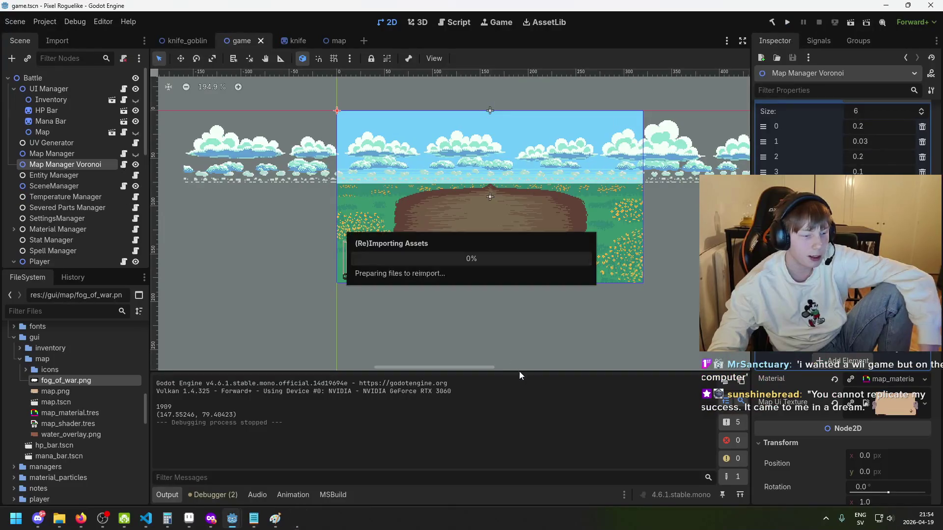
Save game.tscn and zoom the 2D viewport in and out to inspect the map.
key(ctrl+s)
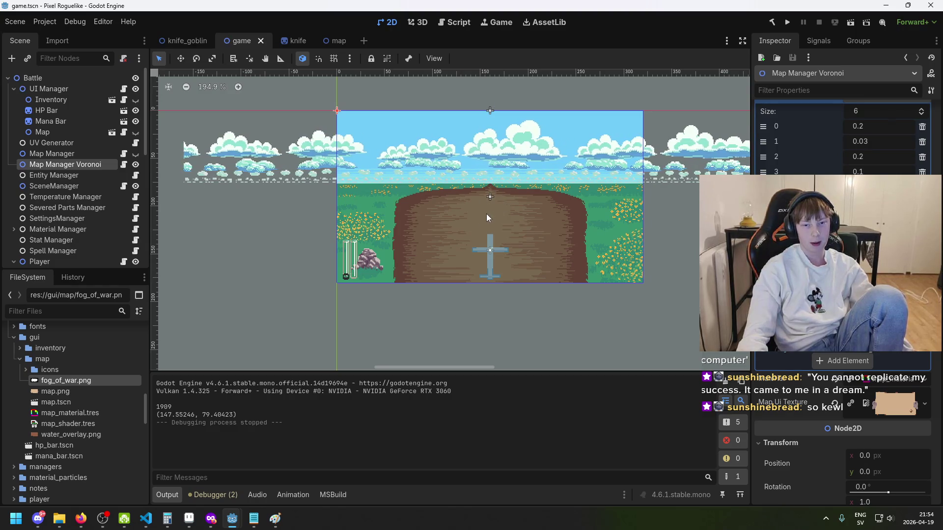
scroll(519, 202, down, 1)
scroll(520, 201, up, 1)
scroll(500, 198, down, 1)
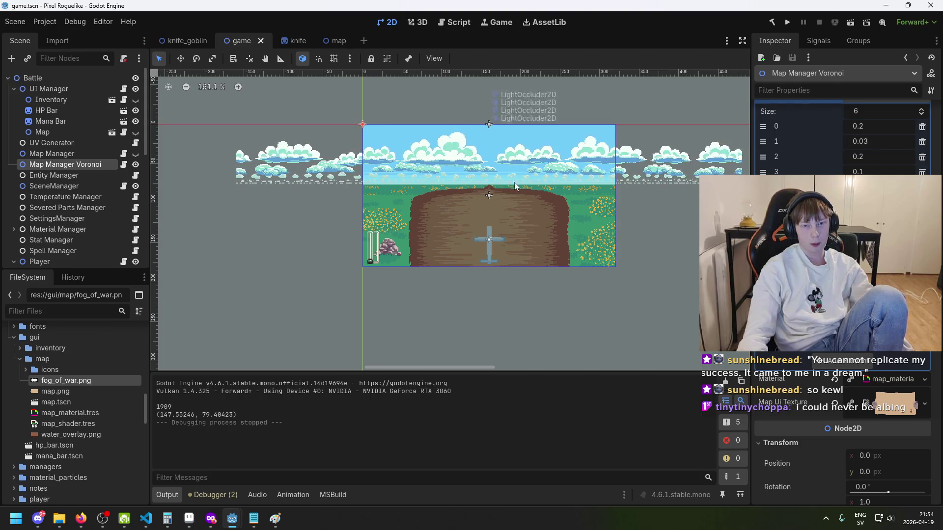
scroll(506, 199, down, 1)
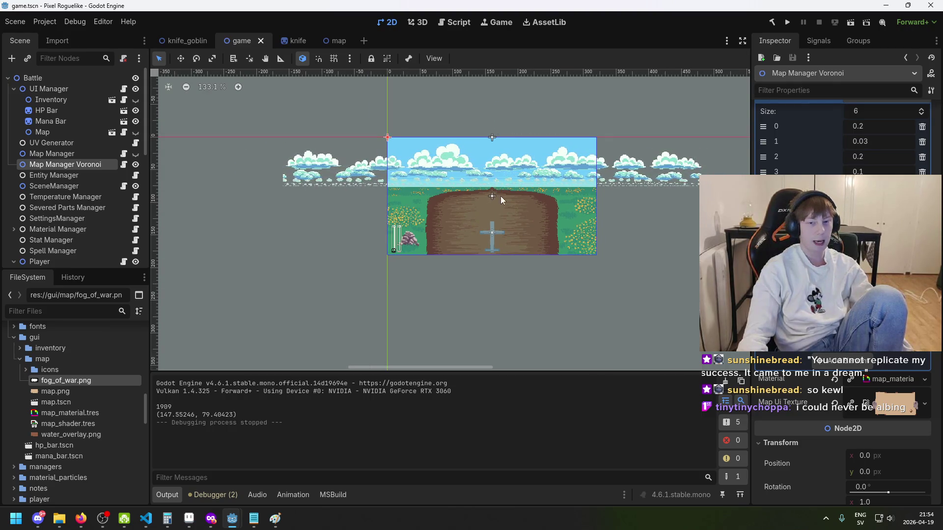
scroll(500, 204, up, 1)
scroll(501, 203, up, 1)
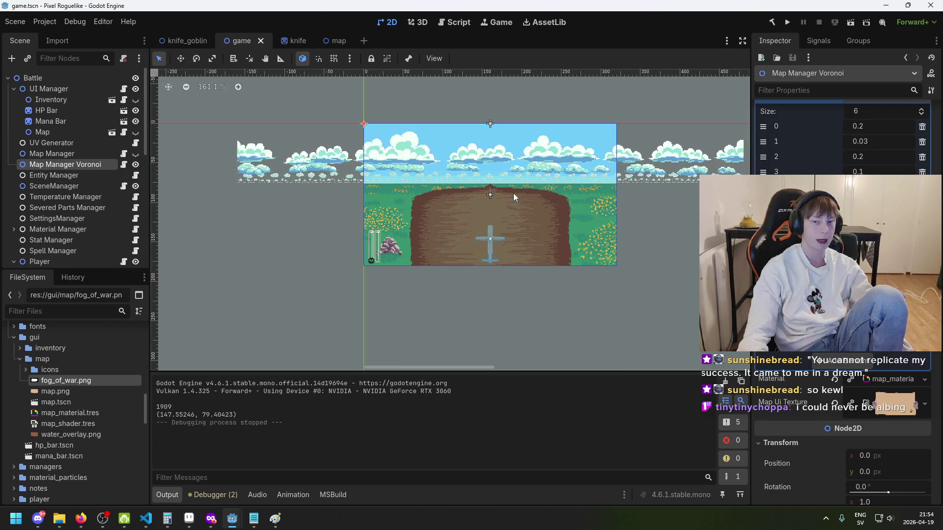
scroll(498, 200, up, 4)
scroll(495, 190, down, 3)
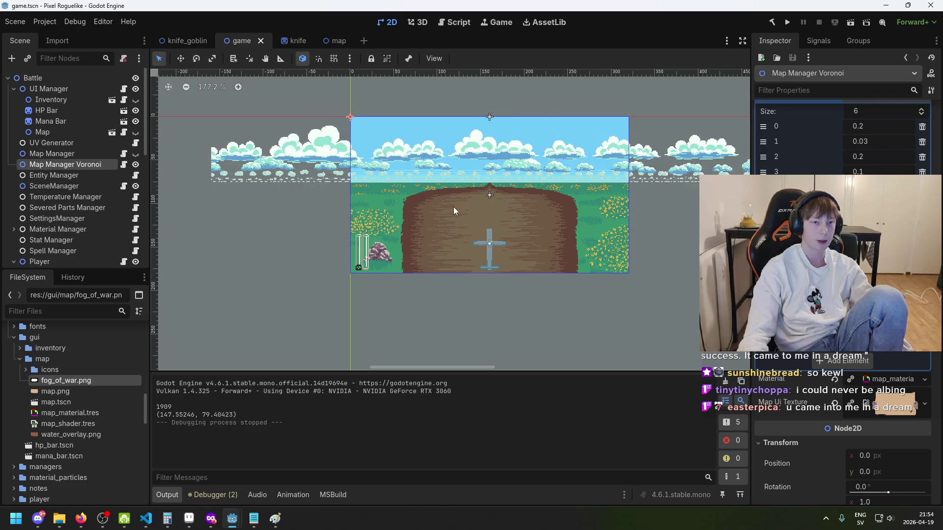
scroll(479, 215, down, 2)
scroll(512, 210, up, 1)
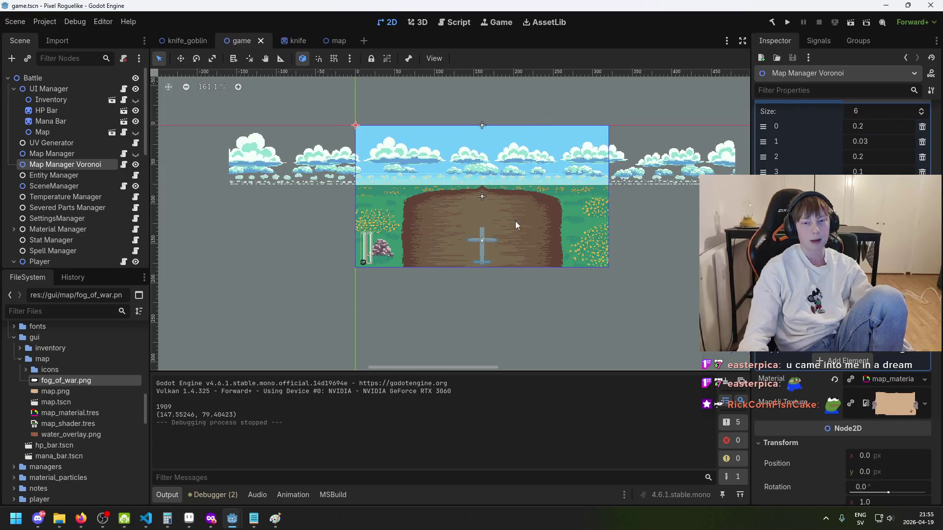
Glance at the knife_goblin scene, return to the game scene, and keep zooming the viewport.
click(186, 42)
click(240, 41)
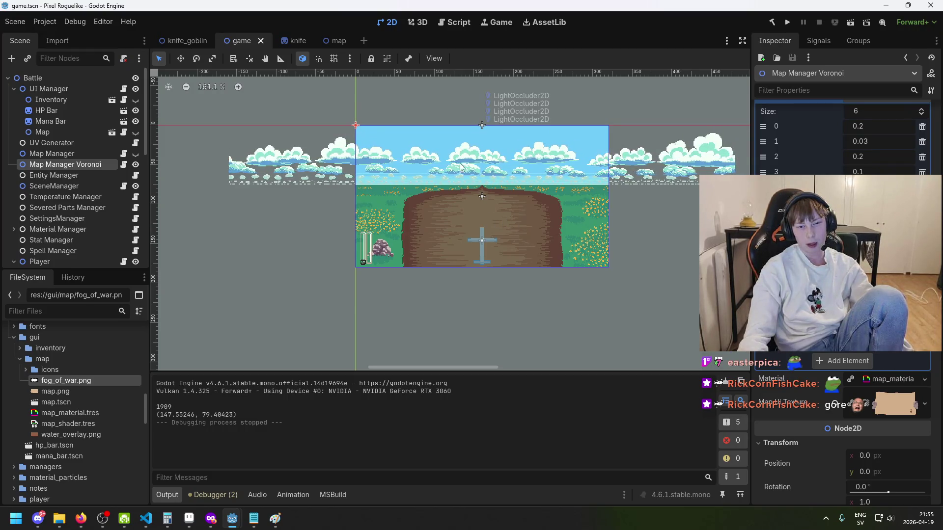
scroll(465, 199, up, 3)
scroll(467, 199, down, 2)
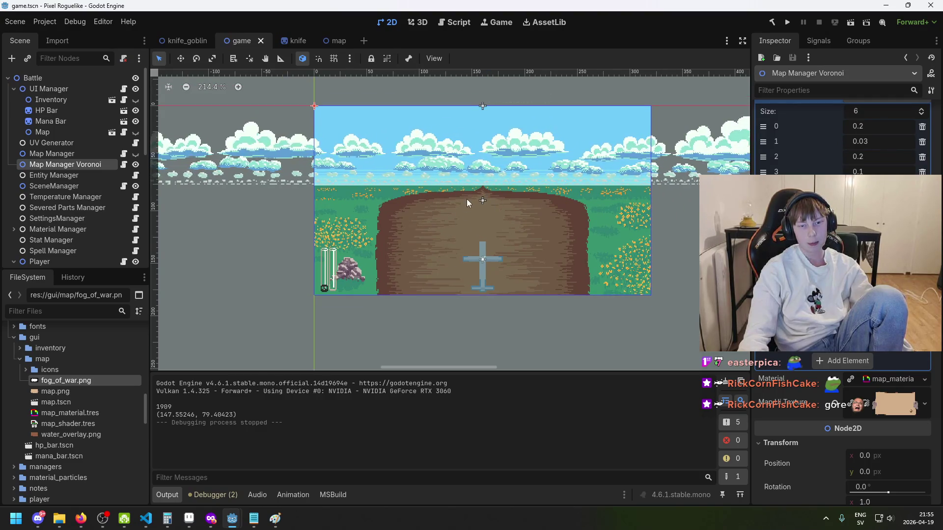
scroll(498, 211, down, 1)
scroll(511, 213, up, 1)
scroll(490, 219, down, 2)
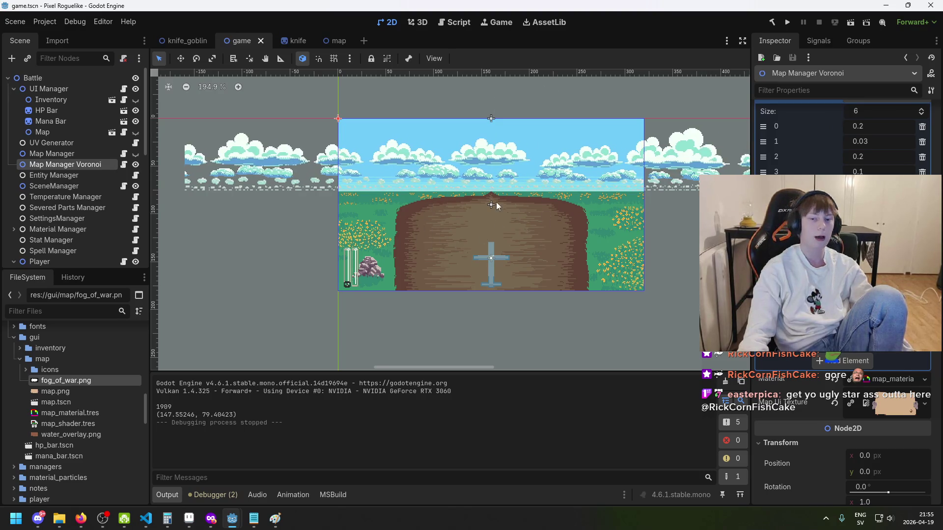
scroll(472, 231, down, 3)
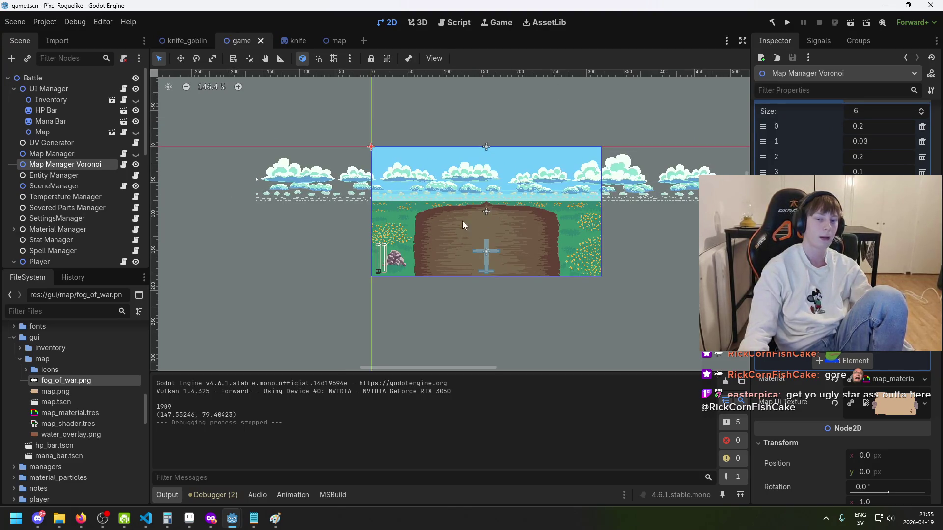
scroll(522, 220, up, 1)
scroll(492, 228, down, 1)
scroll(492, 227, up, 1)
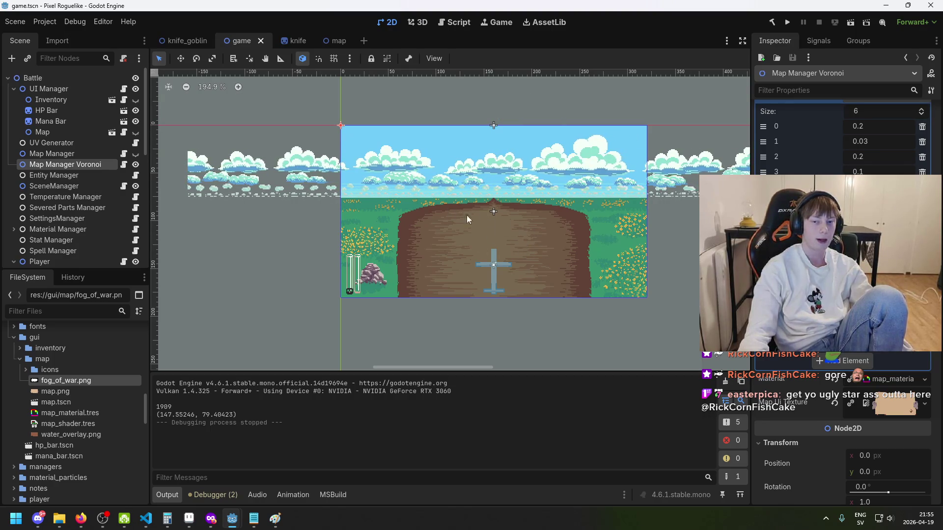
scroll(501, 220, down, 2)
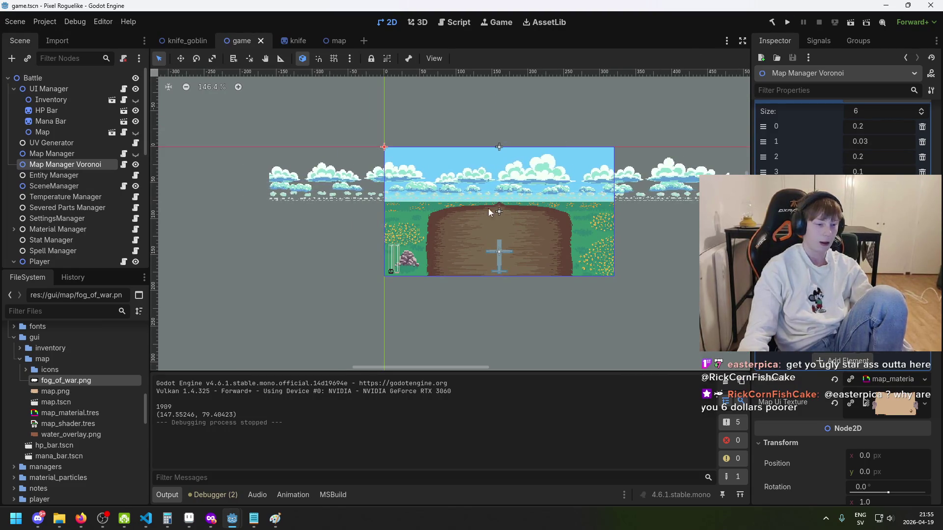
scroll(494, 220, up, 2)
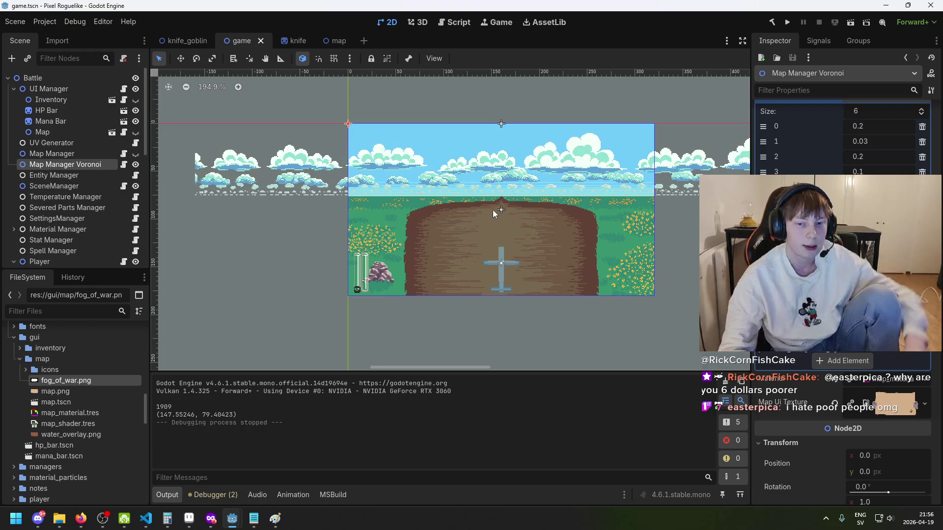
Zoom around the 2D viewport and save the game scene.
scroll(505, 188, up, 2)
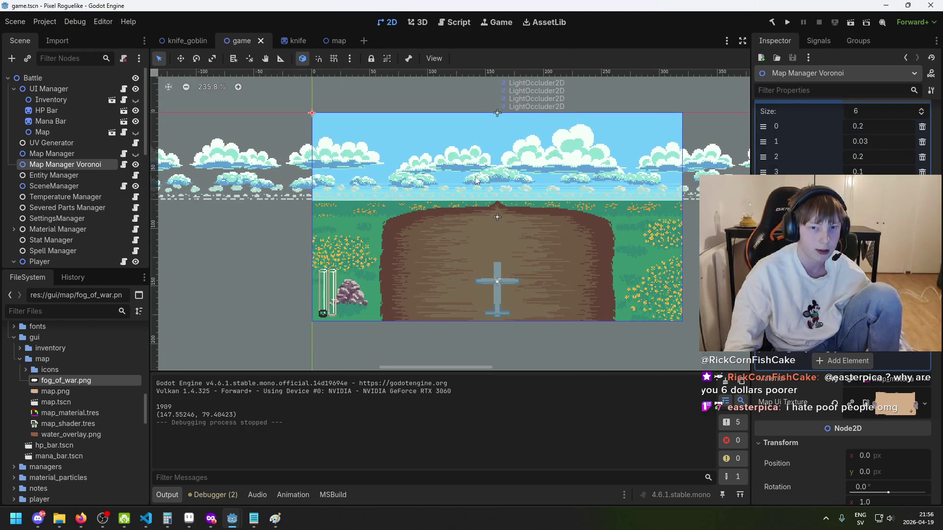
scroll(432, 219, down, 1)
key(ctrl+s)
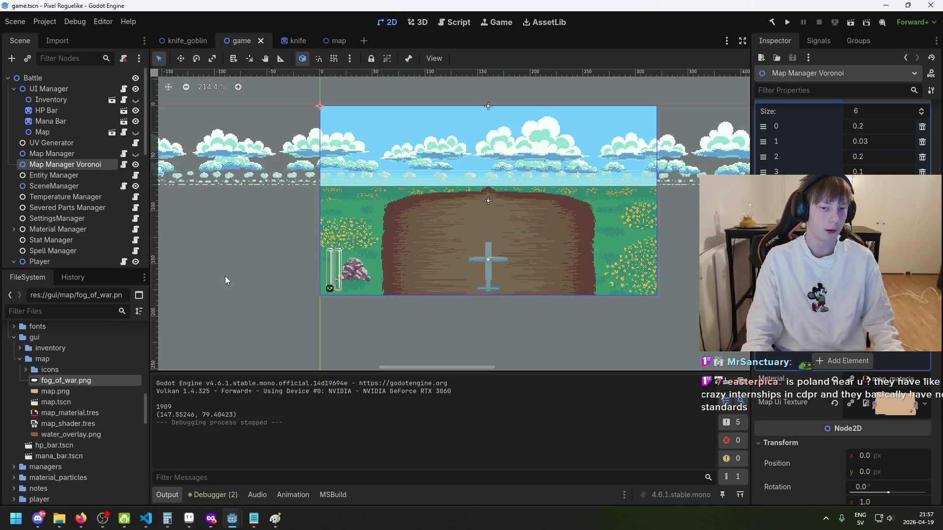
Recentre the map scene, save it again, and bring the private Firefox window forward.
scroll(283, 265, up, 1)
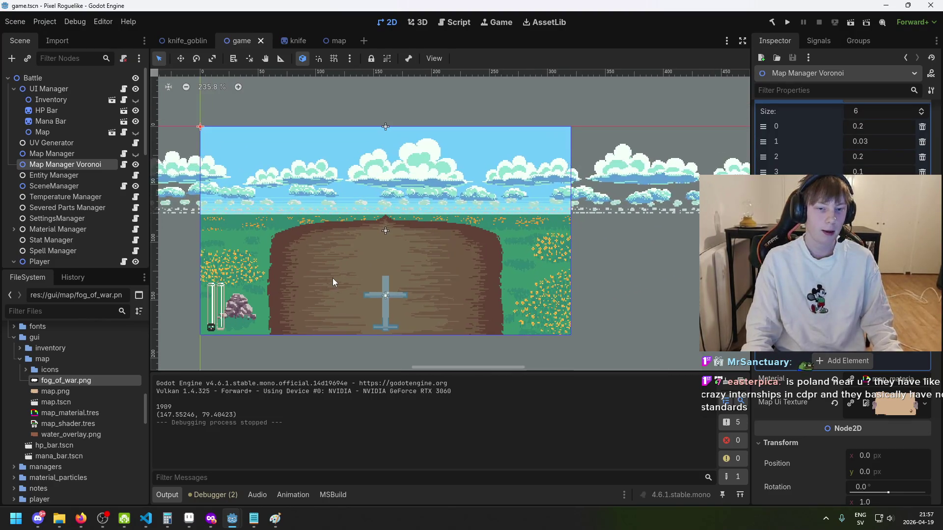
scroll(362, 265, down, 1)
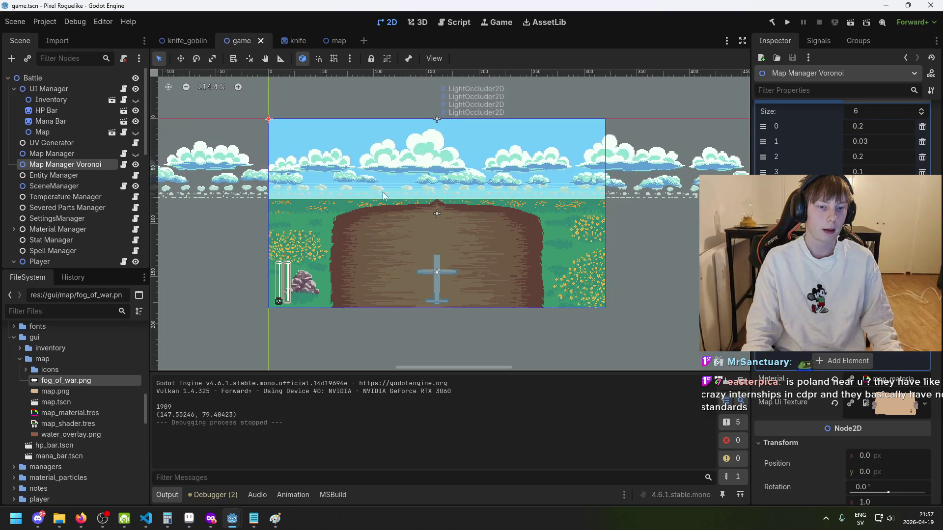
scroll(383, 195, down, 2)
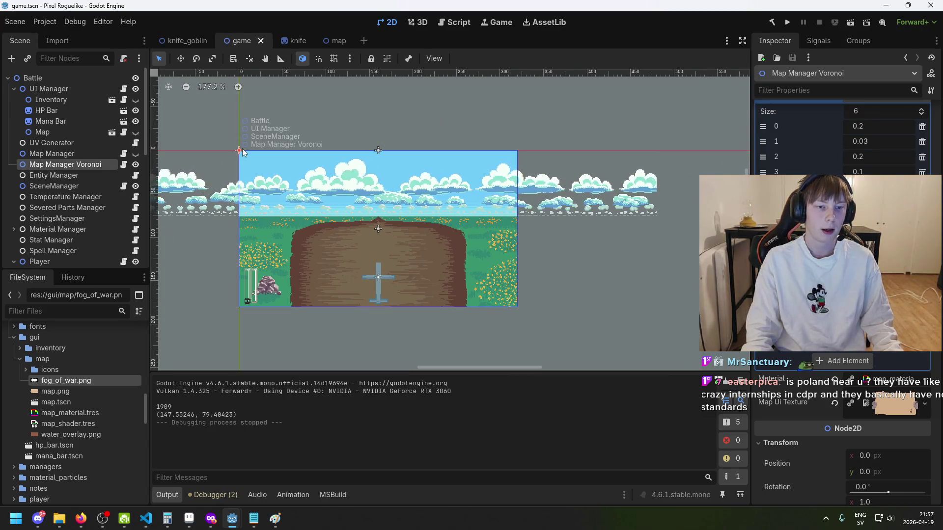
scroll(297, 254, down, 1)
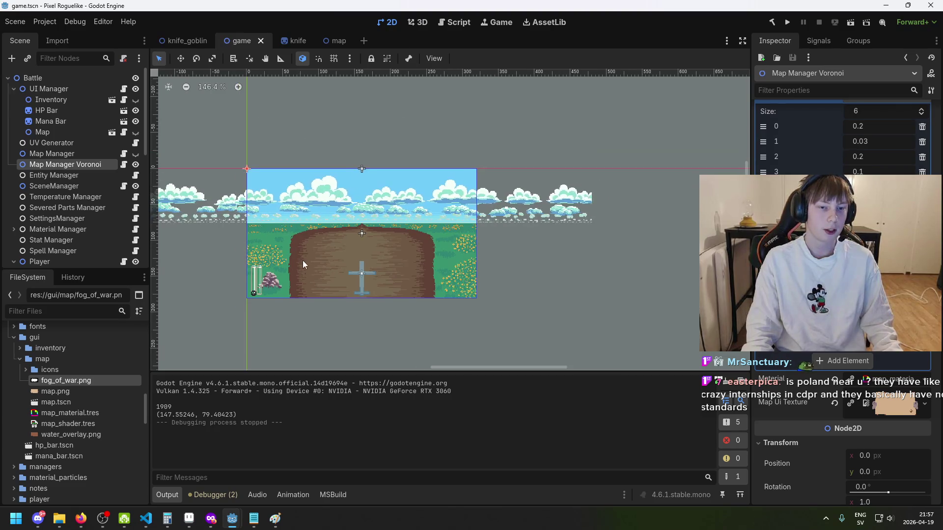
drag(301, 240, 353, 223)
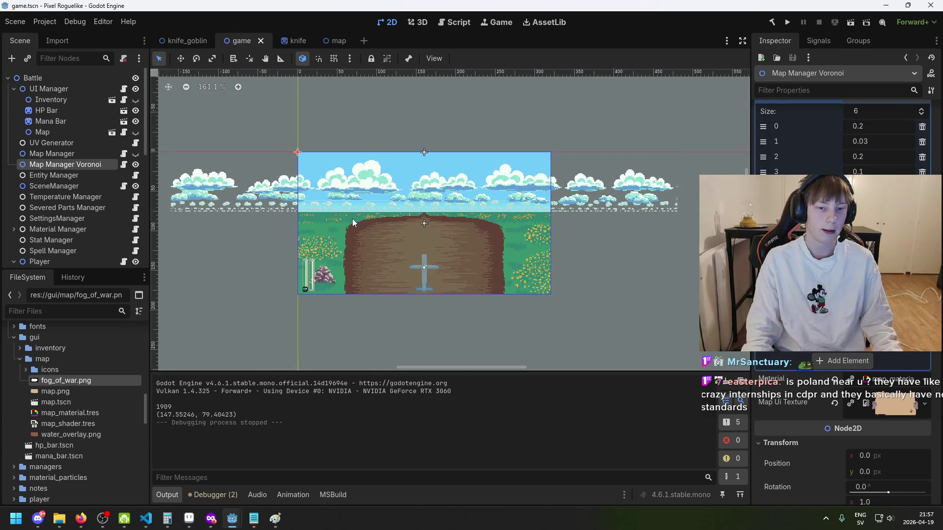
key(ctrl+s)
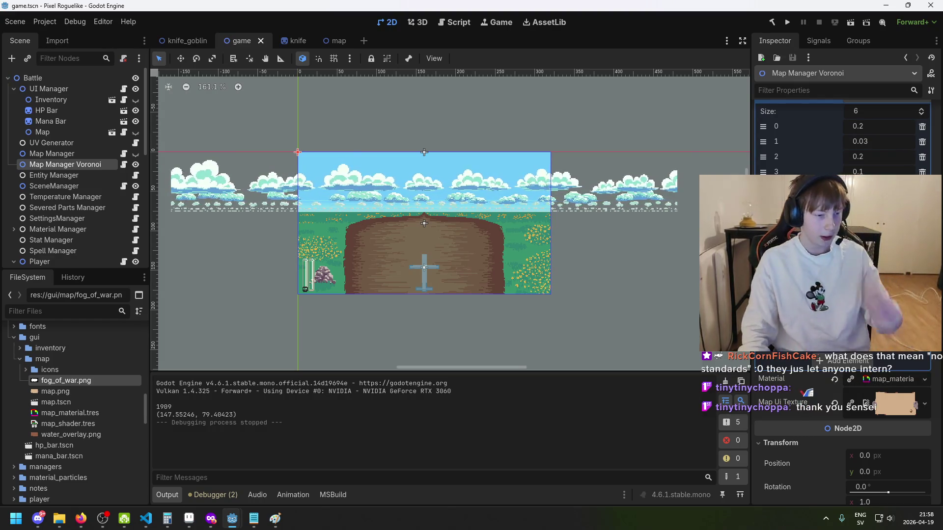
key(ctrl+s)
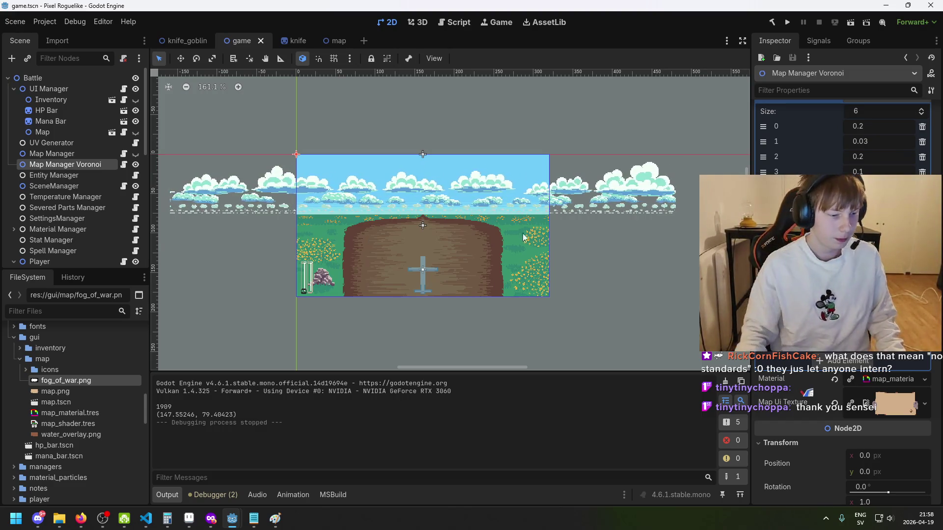
mouse_move(237, 519)
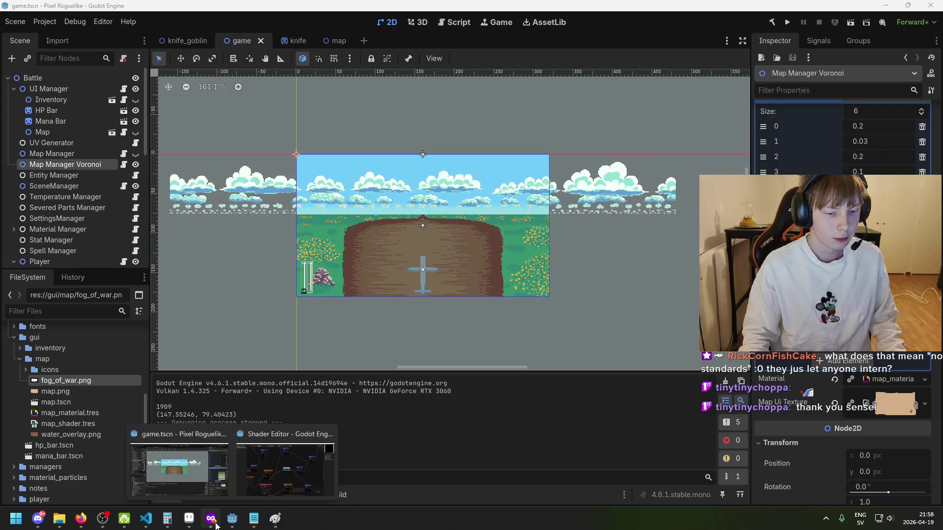
click(211, 519)
Search images for a Poland world map in a private window and open the location-map preview.
key(ctrl+shift+p)
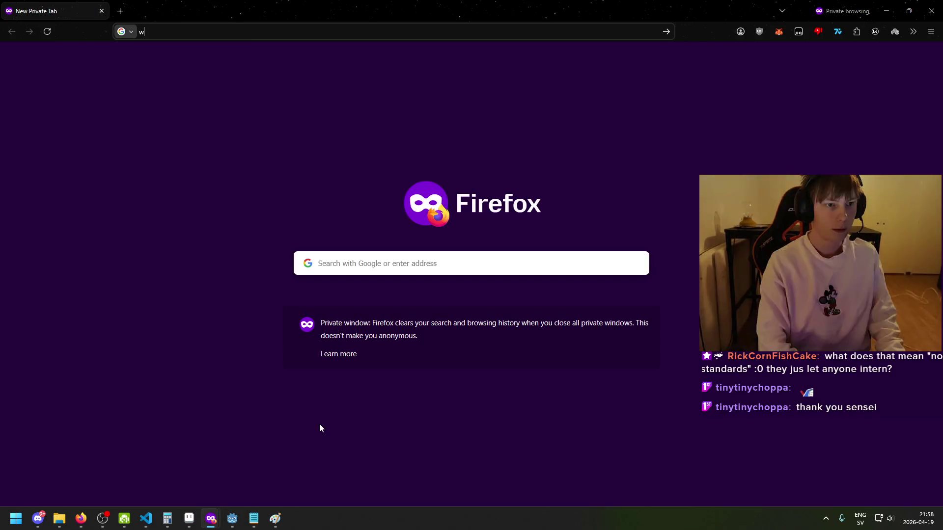
text(world map)
key(Return)
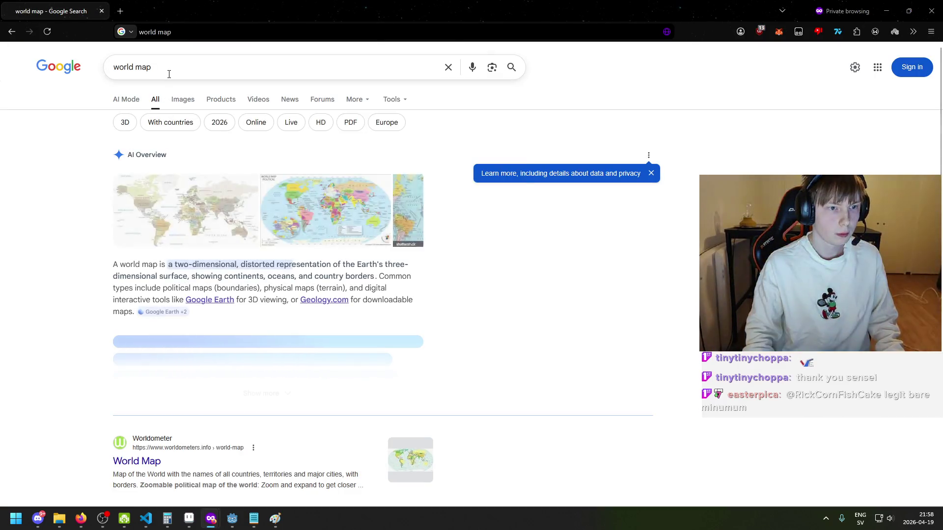
click(170, 74)
text(and)
key(Return)
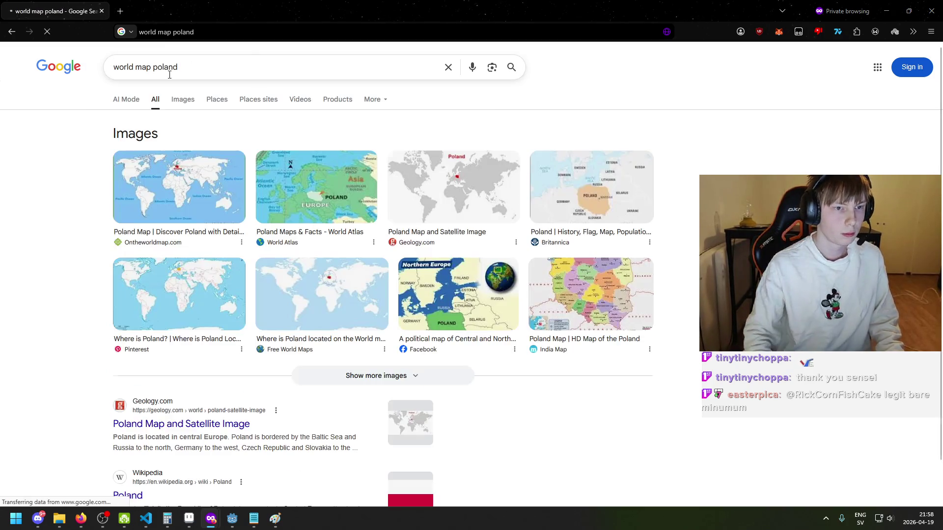
click(185, 102)
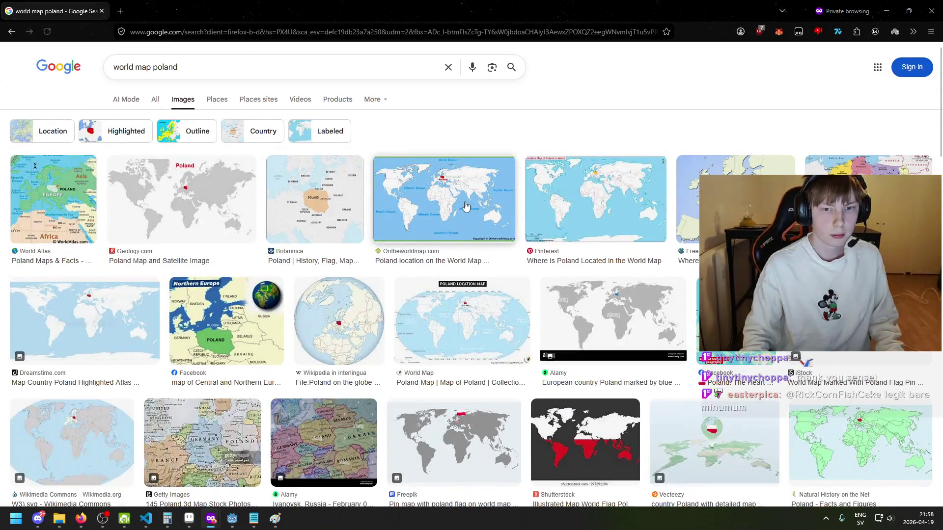
click(444, 201)
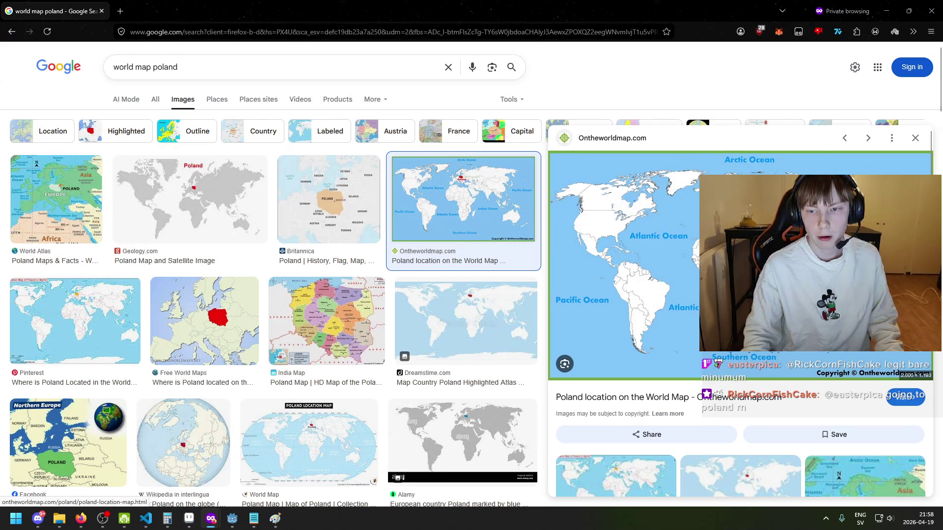
Enlarge the page, close the private window, save the Godot scene, and return to Sprite-0003.
key(ctrl+plus)
key(ctrl+plus)
key(ctrl+plus)
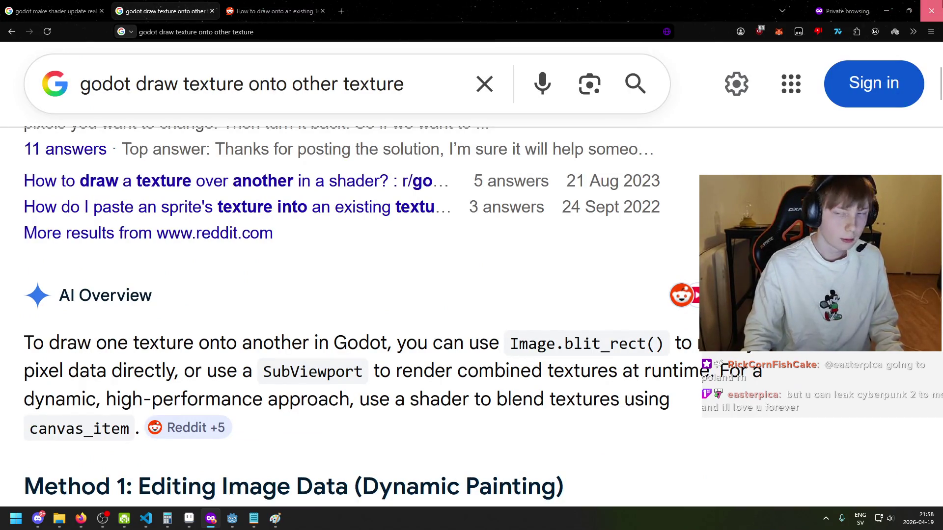
key(alt+F4)
key(ctrl+s)
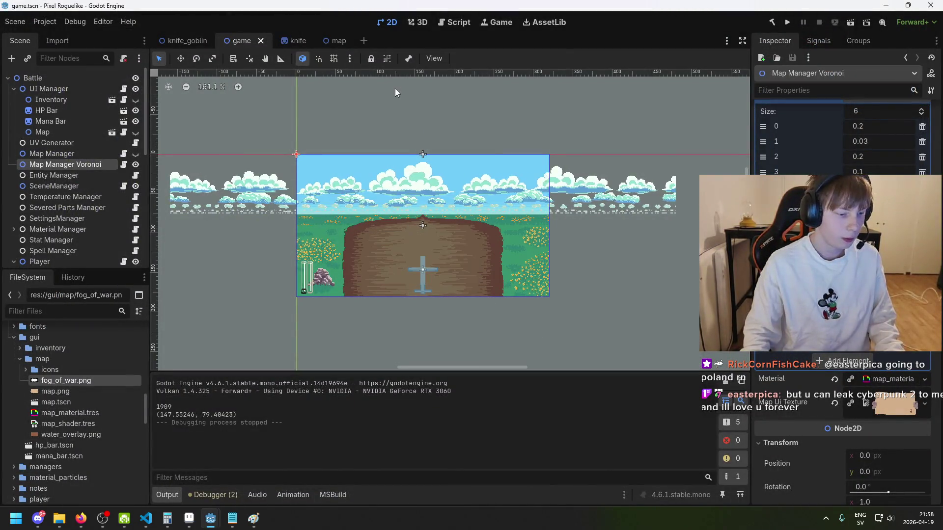
key(ctrl+s)
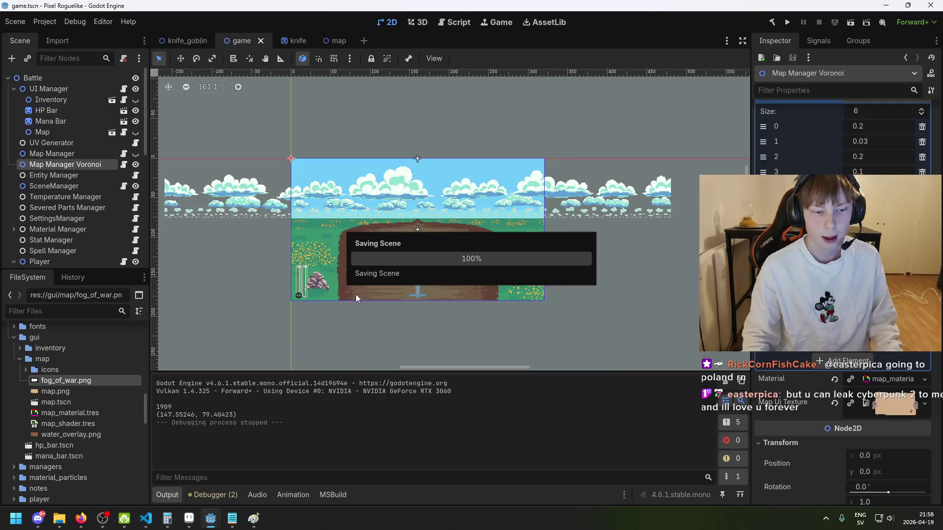
mouse_move(190, 523)
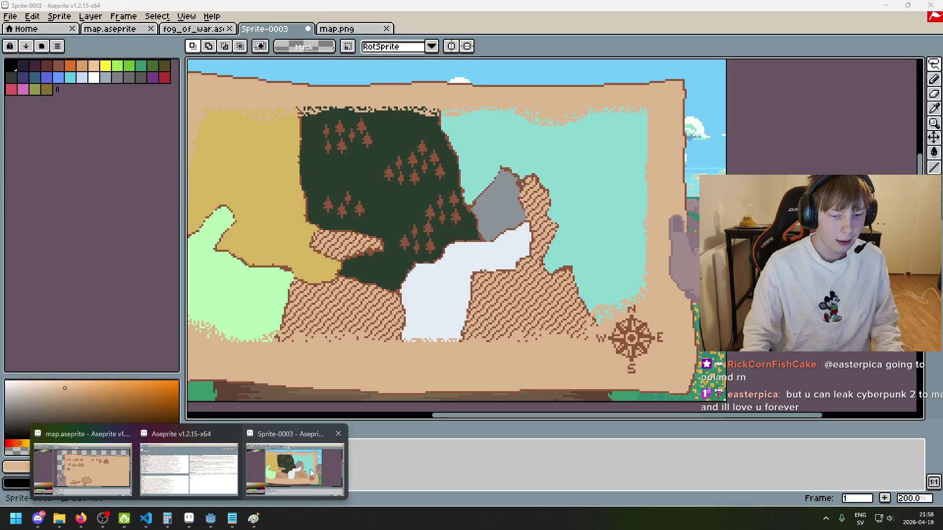
click(295, 469)
Centre the map, clear the forest selection and add an empty Layer 2 above the icons layer.
scroll(383, 239, down, 3)
scroll(383, 238, up, 1)
scroll(383, 239, down, 1)
scroll(383, 239, up, 1)
scroll(339, 213, up, 1)
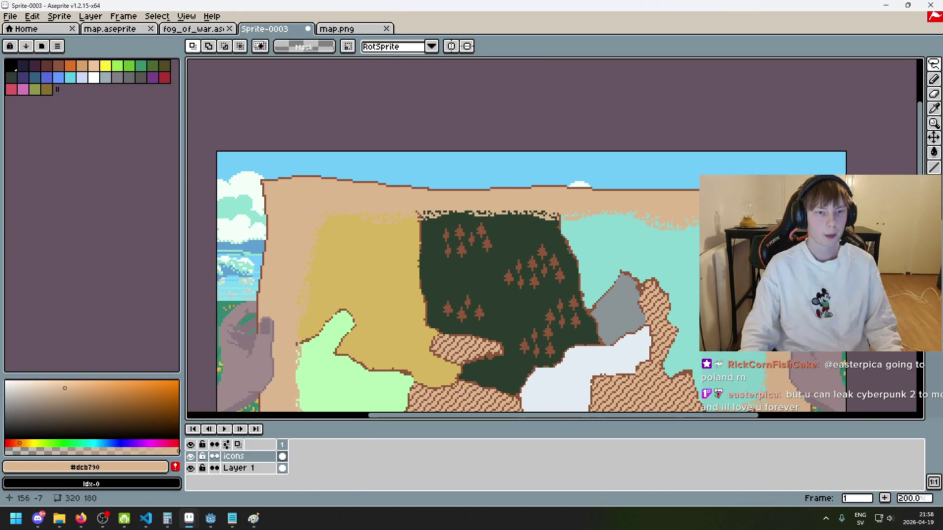
mouse_move(501, 242)
mouse_down()
mouse_move(470, 221)
mouse_move(431, 215)
mouse_move(410, 179)
mouse_up()
click(466, 247)
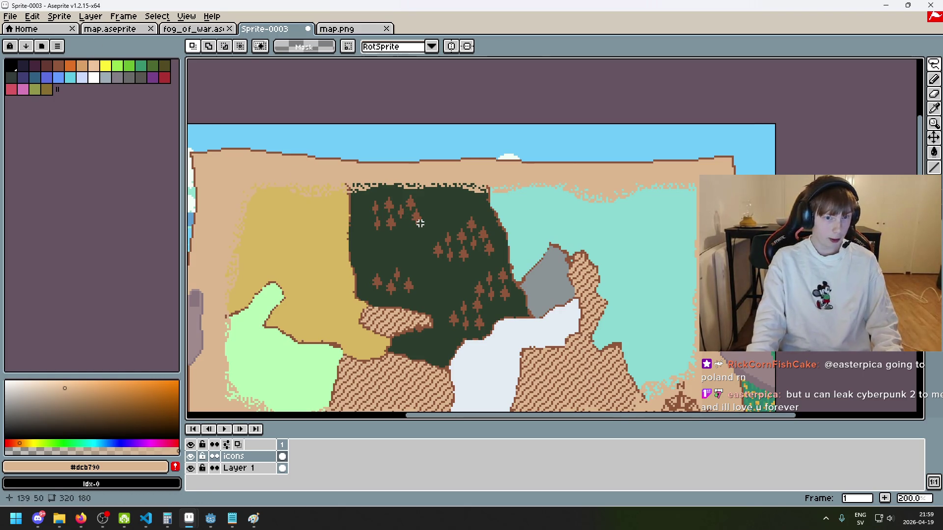
right_click(252, 456)
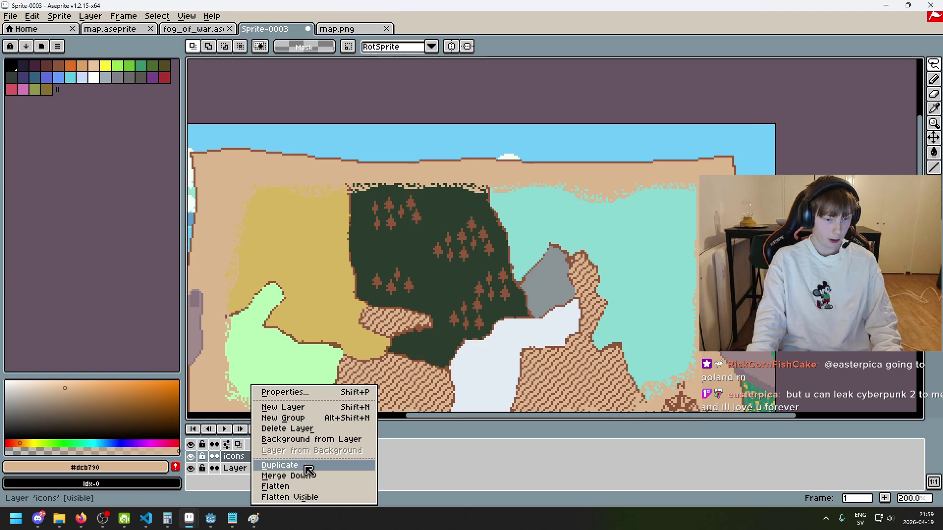
click(306, 412)
Lasso clusters of trees in the forest and switch editing back to the icons layer.
drag(482, 215, 435, 266)
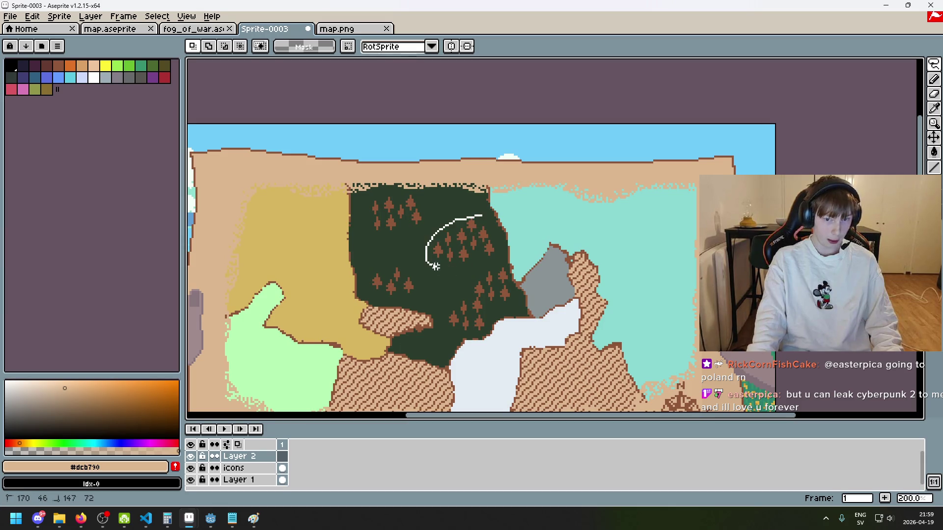
drag(483, 219, 504, 241)
click(503, 251)
click(499, 245)
mouse_move(434, 233)
mouse_down()
mouse_move(469, 273)
mouse_move(499, 246)
mouse_up()
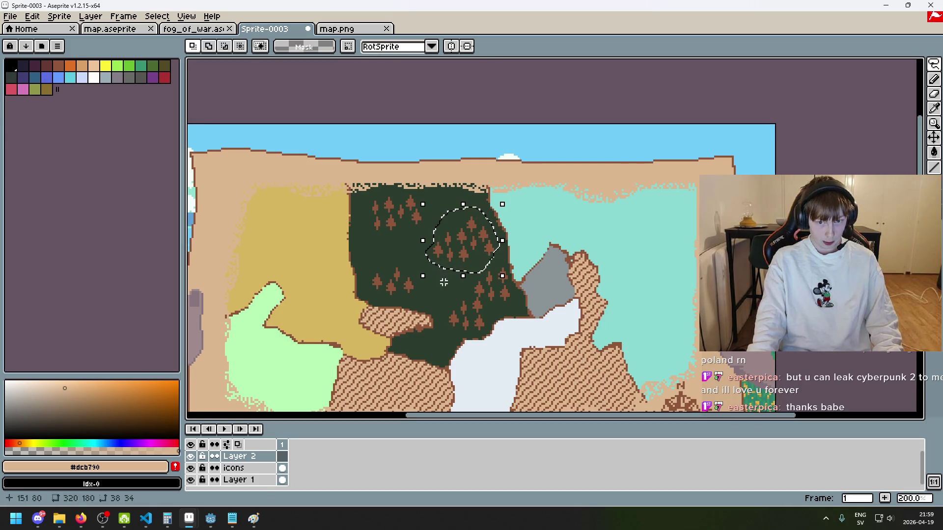
key(alt+Down)
click(437, 282)
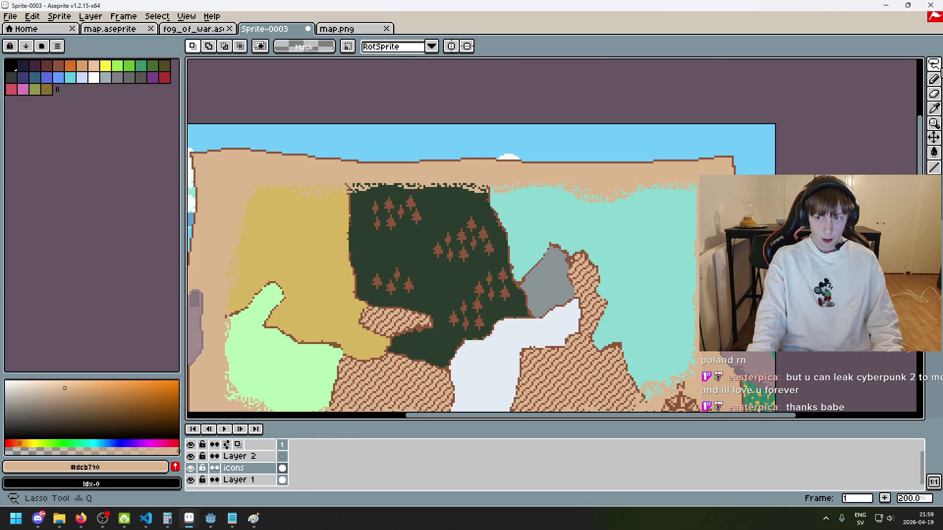
With the Rectangular Marquee, move the lower forest trees left and the top trees down-left.
click(934, 64)
click(859, 67)
mouse_move(478, 267)
mouse_down()
mouse_move(438, 268)
mouse_move(448, 206)
mouse_up()
key(ctrl+d)
mouse_move(540, 352)
mouse_down()
mouse_move(458, 267)
mouse_move(442, 267)
mouse_up()
drag(500, 312, 437, 309)
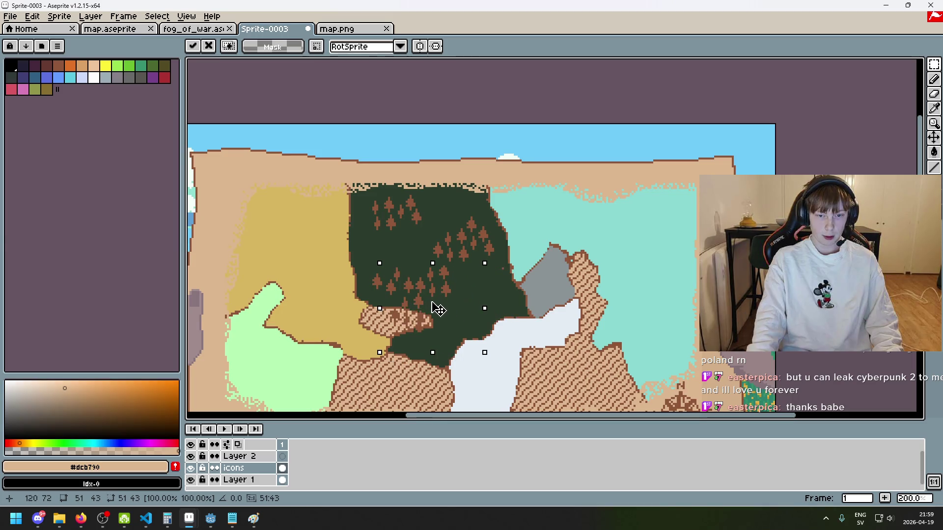
key(Return)
drag(422, 228, 335, 199)
drag(389, 220, 383, 251)
key(ctrl+d)
key(e)
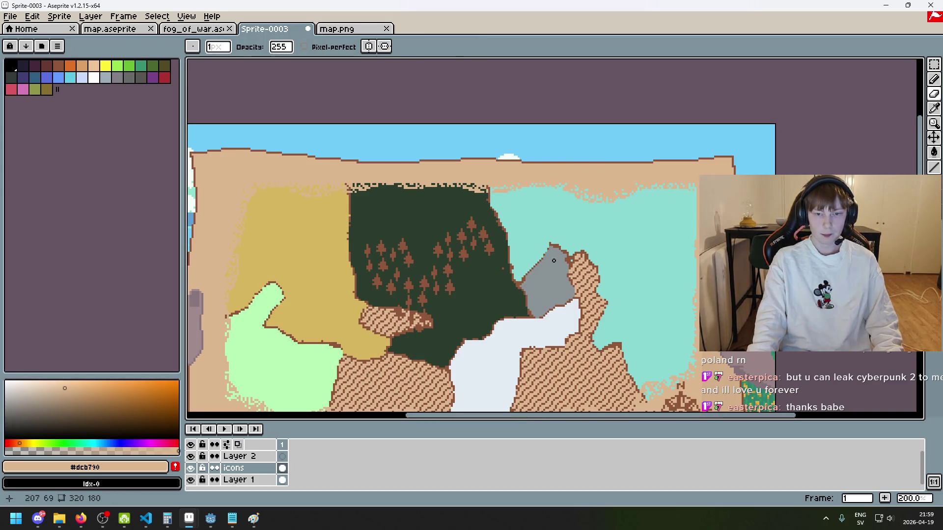
With the Lasso, shift an outlined tree group and a stray tree leftward within the forest.
click(934, 64)
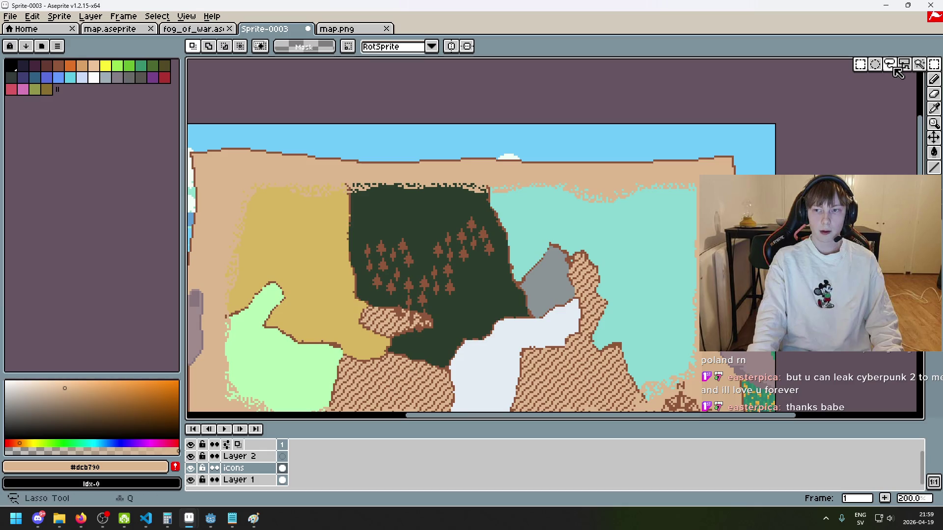
click(860, 65)
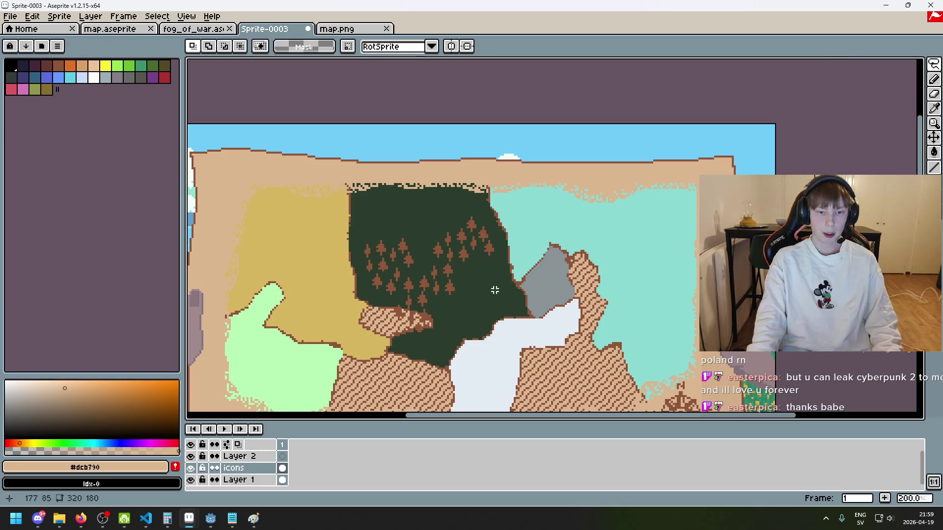
drag(428, 244, 543, 219)
key(ctrl+d)
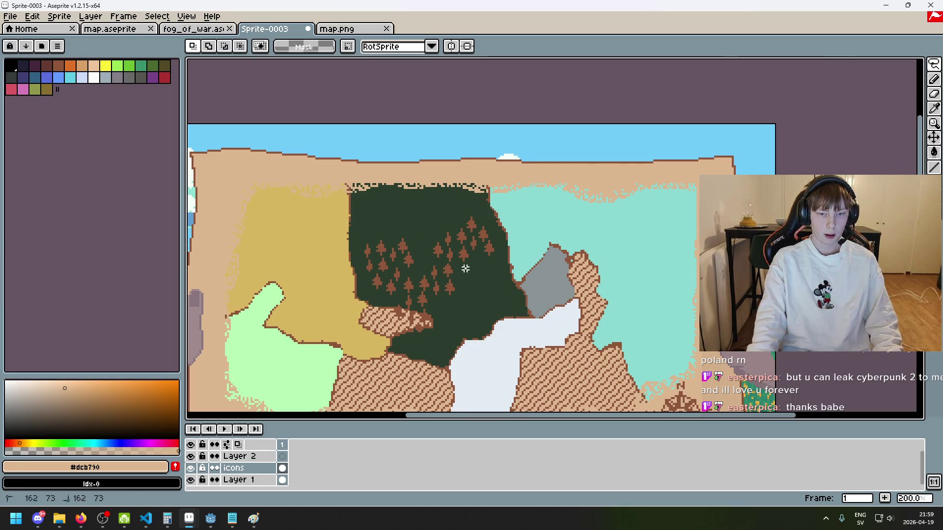
mouse_move(512, 261)
mouse_down()
mouse_move(484, 294)
mouse_move(512, 273)
mouse_move(467, 314)
mouse_move(486, 296)
mouse_move(496, 303)
mouse_move(487, 245)
mouse_up()
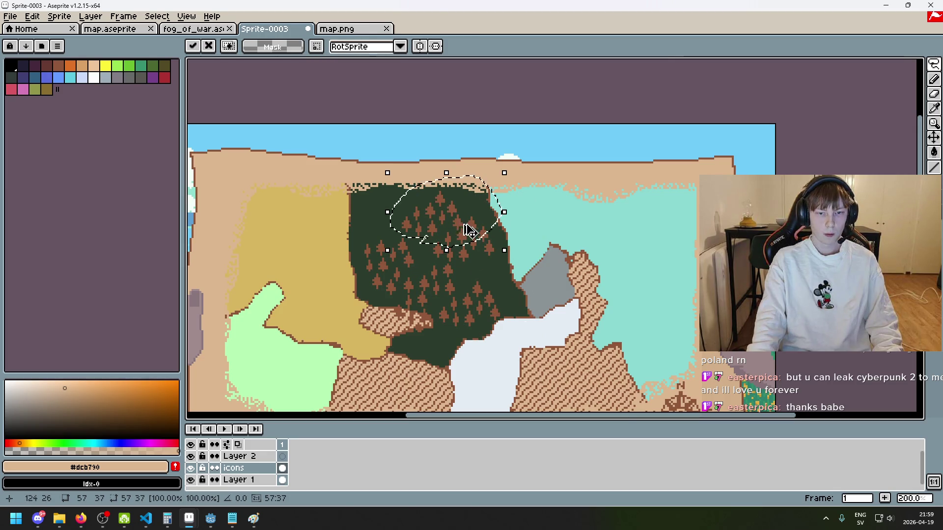
drag(365, 188, 445, 212)
drag(556, 251, 522, 252)
mouse_move(469, 235)
mouse_down()
mouse_move(417, 225)
mouse_move(400, 238)
mouse_up()
click(500, 258)
Reposition a single tree, trying several spots before placing it up and to the right.
scroll(501, 258, up, 2)
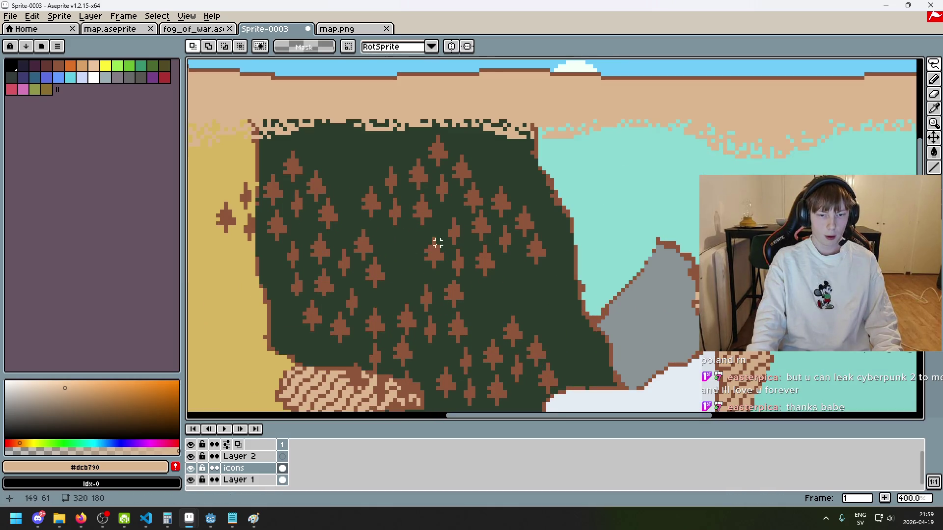
mouse_move(434, 231)
mouse_down()
mouse_move(407, 295)
mouse_move(427, 265)
mouse_move(492, 311)
mouse_move(437, 259)
mouse_move(518, 284)
mouse_move(429, 249)
mouse_move(549, 320)
mouse_move(431, 250)
mouse_move(358, 162)
mouse_move(425, 256)
mouse_move(348, 196)
mouse_move(432, 265)
mouse_move(404, 164)
mouse_move(431, 268)
mouse_move(347, 318)
mouse_move(289, 338)
mouse_up()
key(Return)
scroll(395, 274, down, 3)
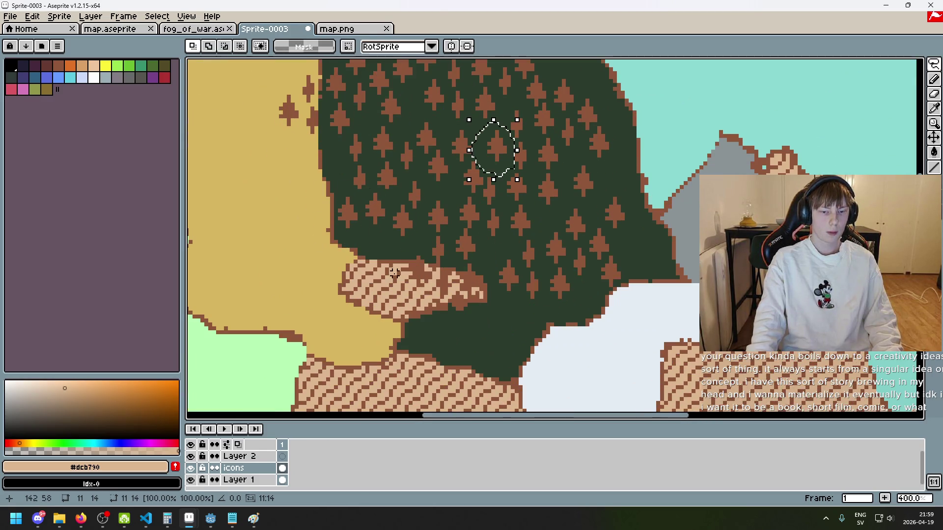
drag(501, 172, 372, 274)
key(Escape)
mouse_move(503, 157)
mouse_down()
mouse_move(486, 263)
mouse_move(495, 263)
mouse_up()
key(Escape)
drag(510, 158, 621, 185)
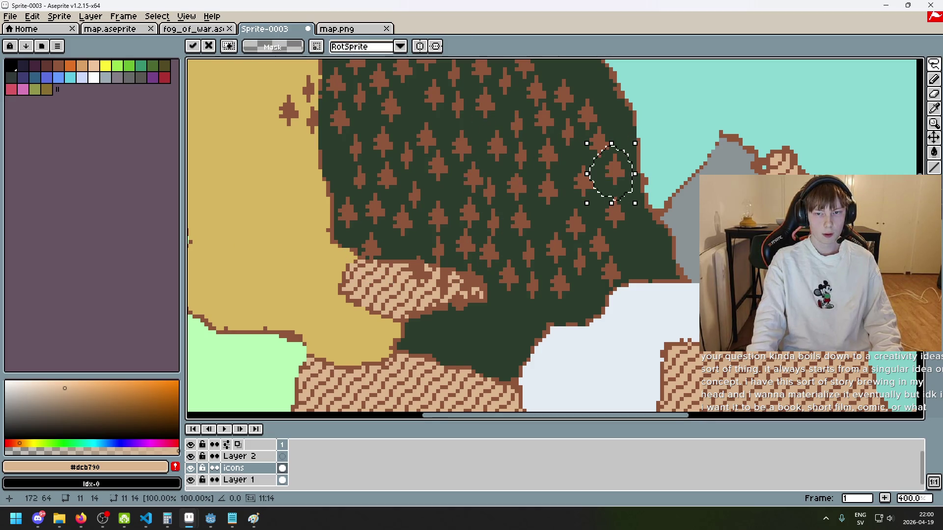
key(Escape)
scroll(517, 214, up, 2)
drag(454, 240, 504, 151)
scroll(505, 152, down, 2)
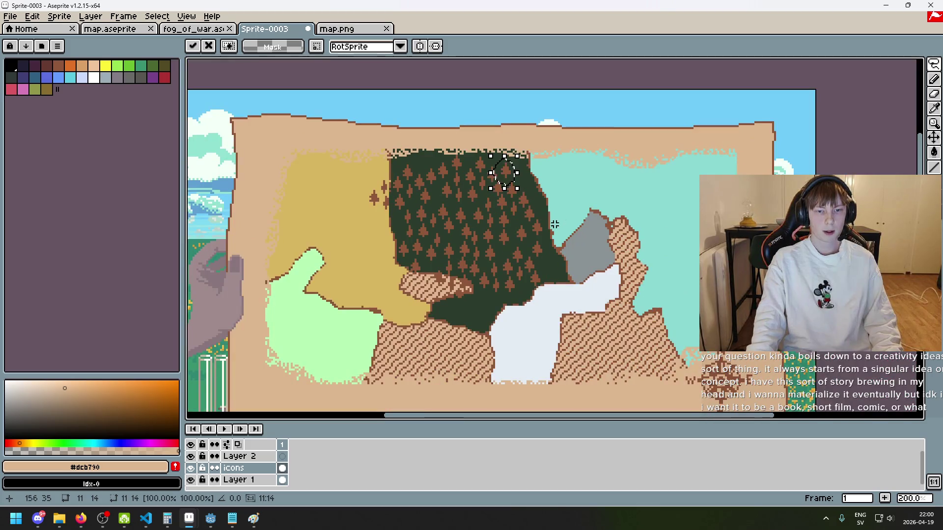
key(ctrl+d)
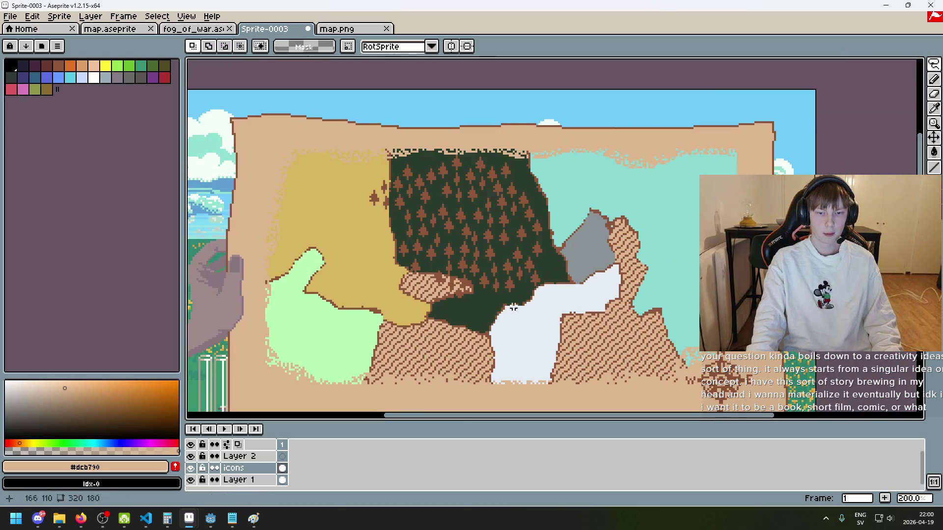
Rectangle-select the whole block of forest trees and drag it over the teal area.
click(933, 64)
click(859, 65)
drag(577, 310, 348, 152)
mouse_move(516, 240)
mouse_down()
mouse_move(658, 213)
mouse_move(625, 213)
mouse_move(624, 226)
mouse_move(631, 211)
mouse_up()
Paste tree copies over the white/hatched area, yellow area, upper left and sky.
key(ctrl+v)
mouse_move(488, 242)
mouse_down()
mouse_move(621, 338)
mouse_move(581, 376)
mouse_move(620, 362)
mouse_move(550, 228)
mouse_move(618, 246)
mouse_up()
key(ctrl+v)
mouse_move(522, 253)
mouse_down()
mouse_move(390, 302)
mouse_move(370, 415)
mouse_move(353, 398)
mouse_up()
key(ctrl+v)
key(ctrl+v)
drag(454, 186, 326, 116)
key(ctrl+v)
drag(394, 143, 481, 78)
key(Return)
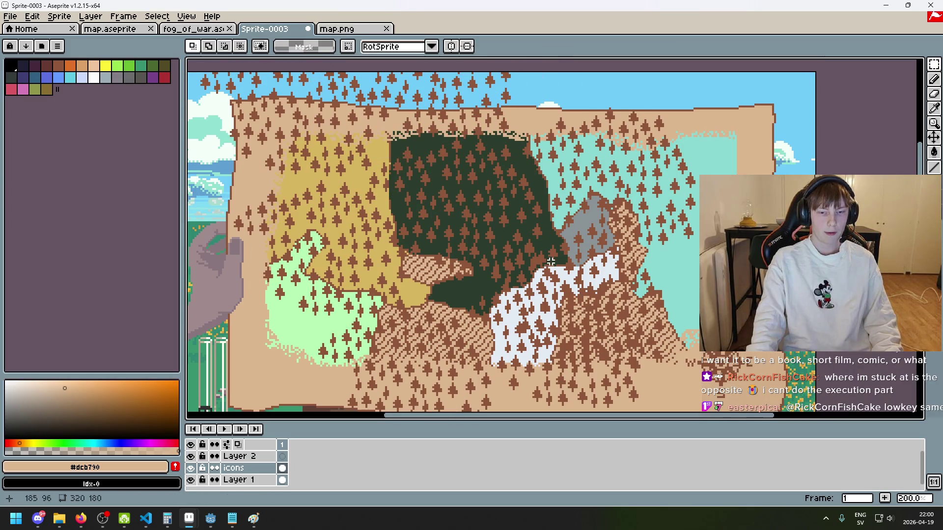
scroll(513, 208, down, 3)
scroll(513, 208, up, 2)
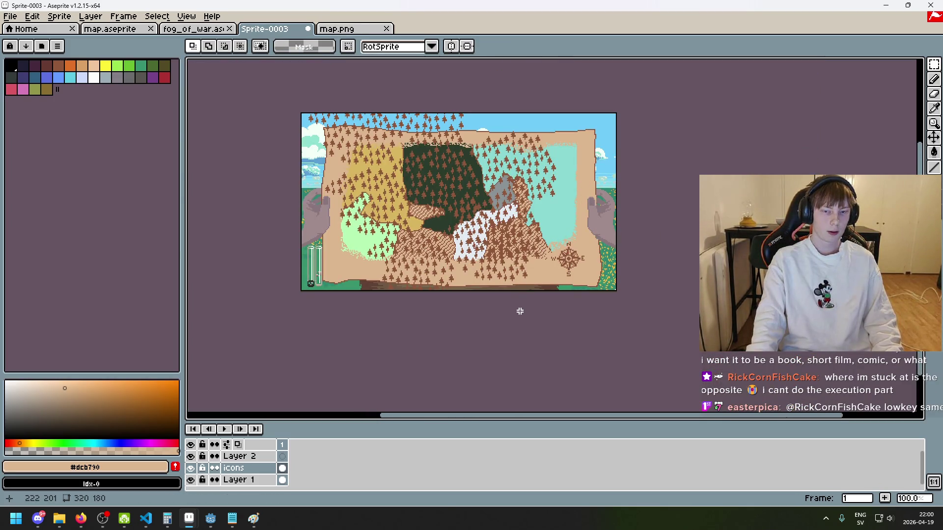
Duplicate the icons layer and hide the original.
key(v)
key(e)
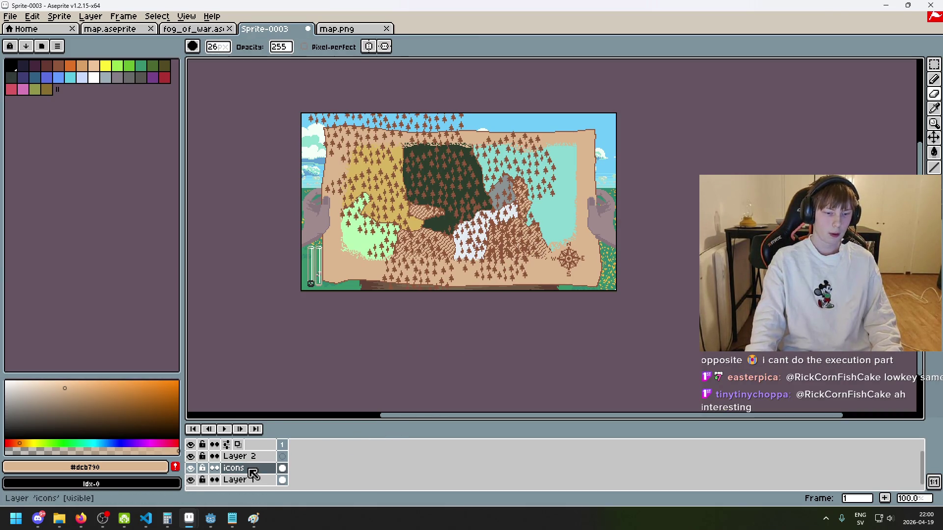
right_click(248, 470)
click(303, 468)
click(190, 480)
Erase the copied trees across the right and left halves of the map.
mouse_move(540, 246)
mouse_down()
mouse_move(497, 133)
mouse_move(520, 216)
mouse_move(496, 245)
mouse_move(472, 237)
mouse_move(418, 261)
mouse_up()
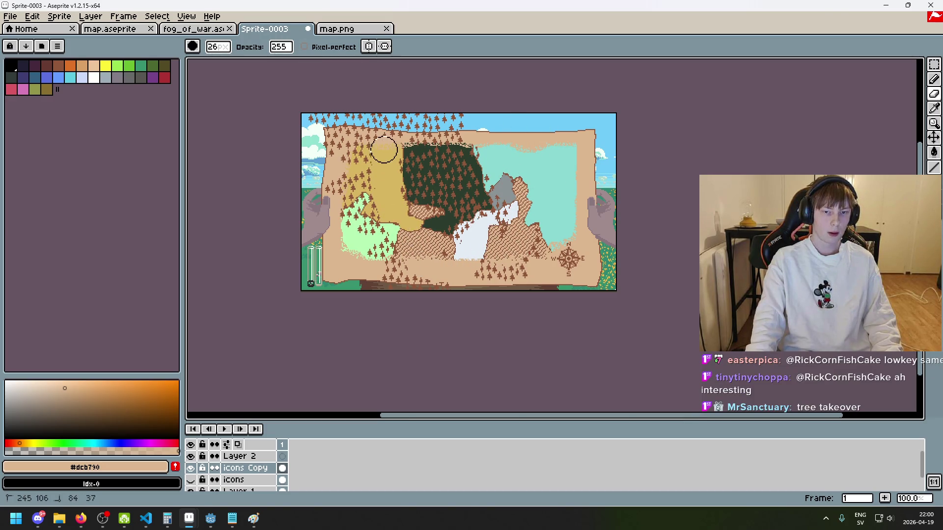
mouse_move(408, 125)
mouse_down()
mouse_move(321, 135)
mouse_move(361, 154)
mouse_move(361, 212)
mouse_move(446, 279)
mouse_move(491, 258)
mouse_move(504, 214)
mouse_move(480, 233)
mouse_up()
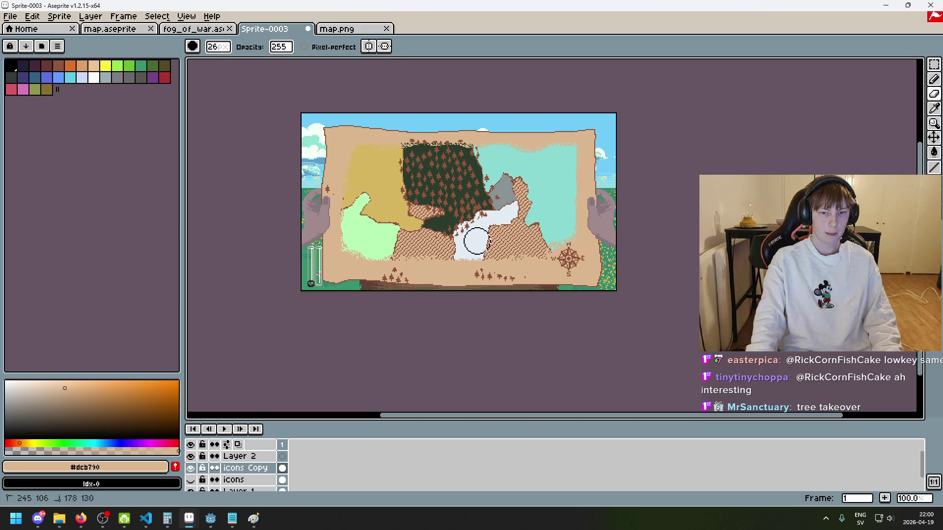
scroll(474, 246, up, 4)
scroll(571, 361, down, 6)
scroll(571, 361, up, 1)
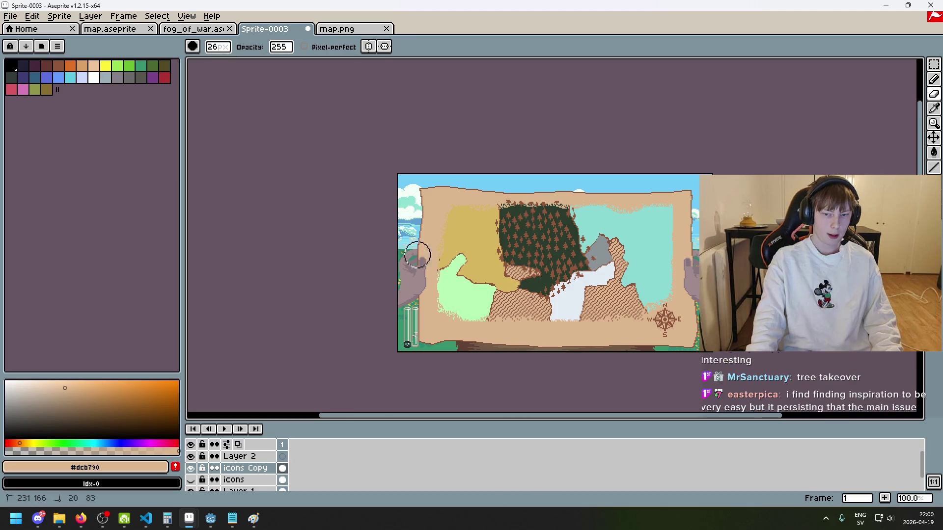
scroll(466, 265, up, 2)
scroll(521, 251, down, 1)
scroll(545, 201, down, 10)
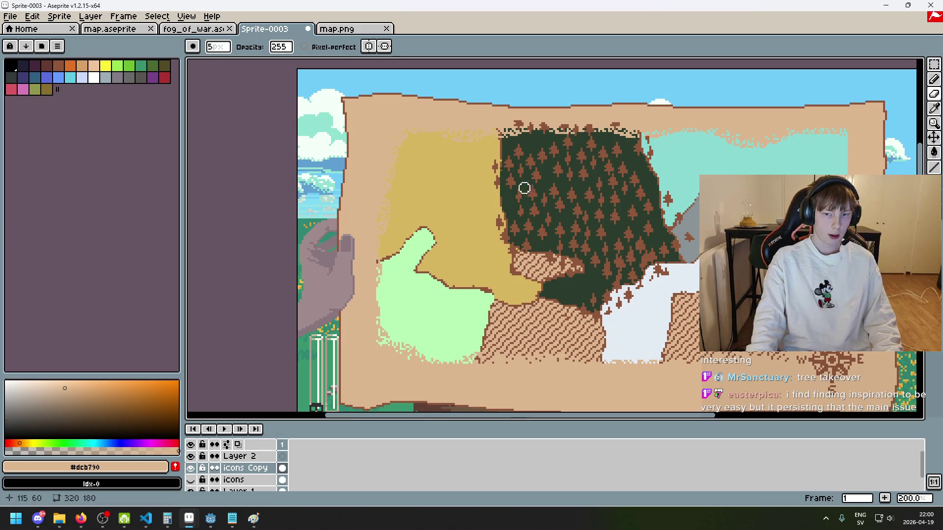
Paint dark green over tree tips along the forest's top edge and stray specks below.
mouse_move(575, 164)
mouse_down()
mouse_move(534, 183)
mouse_move(574, 158)
mouse_move(587, 184)
mouse_up()
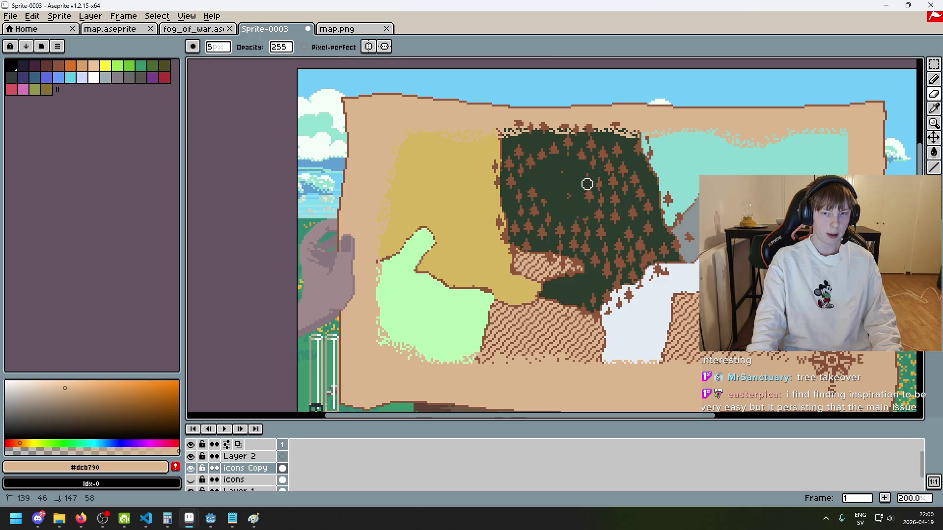
drag(648, 242, 565, 225)
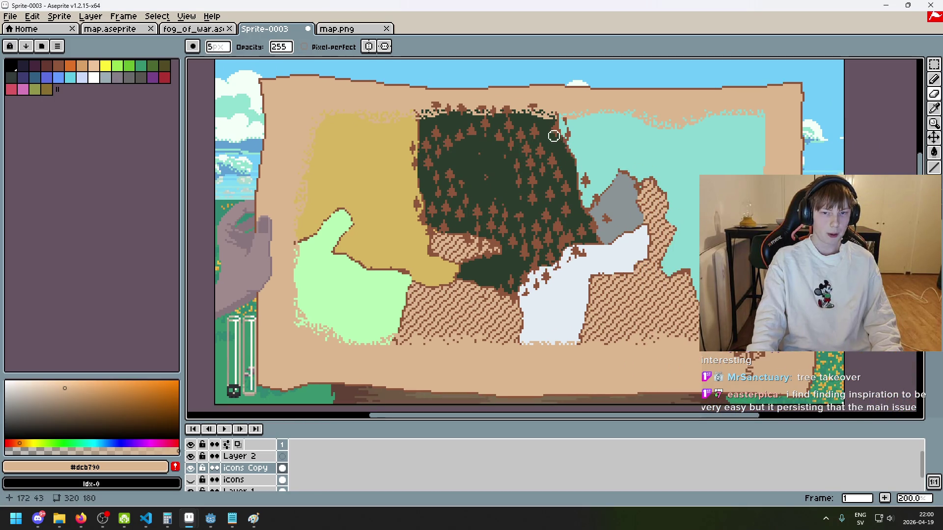
mouse_move(424, 123)
mouse_down()
mouse_move(555, 116)
mouse_move(563, 131)
mouse_up()
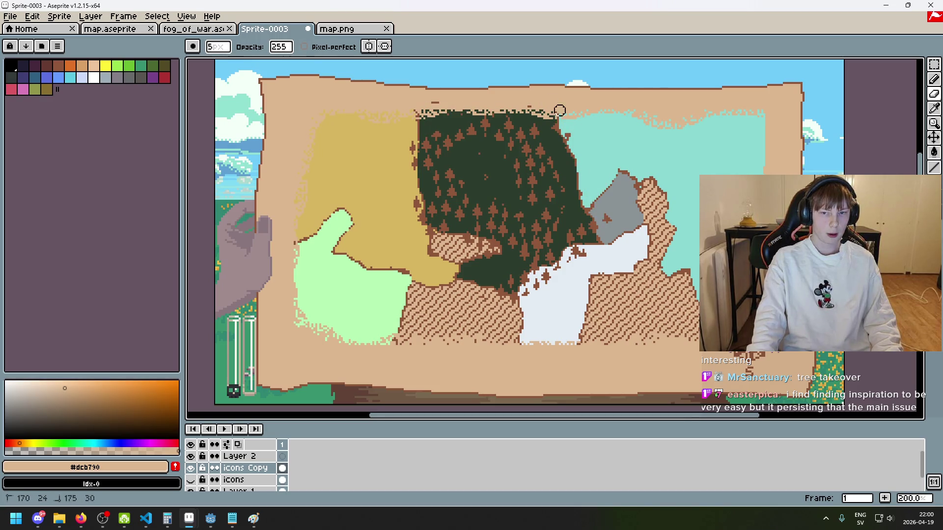
click(539, 279)
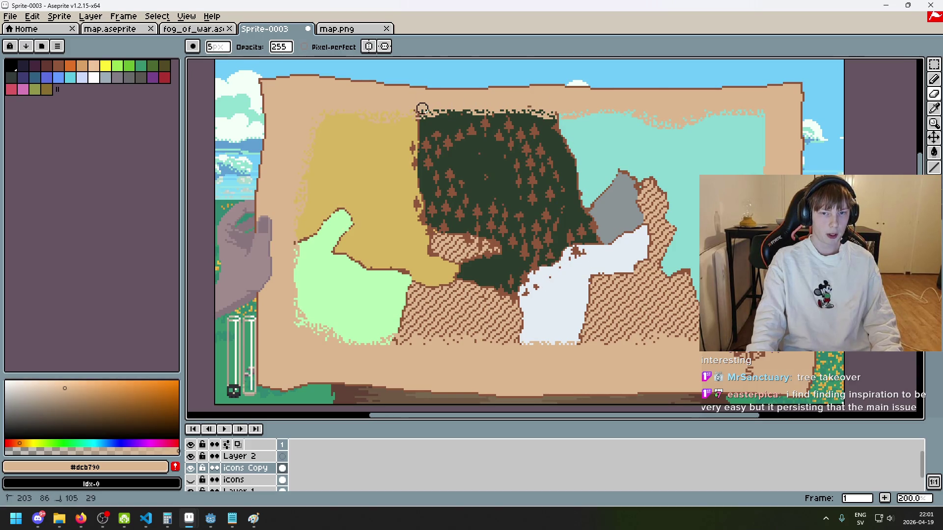
scroll(456, 98, up, 7)
scroll(429, 156, down, 7)
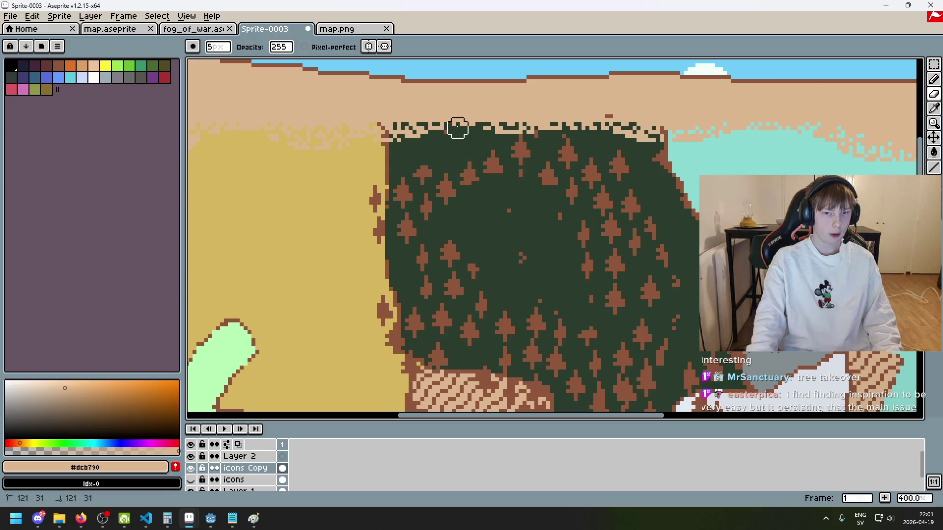
scroll(604, 178, down, 1)
scroll(589, 172, up, 3)
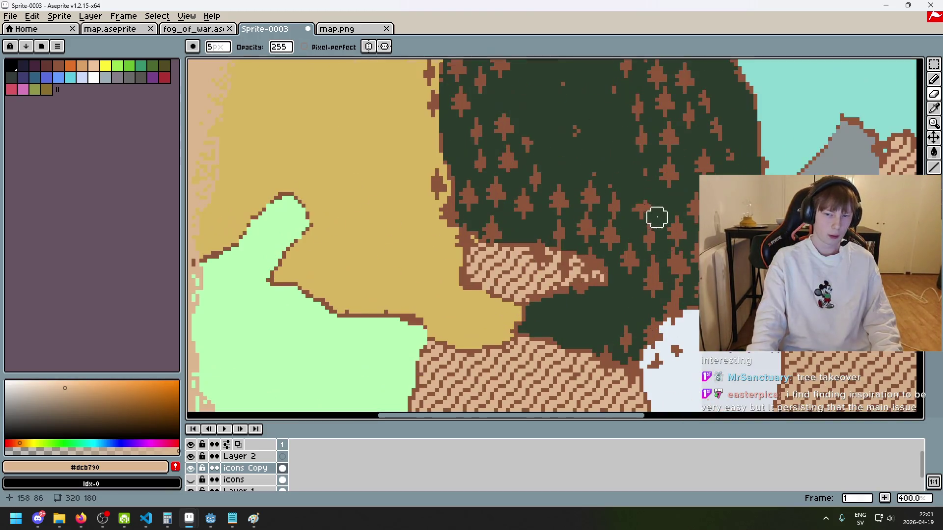
scroll(535, 233, down, 3)
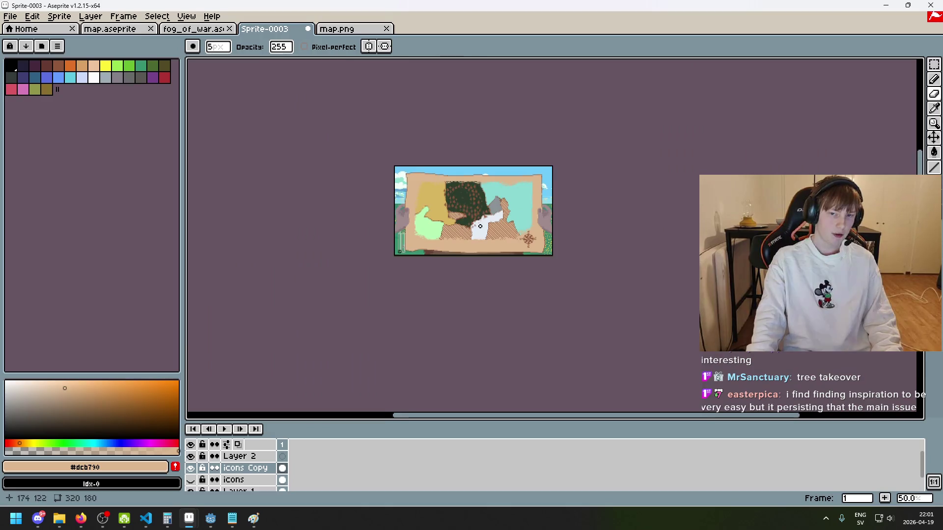
scroll(481, 221, up, 1)
drag(484, 99, 506, 150)
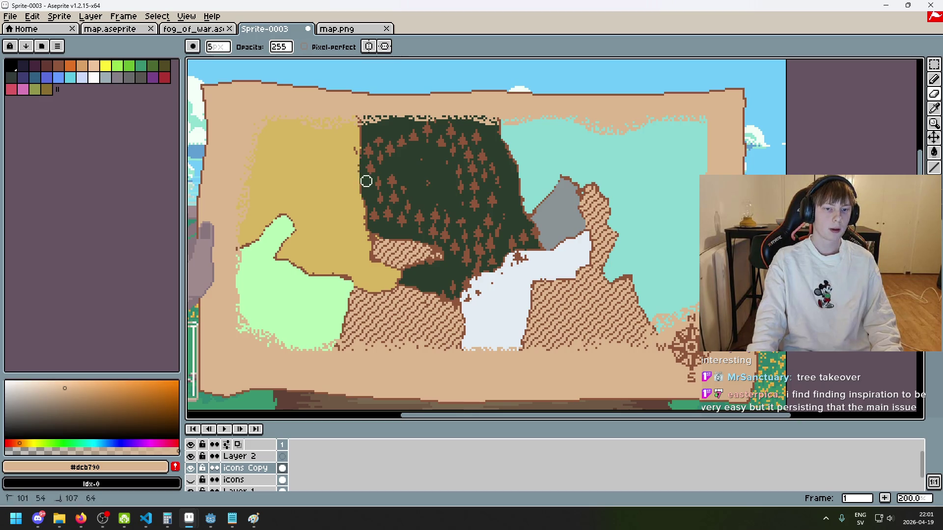
Touch up the forest's left edge and snow border, undoing unwanted eraser strokes.
drag(375, 232, 366, 247)
mouse_move(362, 207)
mouse_down()
mouse_move(360, 218)
mouse_move(368, 217)
mouse_up()
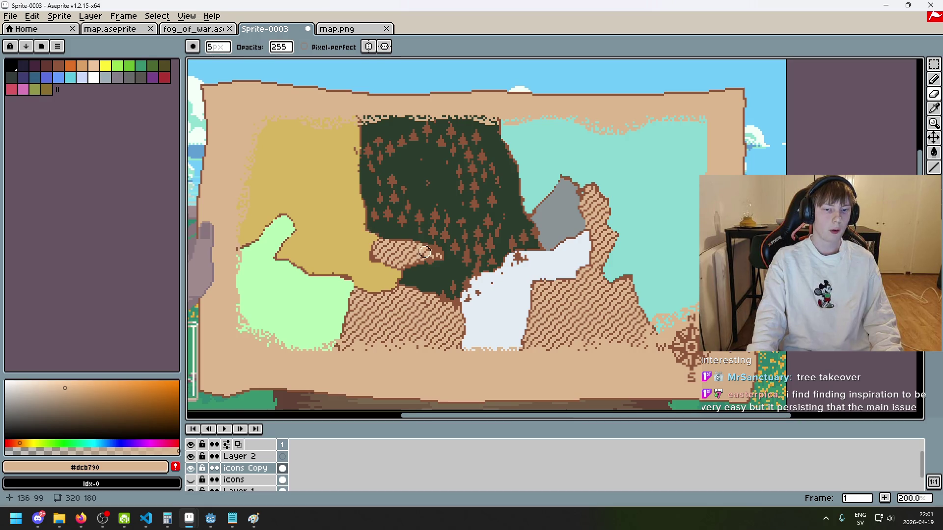
mouse_move(447, 319)
mouse_down()
mouse_move(509, 270)
mouse_move(520, 285)
mouse_move(486, 284)
mouse_move(526, 252)
mouse_up()
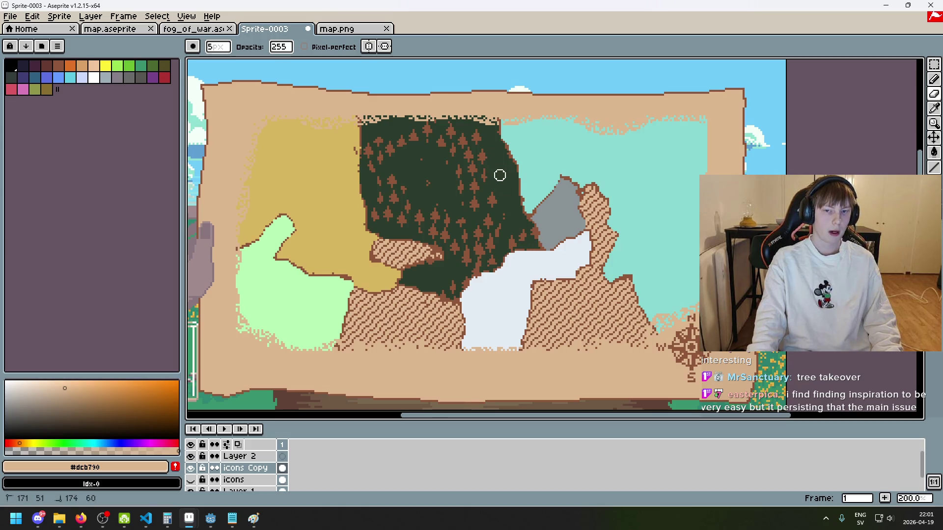
scroll(511, 165, down, 1)
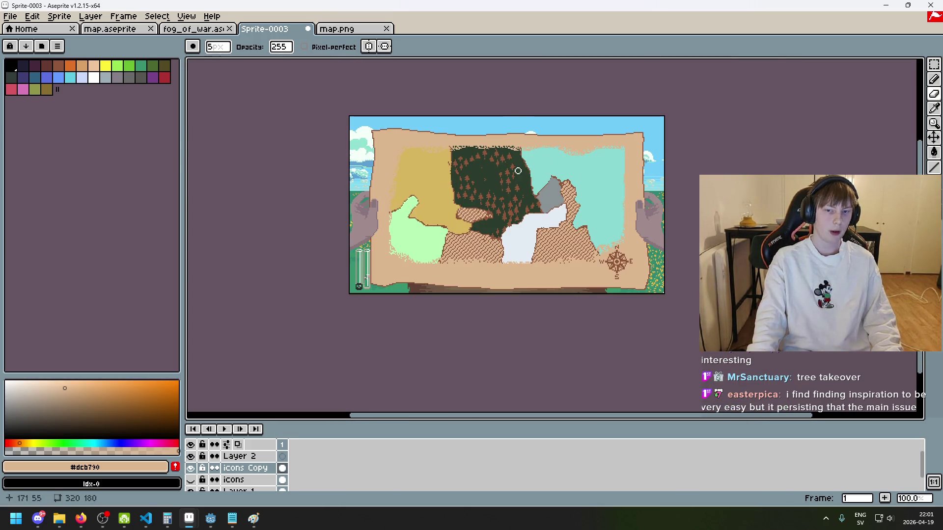
key(ctrl+z)
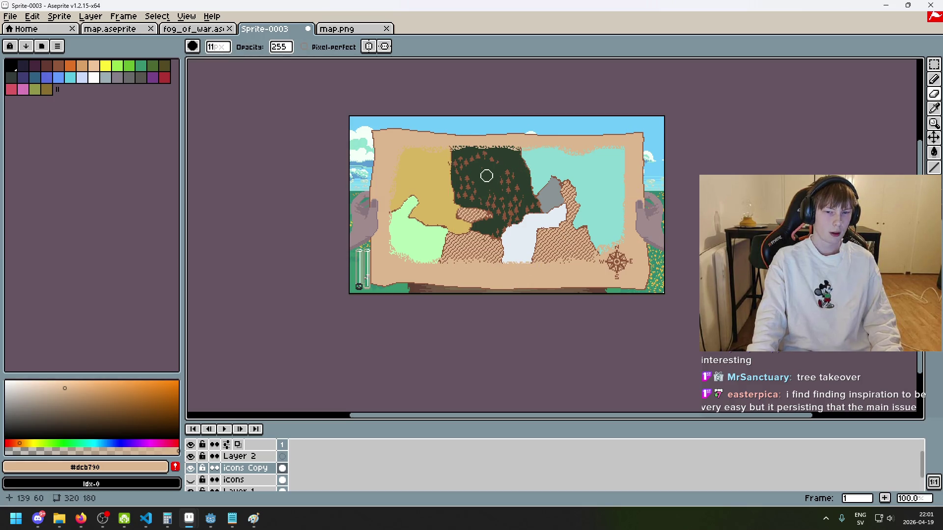
key(ctrl+z)
key(minus)
key(minus)
key(minus)
key(minus)
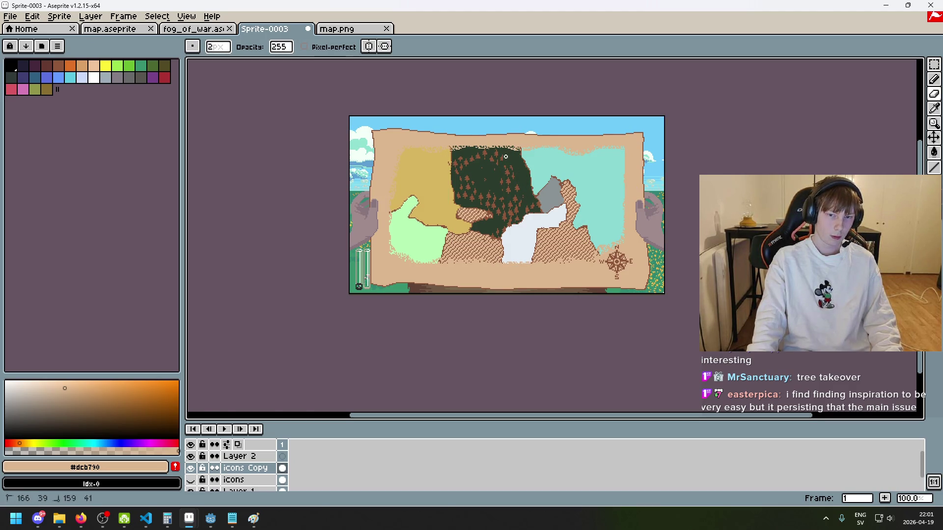
scroll(506, 157, up, 1)
mouse_move(540, 227)
mouse_down()
mouse_move(553, 252)
mouse_move(548, 262)
mouse_move(521, 285)
mouse_move(535, 286)
mouse_move(512, 279)
mouse_up()
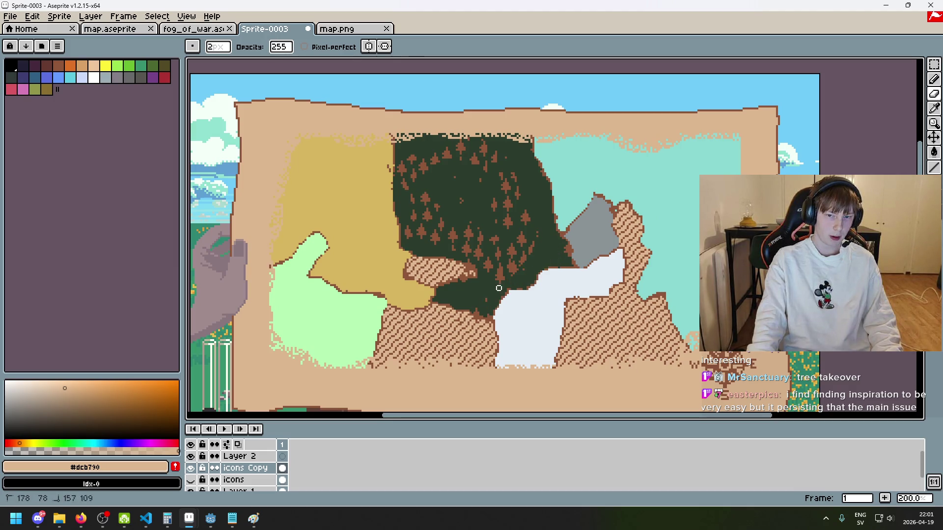
Undo the last forest-edge stroke and zoom in and out to inspect the finished forest.
key(ctrl+z)
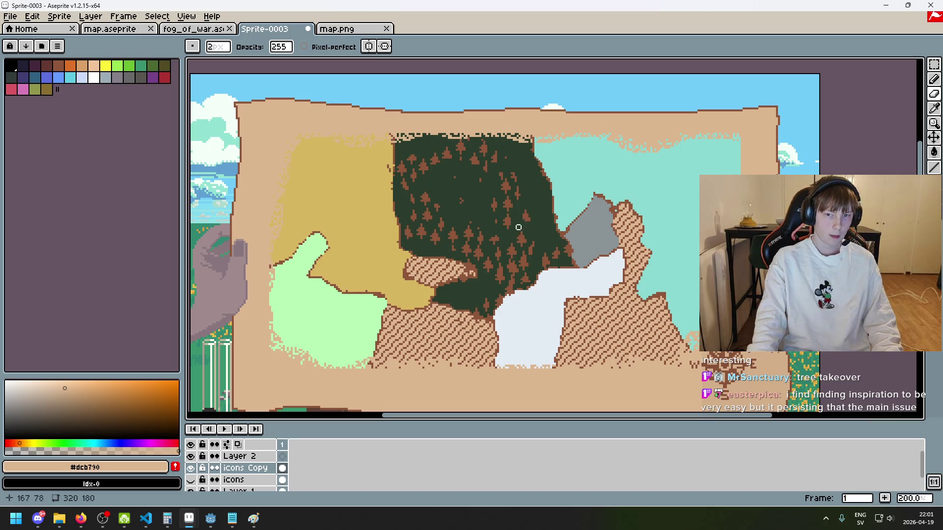
scroll(511, 239, down, 2)
scroll(511, 221, up, 2)
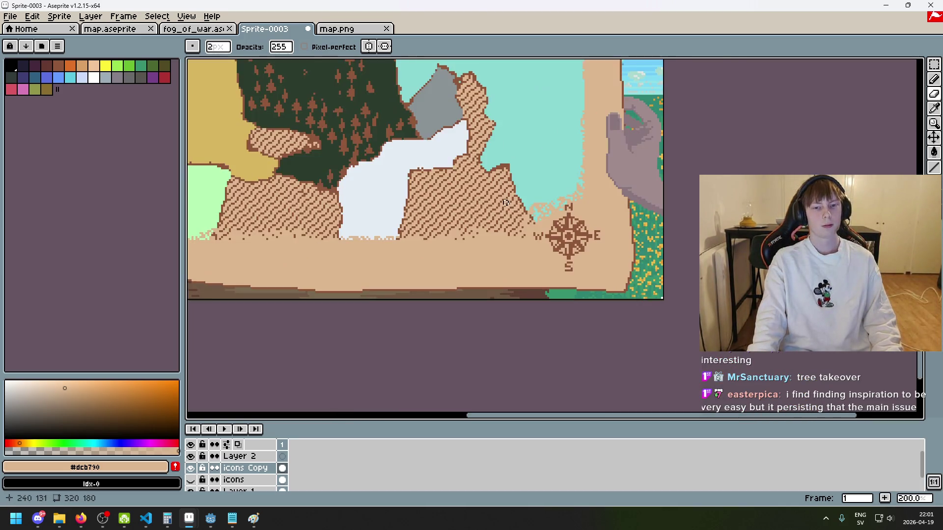
scroll(516, 295, down, 1)
scroll(518, 298, up, 1)
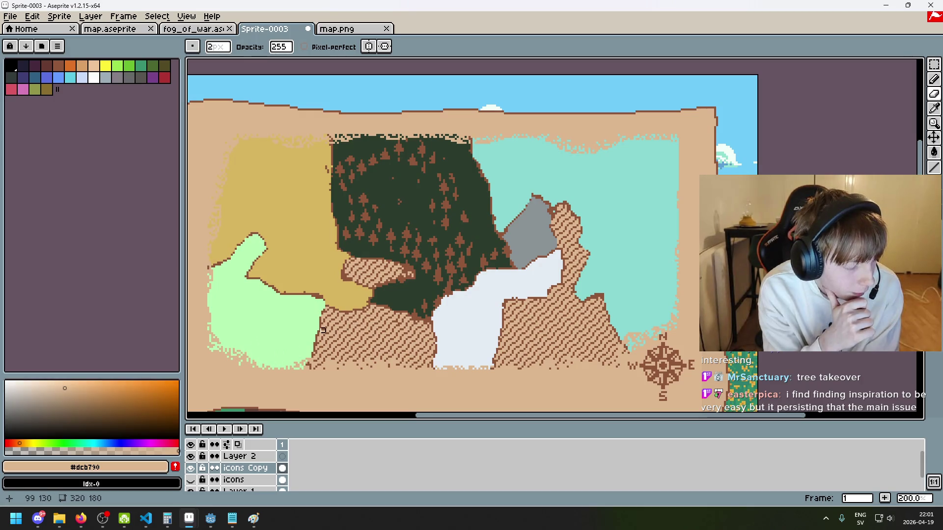
scroll(278, 326, down, 1)
scroll(295, 344, up, 1)
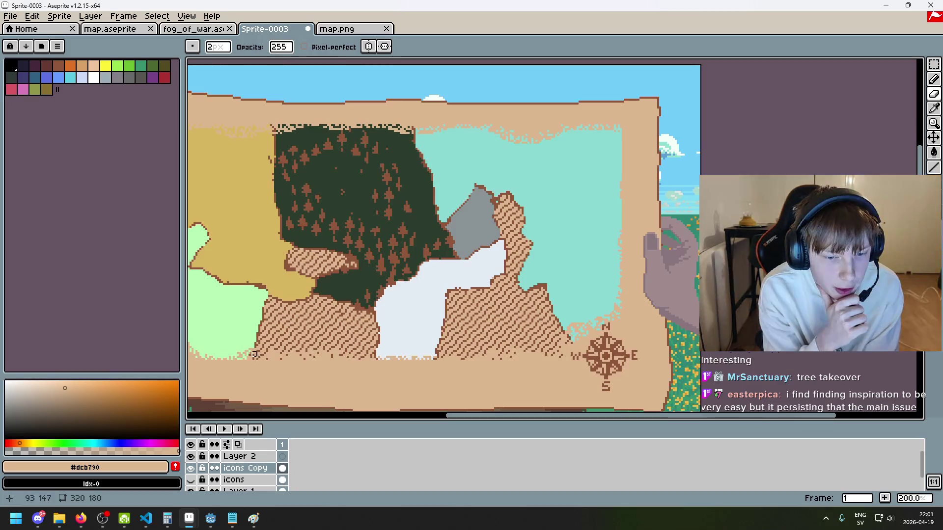
scroll(304, 374, down, 1)
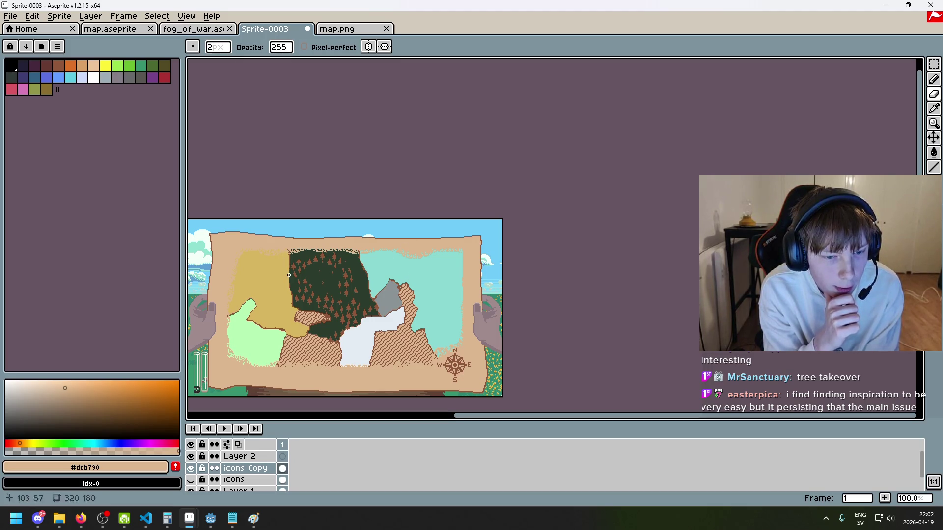
scroll(284, 258, up, 1)
scroll(283, 278, down, 1)
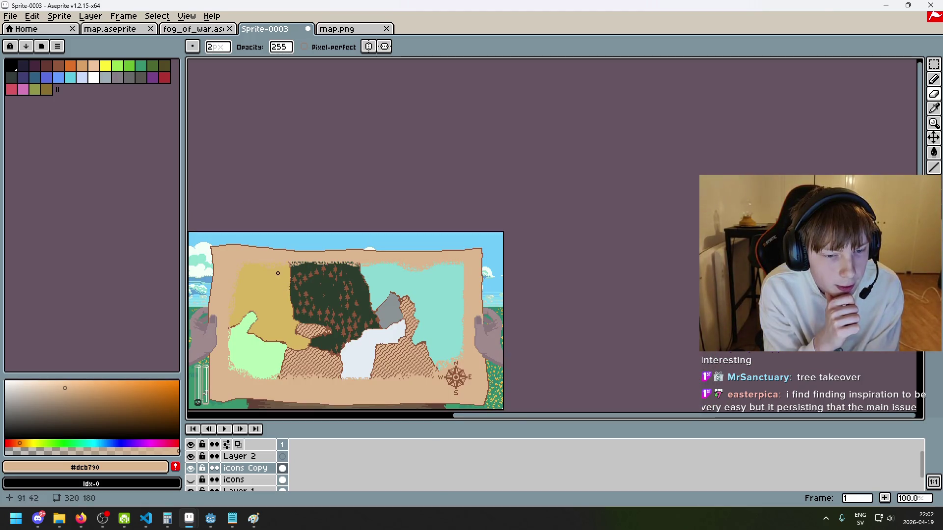
scroll(262, 244, up, 1)
scroll(219, 322, down, 2)
scroll(220, 322, up, 2)
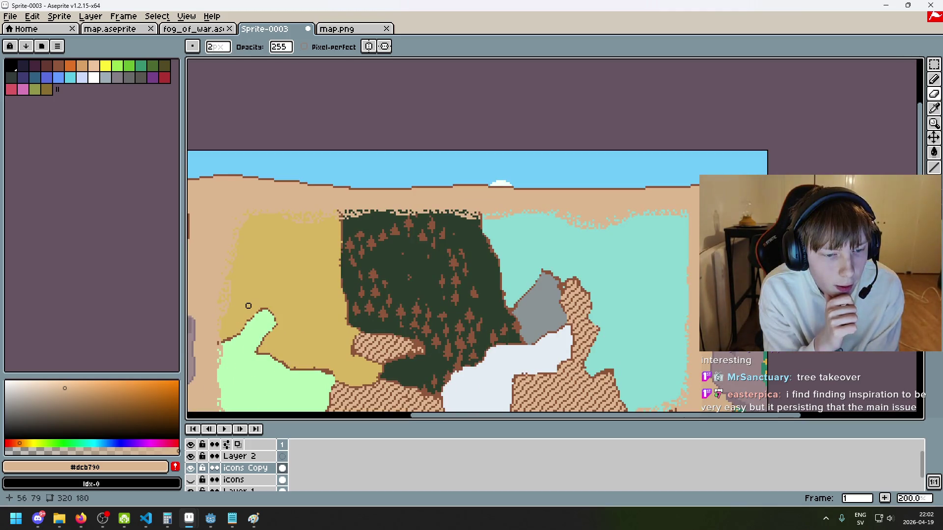
scroll(286, 298, down, 1)
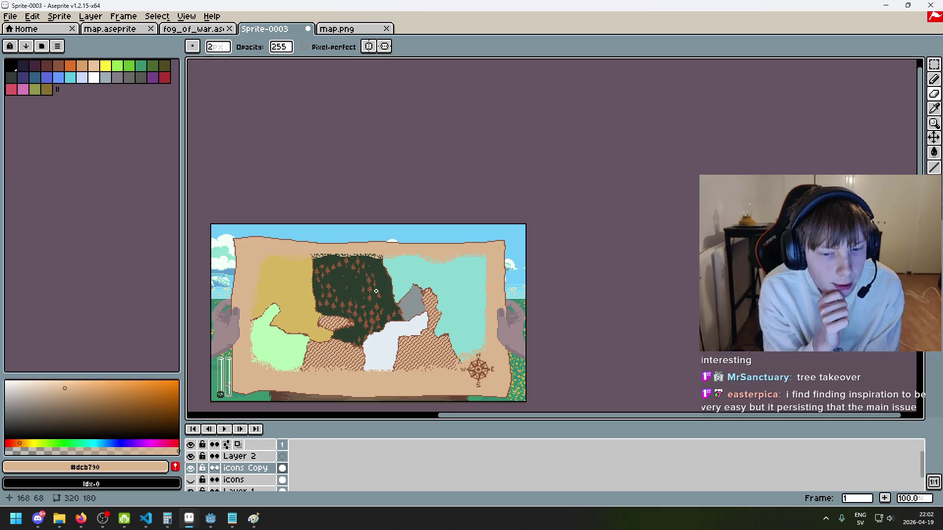
scroll(383, 283, up, 1)
scroll(367, 276, down, 1)
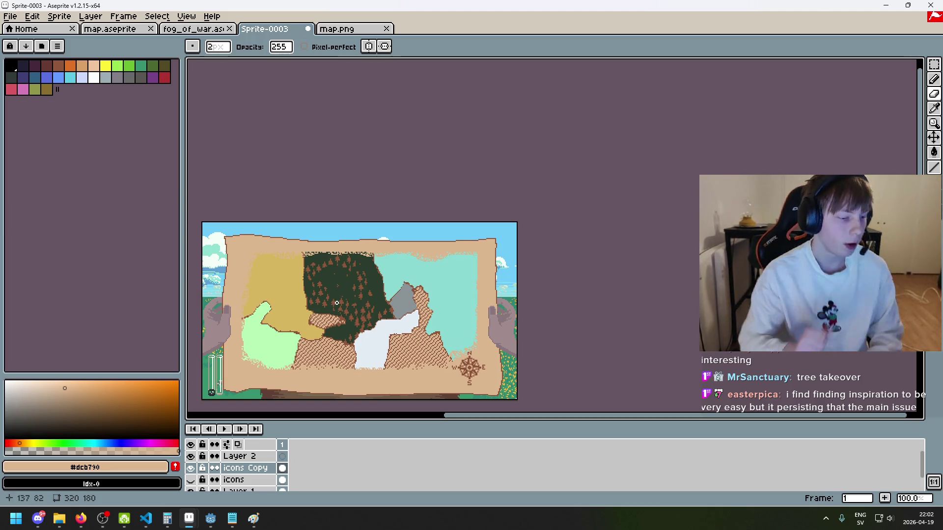
scroll(359, 326, up, 1)
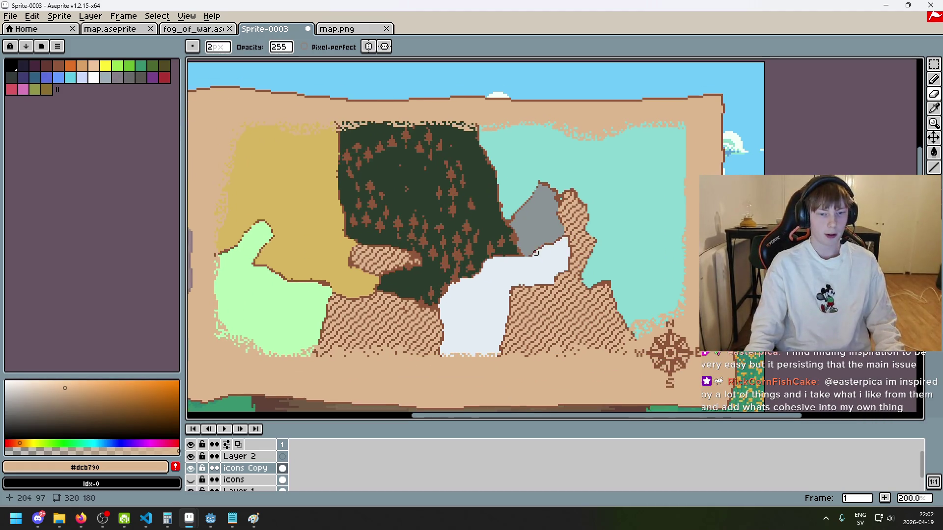
scroll(435, 299, down, 1)
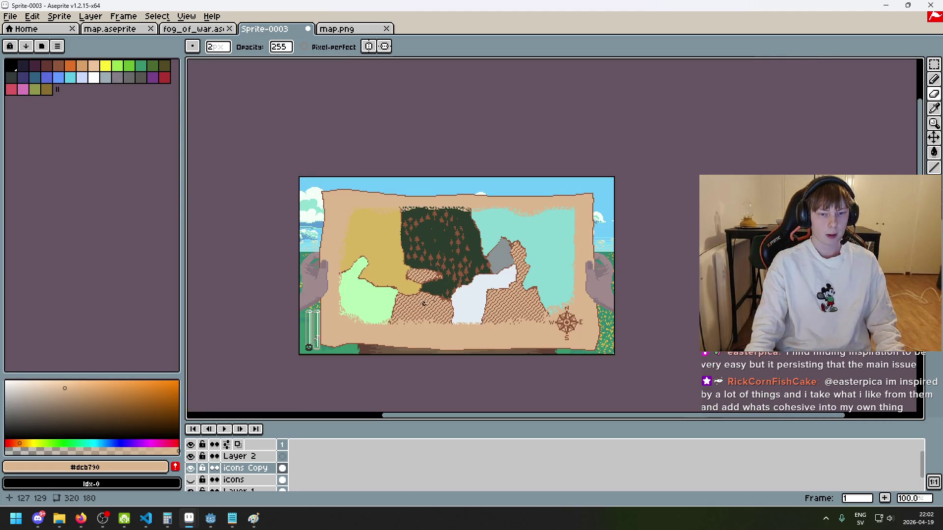
scroll(424, 303, up, 2)
scroll(443, 275, down, 2)
scroll(460, 299, up, 1)
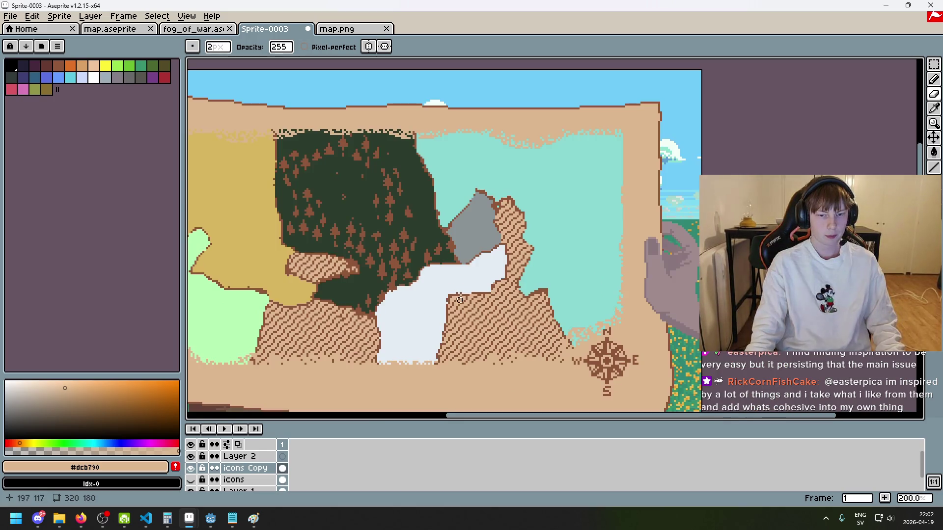
scroll(447, 325, down, 1)
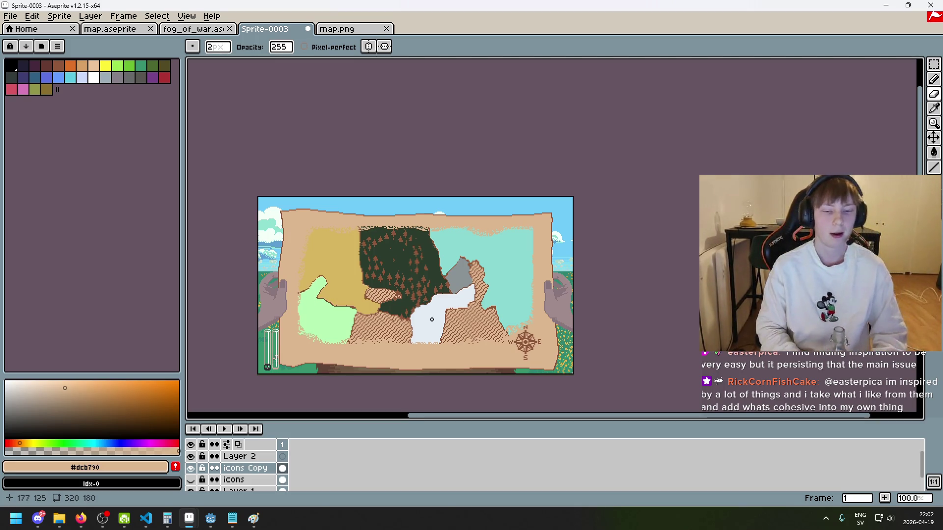
scroll(461, 237, up, 2)
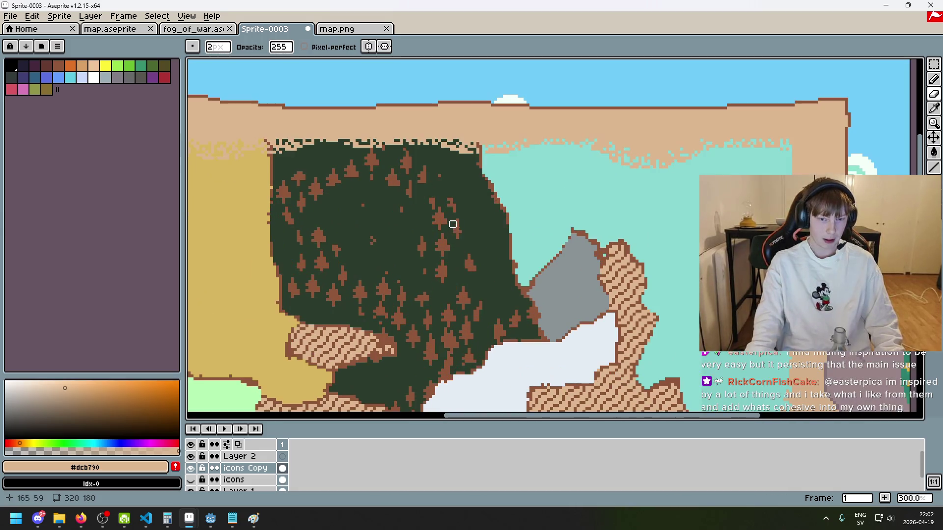
scroll(458, 216, down, 2)
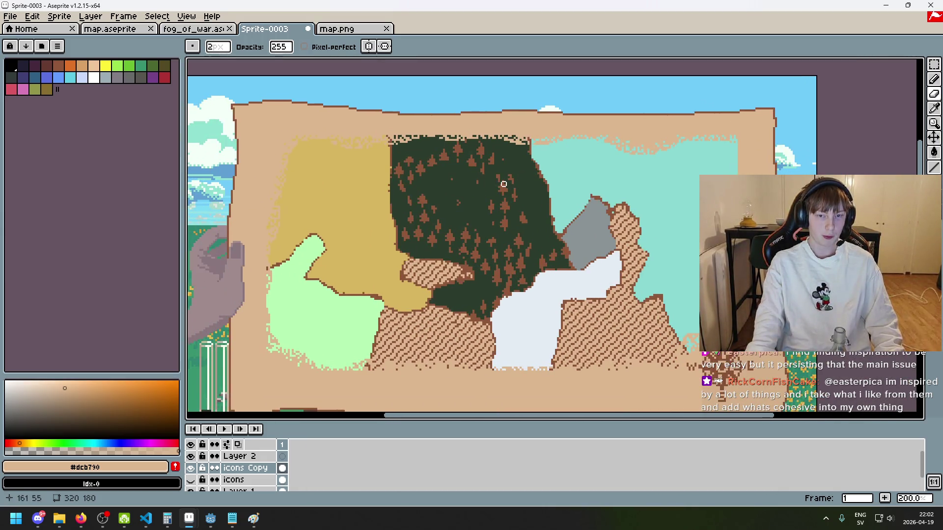
scroll(471, 203, up, 2)
scroll(462, 232, down, 1)
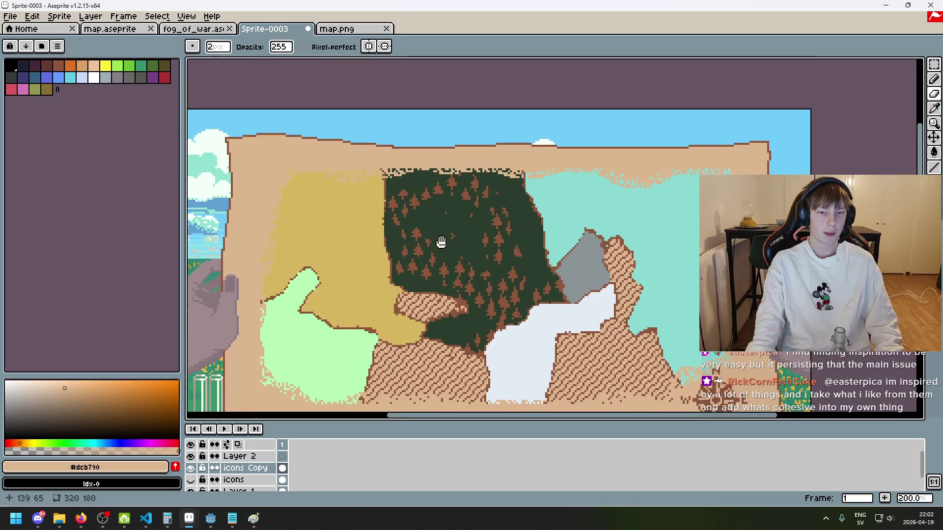
Pan to show more of the map and bring up the selection tool choices.
mouse_move(499, 242)
mouse_down()
mouse_move(421, 239)
mouse_move(435, 233)
mouse_up()
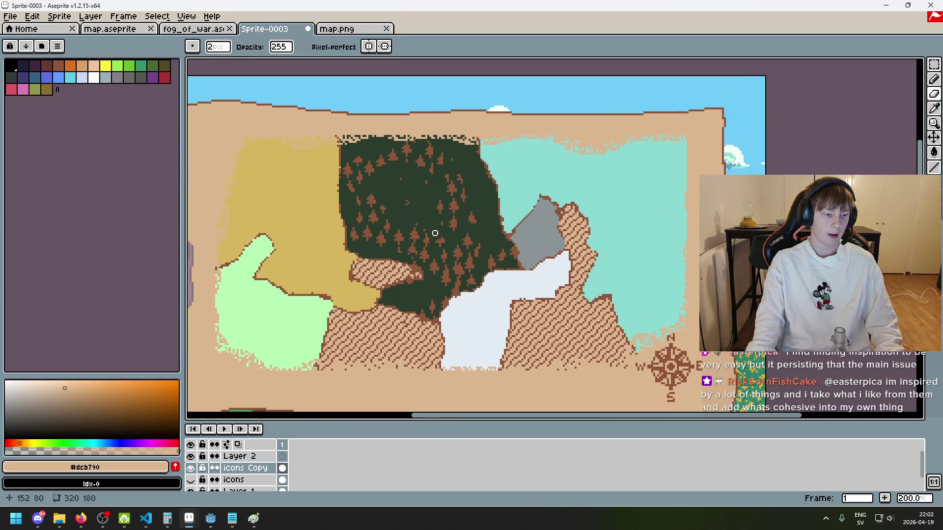
scroll(427, 211, up, 1)
scroll(435, 234, down, 1)
scroll(435, 234, up, 1)
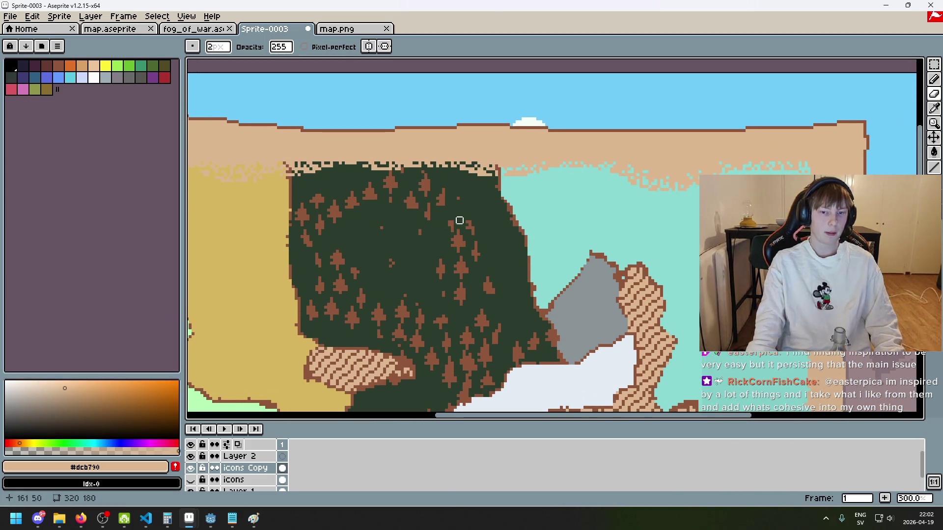
click(933, 64)
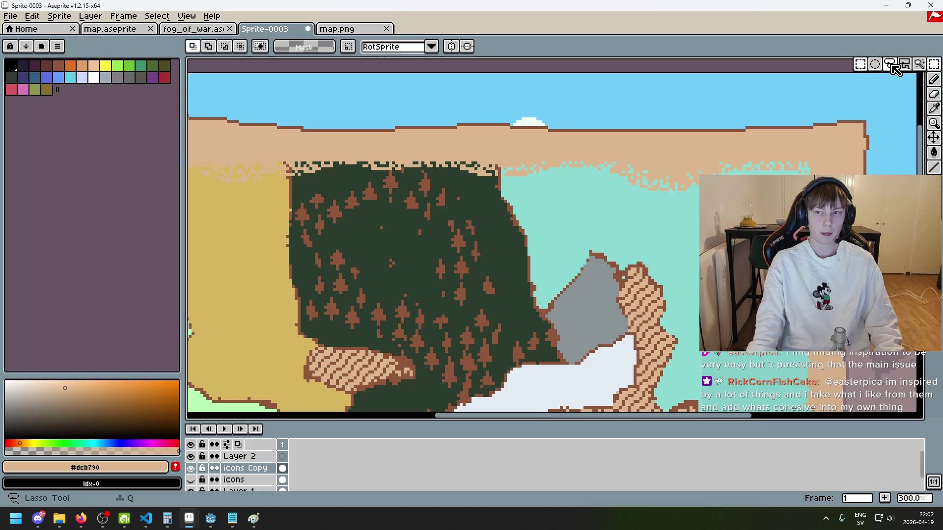
Lasso a freehand loop around the dark-green forest trees, zoom out, and launch File Explorer.
click(889, 64)
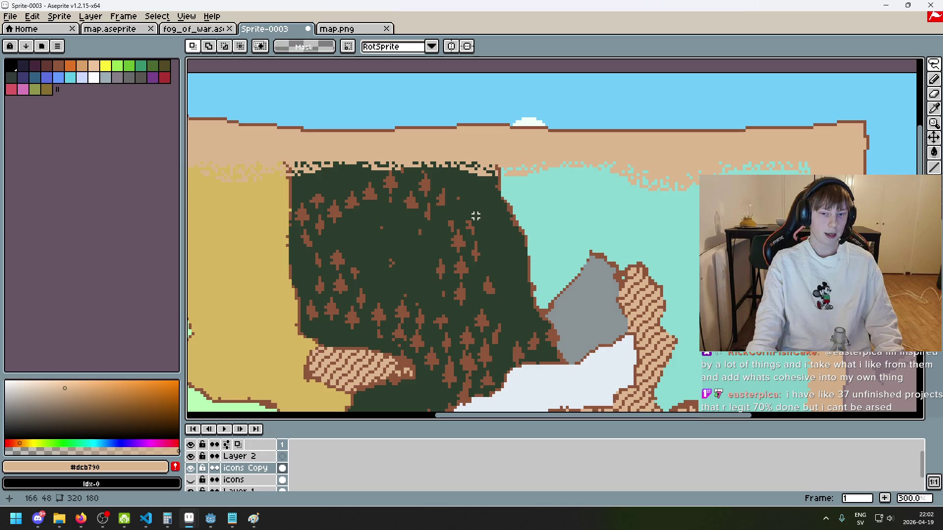
scroll(476, 210, down, 1)
scroll(469, 206, up, 2)
drag(448, 225, 442, 294)
mouse_move(437, 240)
mouse_down()
mouse_move(426, 300)
mouse_move(536, 311)
mouse_move(438, 240)
mouse_move(478, 280)
mouse_move(555, 304)
mouse_move(492, 229)
mouse_up()
scroll(565, 262, down, 2)
scroll(552, 267, up, 1)
scroll(581, 244, down, 1)
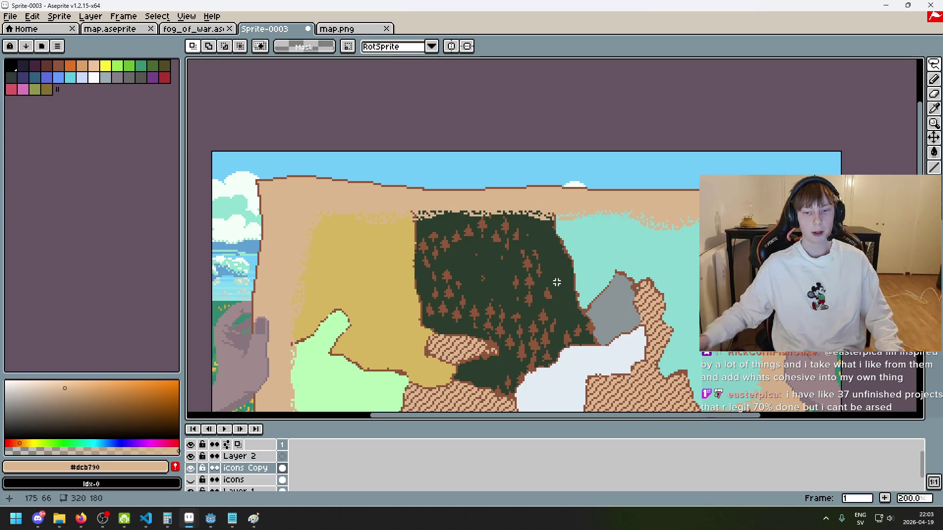
click(62, 519)
drag(215, 7, 214, 57)
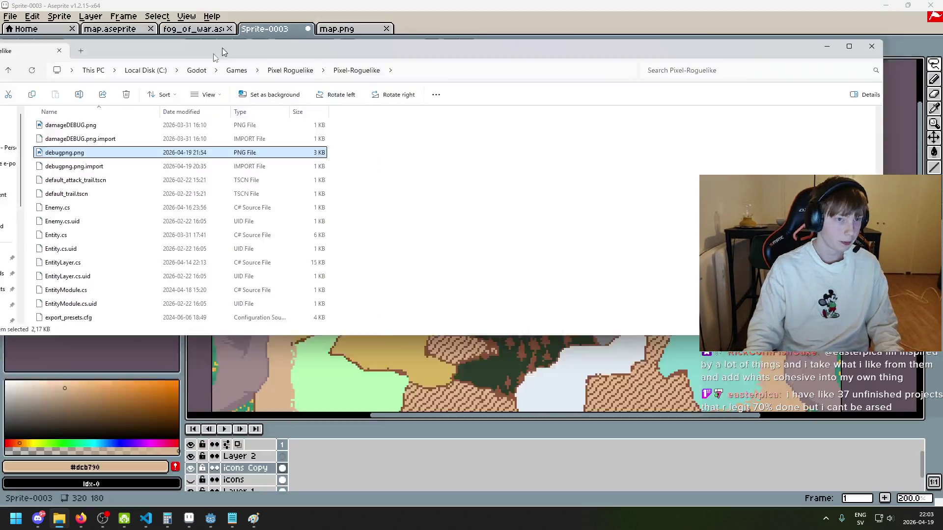
click(60, 519)
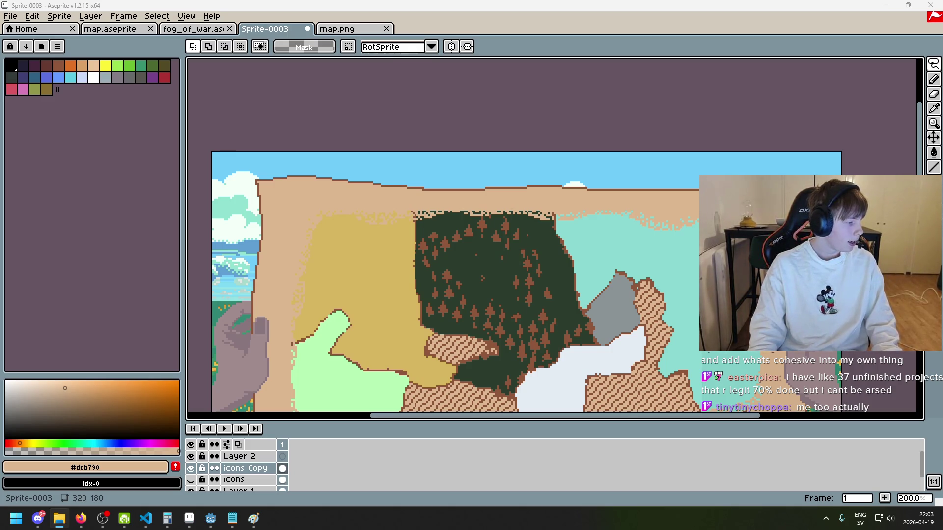
key(alt+Tab)
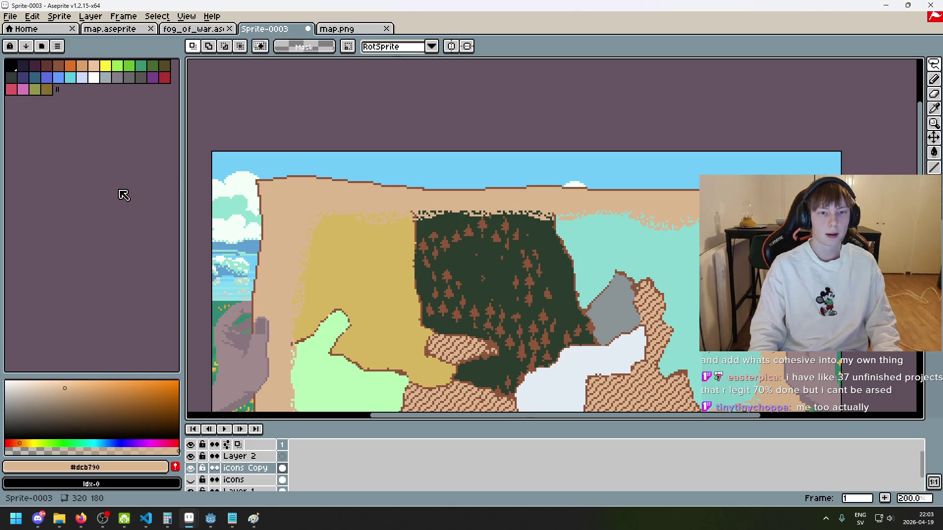
click(80, 518)
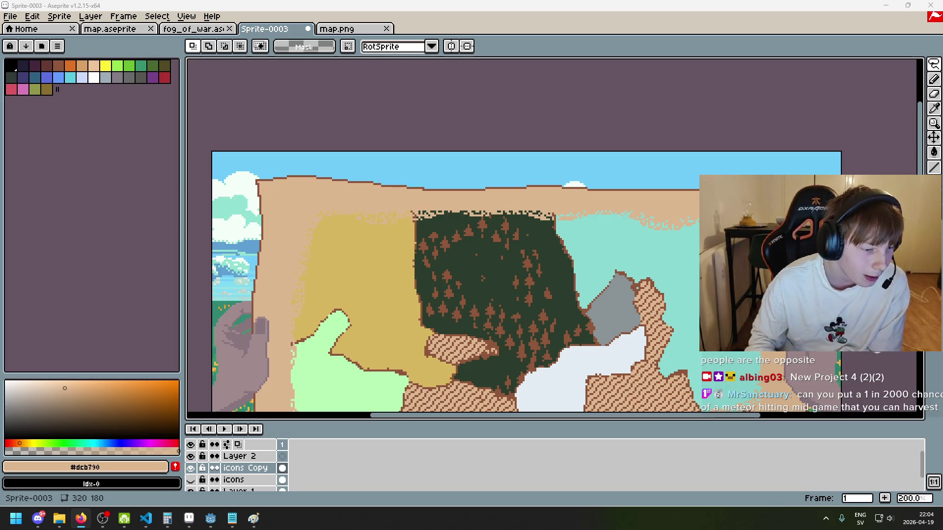
scroll(314, 221, down, 2)
scroll(329, 255, up, 1)
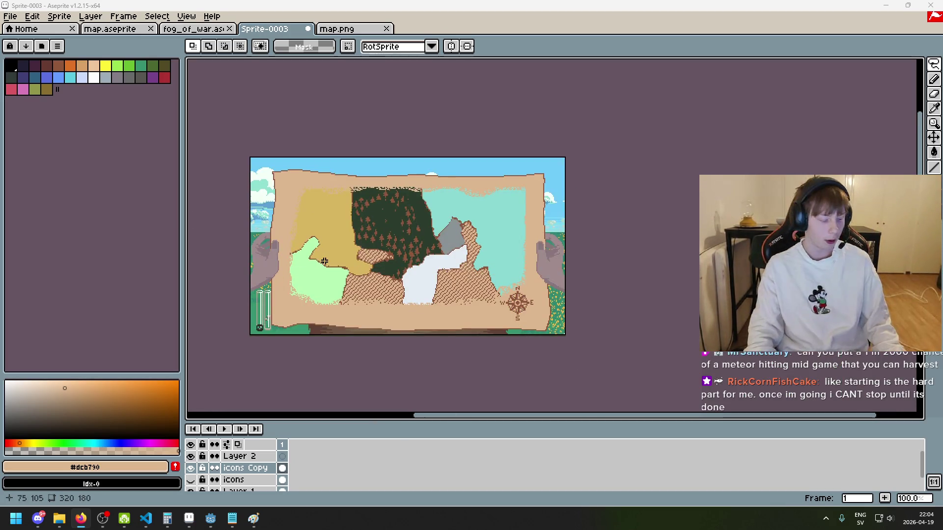
scroll(337, 227, up, 1)
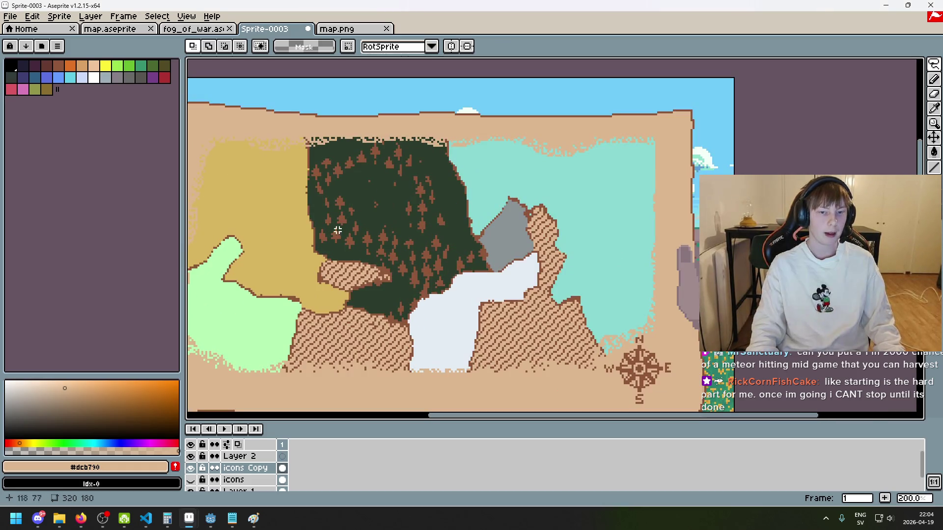
scroll(411, 270, down, 1)
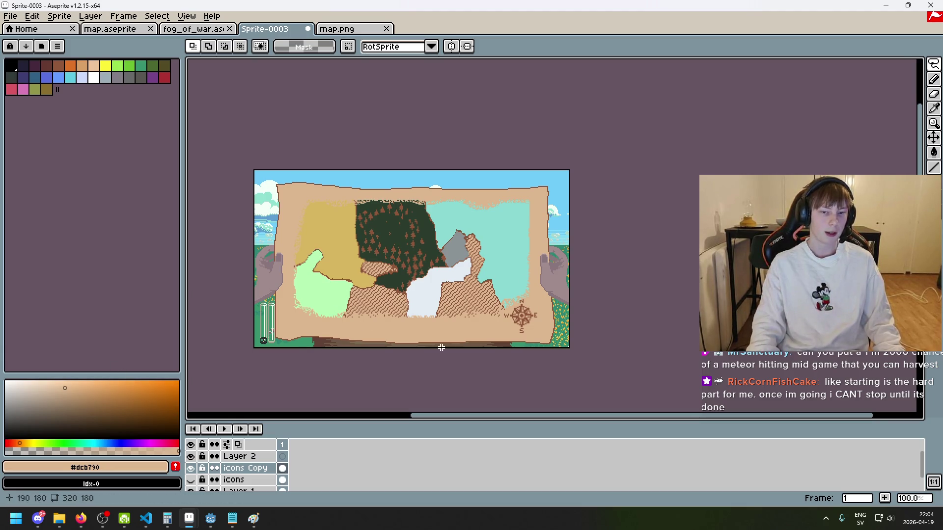
scroll(385, 265, up, 1)
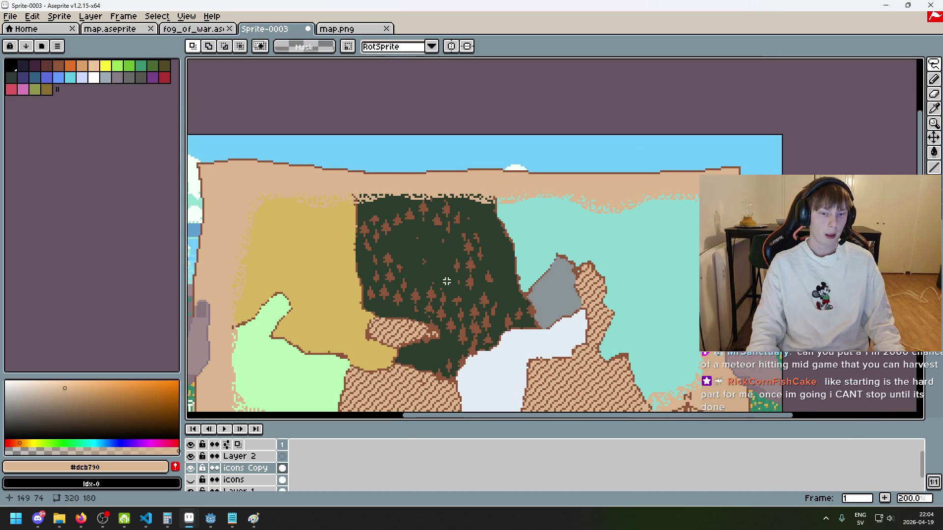
scroll(442, 279, down, 1)
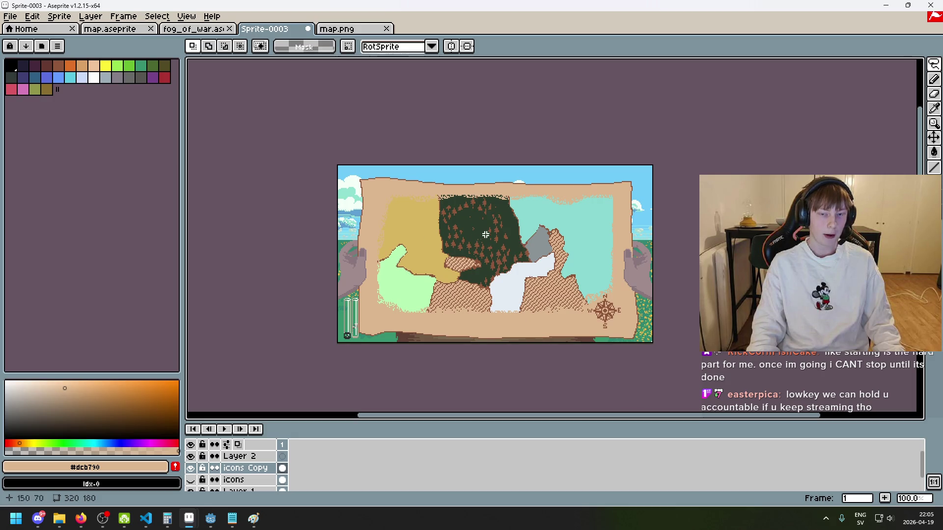
drag(487, 247, 432, 240)
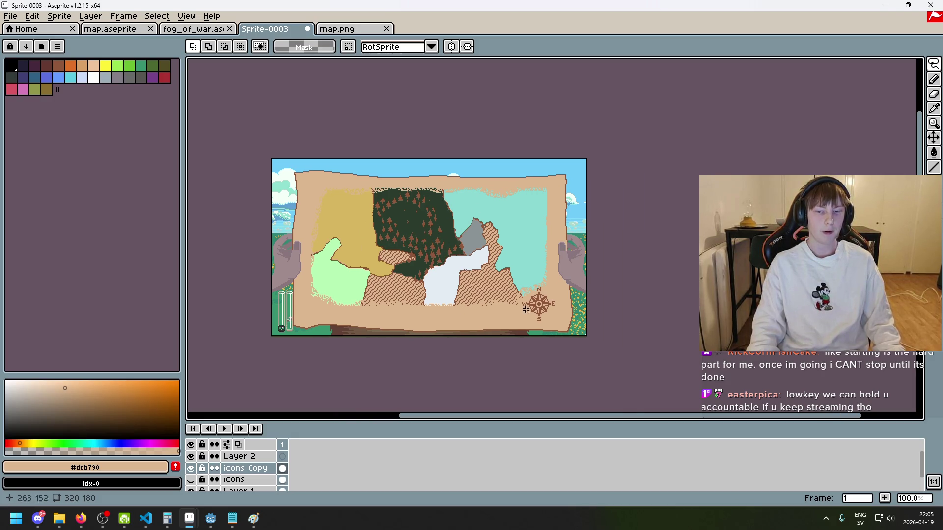
scroll(375, 248, up, 1)
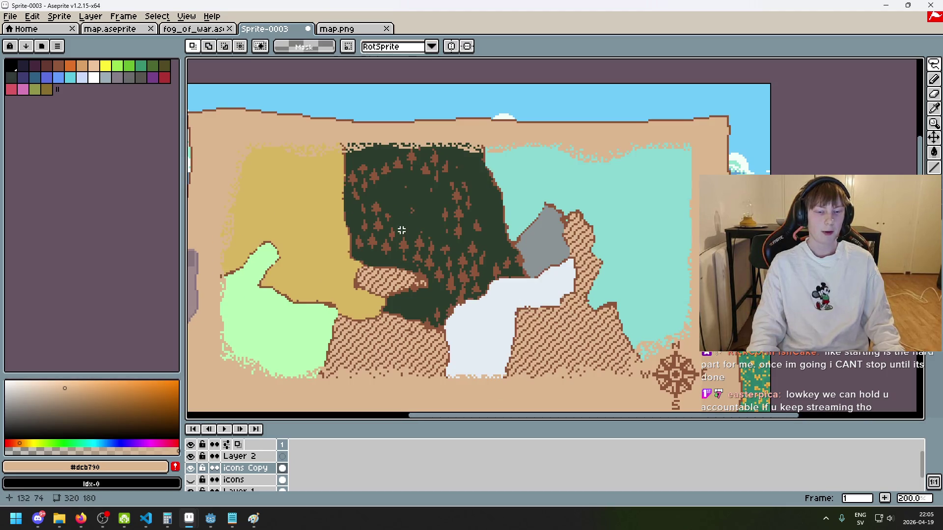
scroll(414, 242, down, 2)
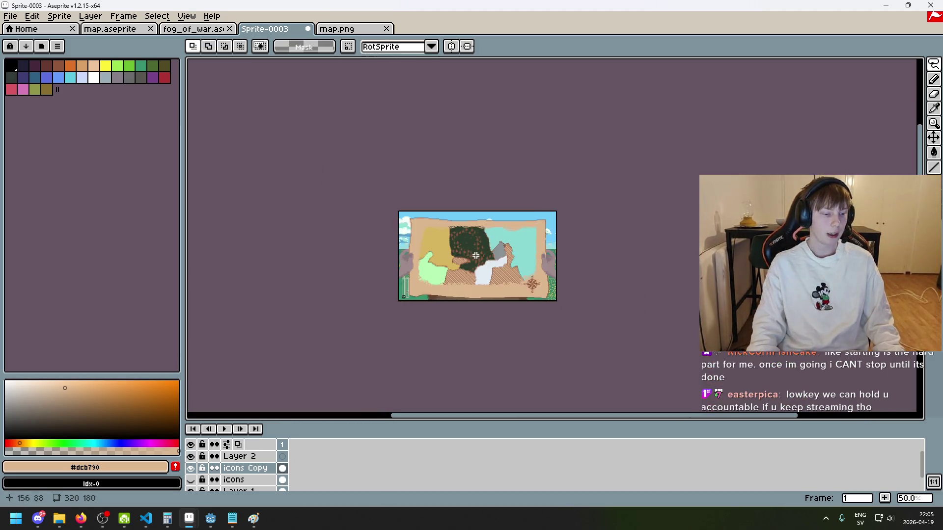
scroll(532, 293, up, 1)
scroll(532, 293, down, 2)
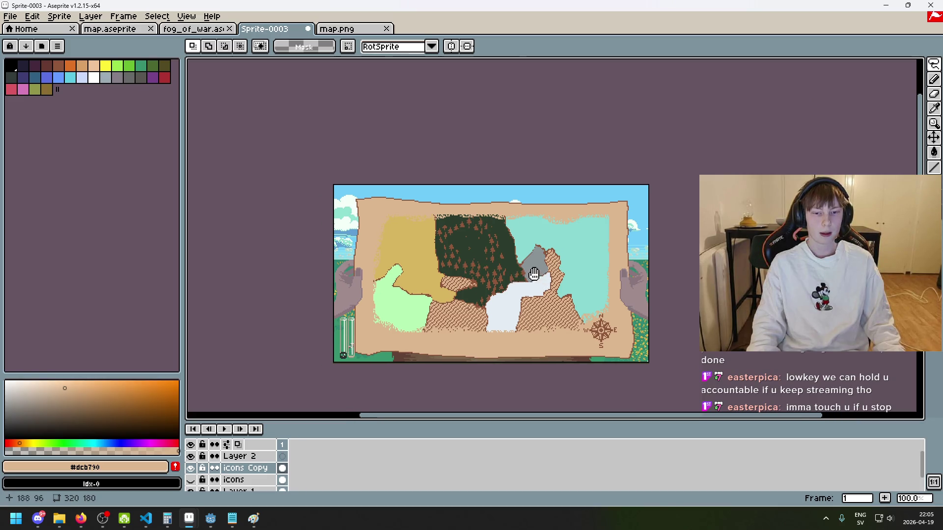
scroll(491, 254, up, 2)
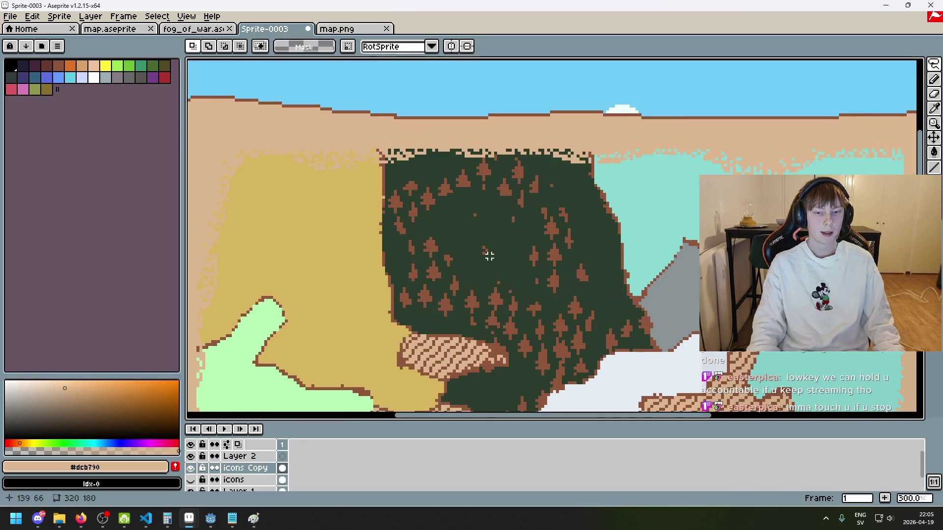
scroll(488, 254, down, 2)
scroll(486, 254, up, 1)
scroll(489, 251, down, 1)
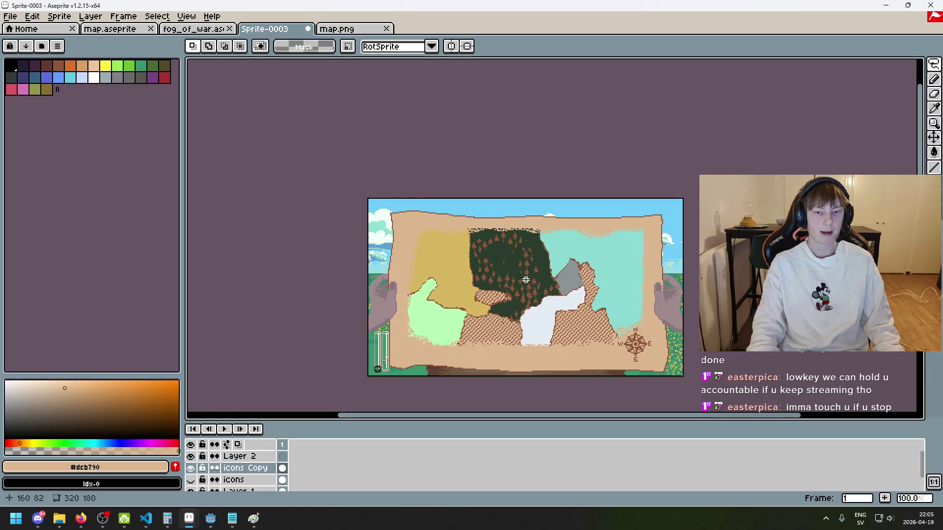
scroll(511, 224, up, 1)
scroll(498, 206, down, 1)
scroll(489, 208, up, 1)
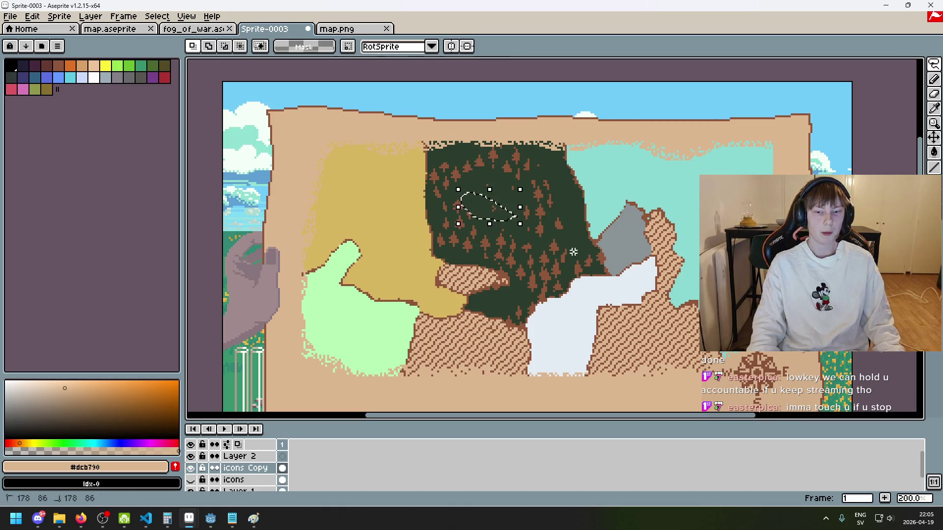
scroll(538, 245, down, 3)
scroll(541, 261, up, 2)
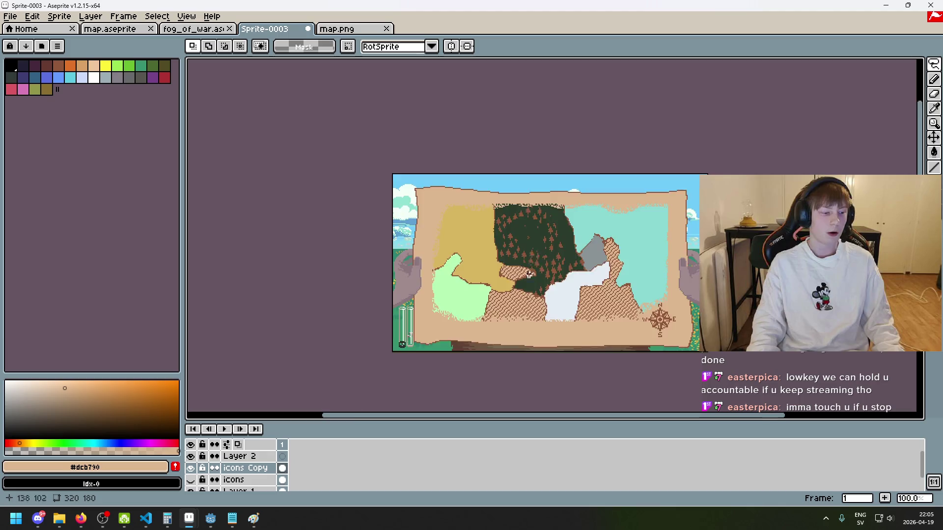
scroll(545, 261, down, 1)
scroll(547, 260, up, 1)
drag(553, 258, 472, 246)
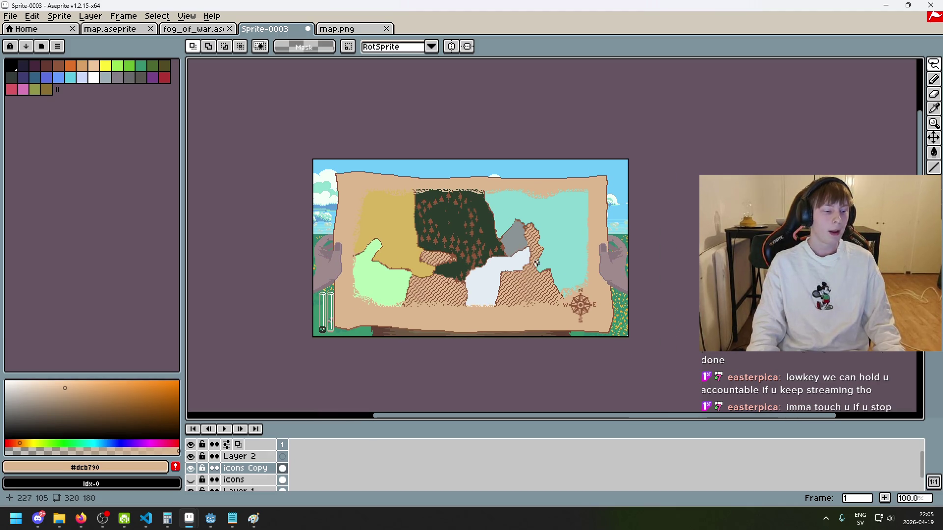
scroll(536, 263, up, 3)
drag(393, 169, 439, 212)
key(ctrl+d)
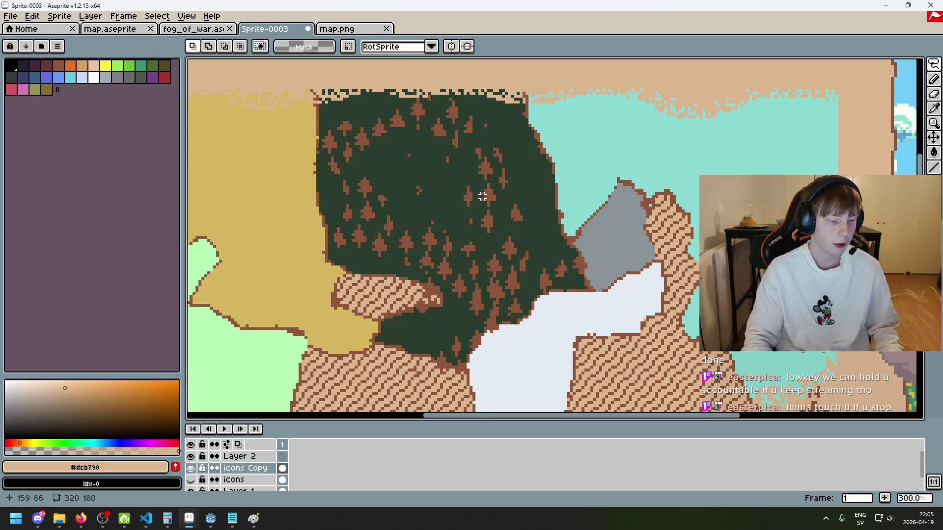
scroll(484, 196, up, 1)
scroll(421, 154, up, 2)
scroll(389, 171, up, 1)
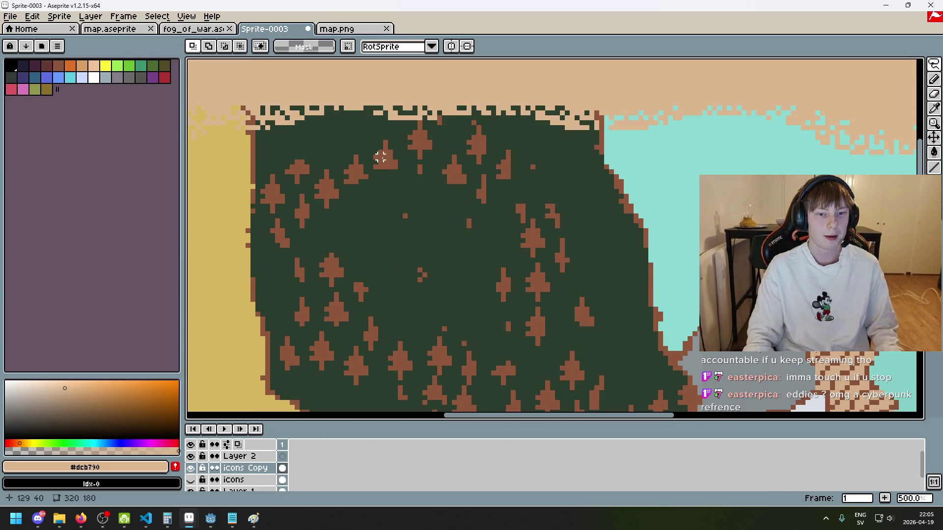
drag(385, 166, 391, 167)
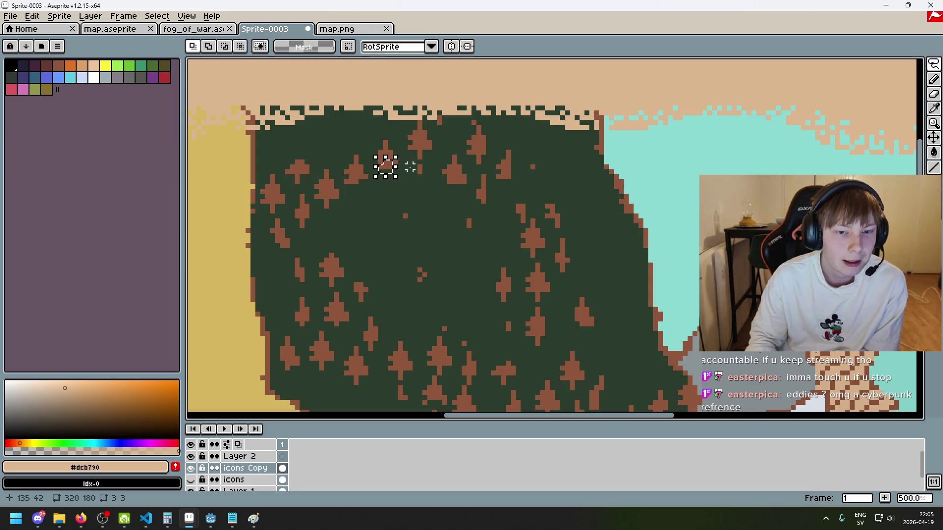
key(ctrl+d)
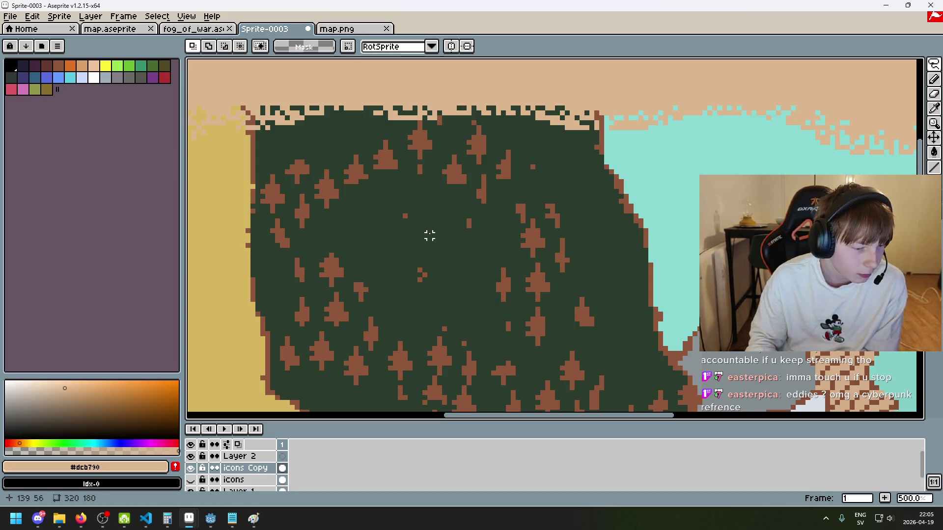
scroll(429, 236, down, 1)
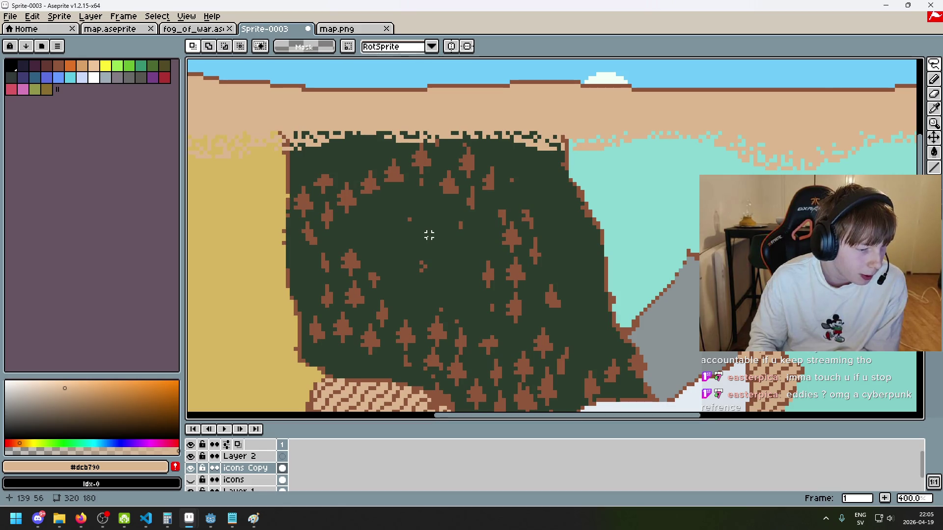
scroll(431, 237, down, 1)
scroll(445, 207, down, 1)
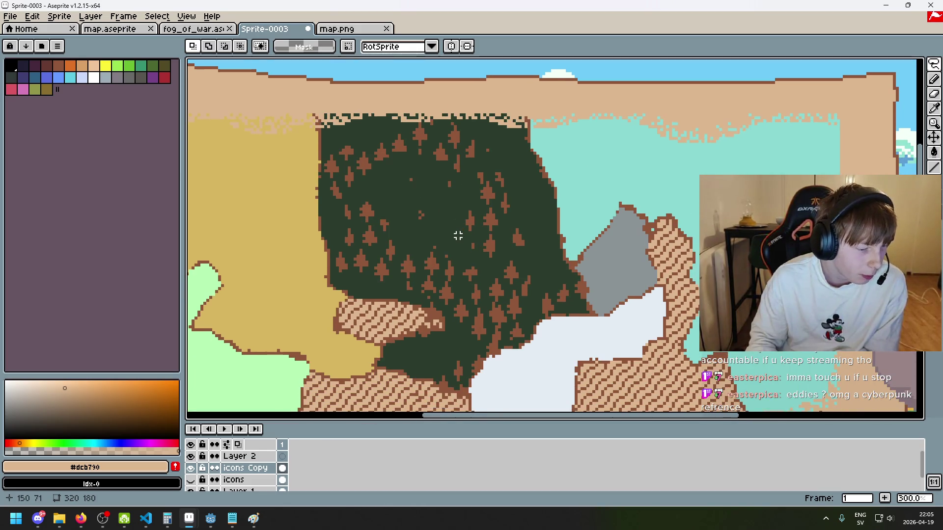
scroll(427, 235, down, 1)
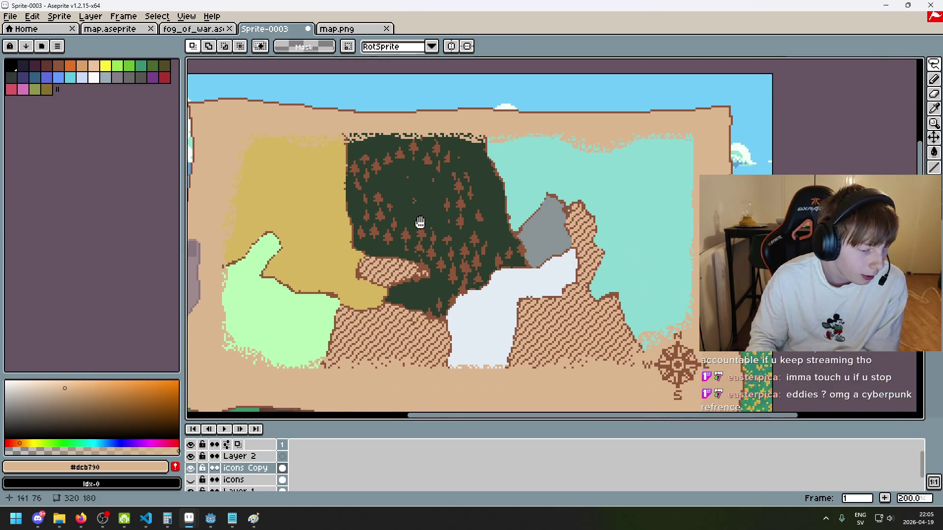
scroll(419, 221, up, 1)
drag(415, 199, 431, 177)
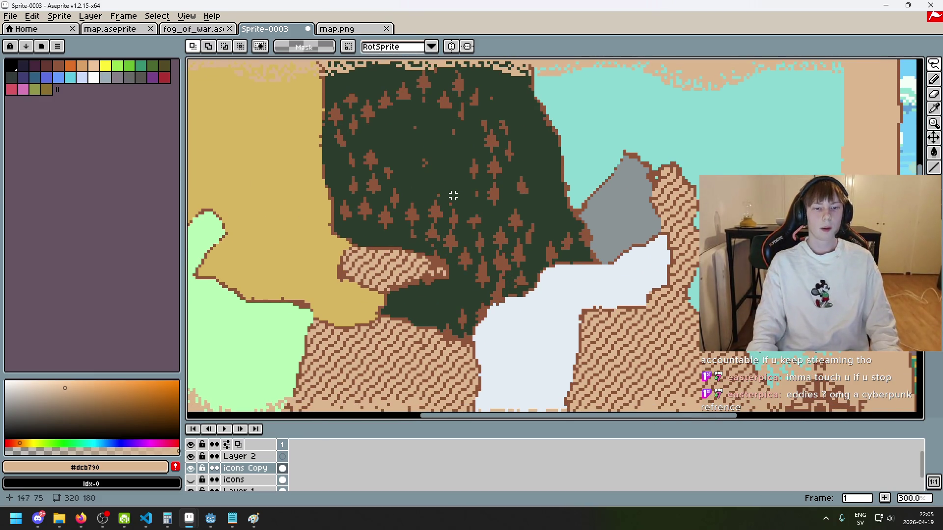
scroll(452, 198, down, 1)
scroll(440, 154, up, 2)
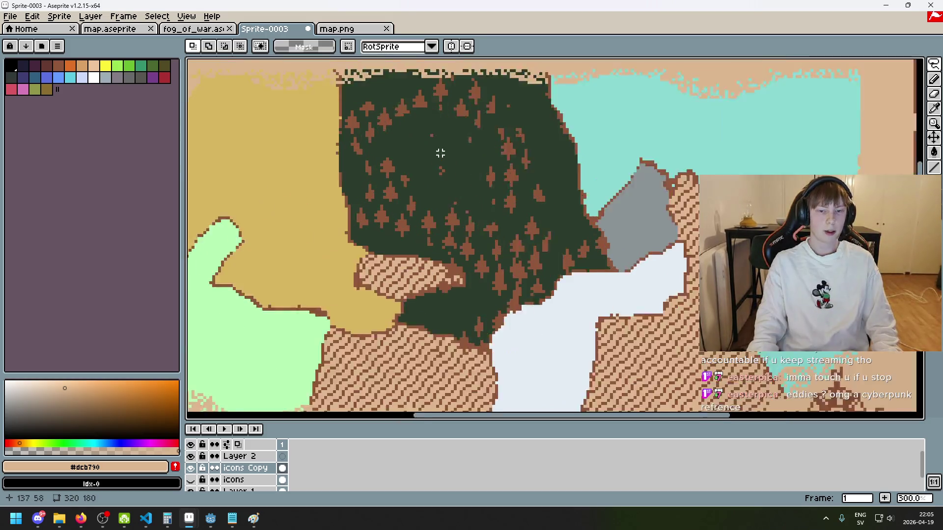
mouse_move(432, 116)
mouse_down()
mouse_move(431, 180)
mouse_move(459, 147)
mouse_move(493, 185)
mouse_move(505, 151)
mouse_up()
key(ctrl+d)
scroll(505, 152, down, 1)
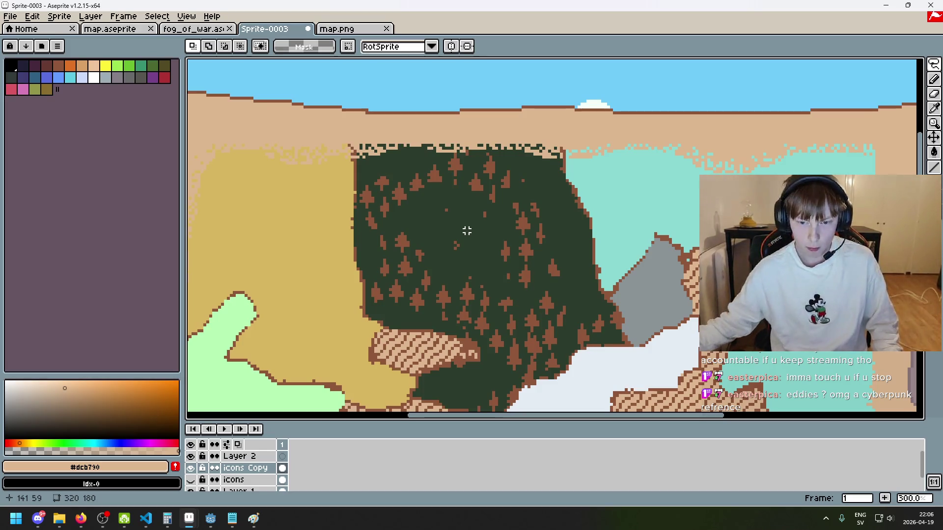
scroll(467, 230, down, 1)
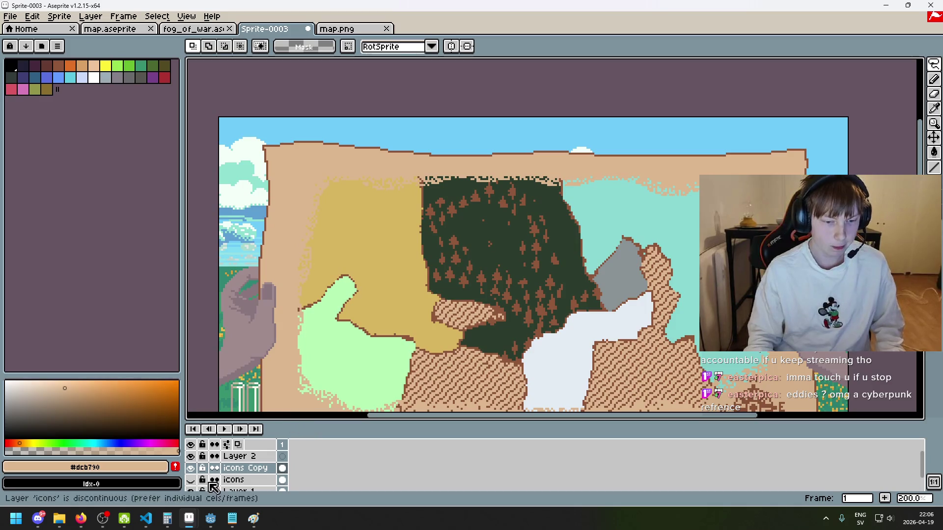
click(191, 468)
click(192, 468)
scroll(395, 242, down, 1)
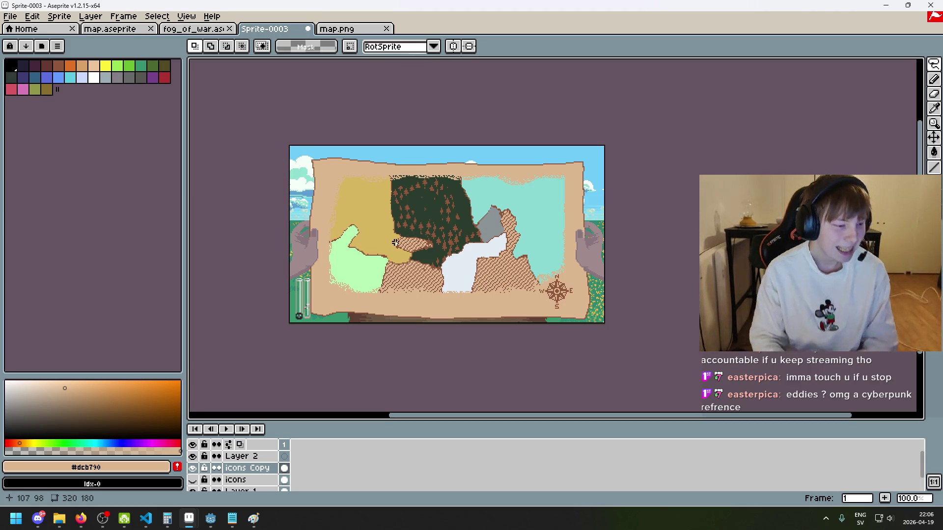
scroll(678, 129, up, 3)
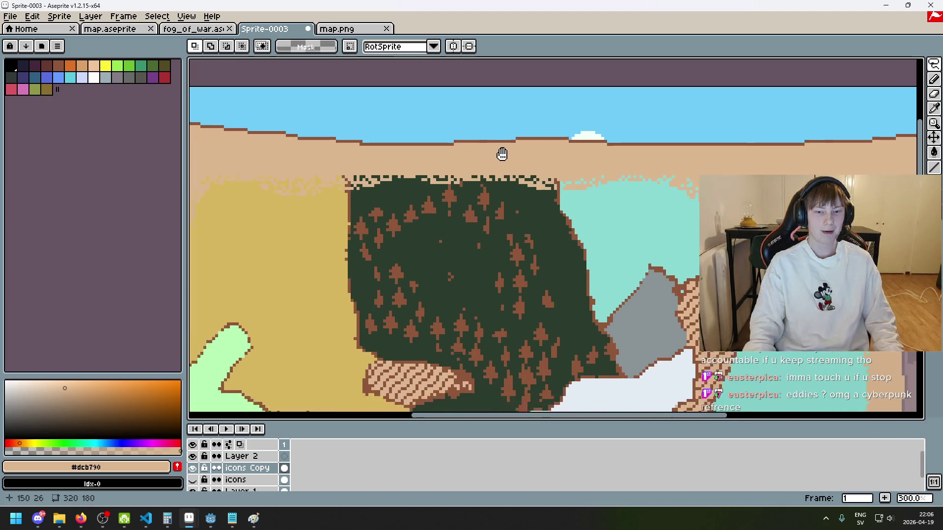
scroll(500, 152, down, 3)
scroll(628, 179, up, 1)
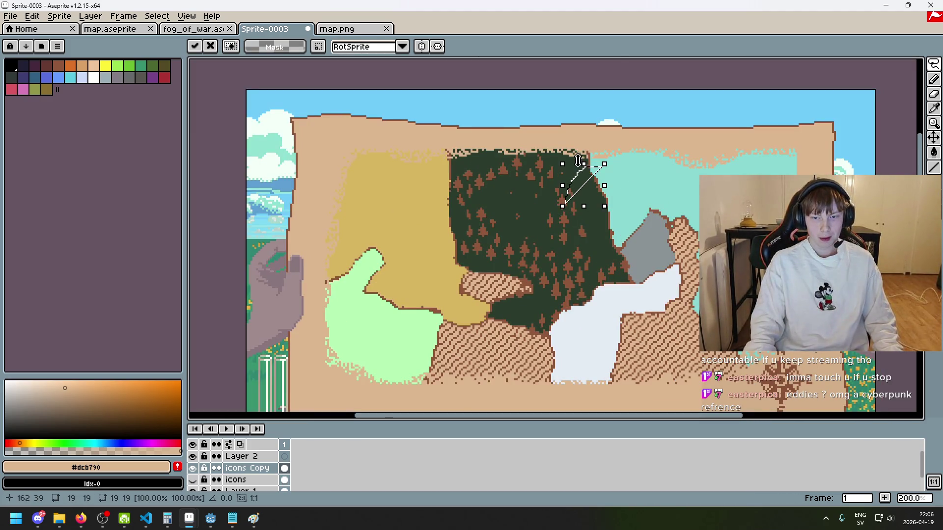
Lasso around the forest's upper-right part, then clear that selection.
mouse_move(620, 276)
mouse_down()
mouse_move(546, 131)
mouse_move(444, 170)
mouse_up()
click(685, 251)
mouse_move(603, 192)
mouse_down()
mouse_move(466, 165)
mouse_move(558, 326)
mouse_move(633, 255)
mouse_move(603, 194)
mouse_up()
click(573, 222)
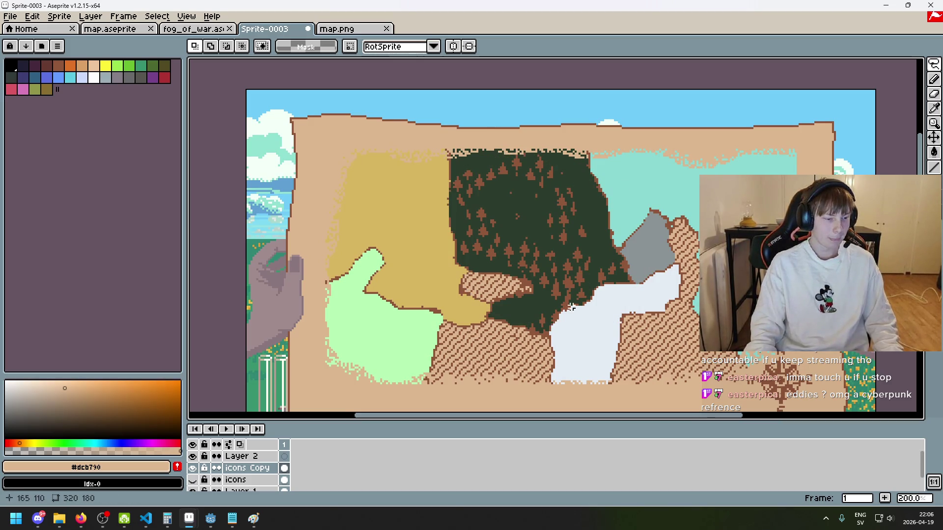
drag(573, 303, 533, 288)
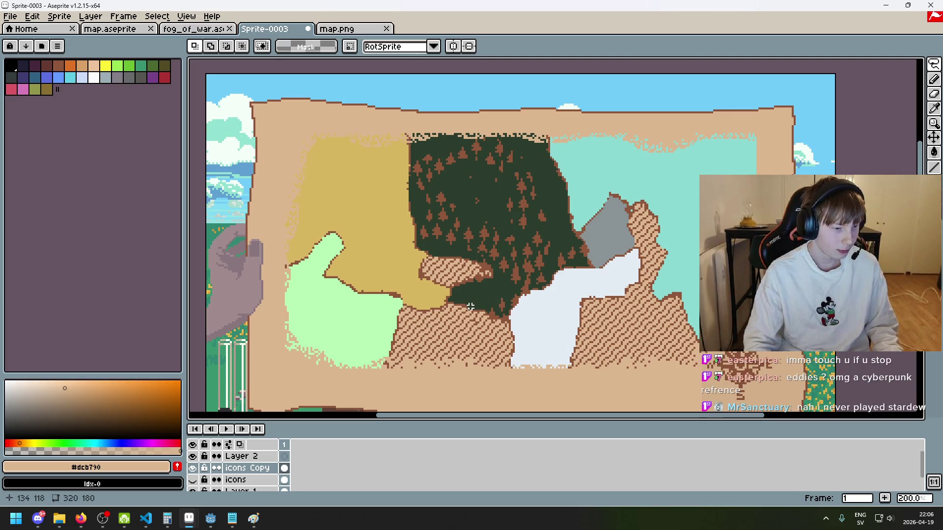
Glance at the browser, then switch to the 2-pixel eraser on the forest.
key(alt+Tab)
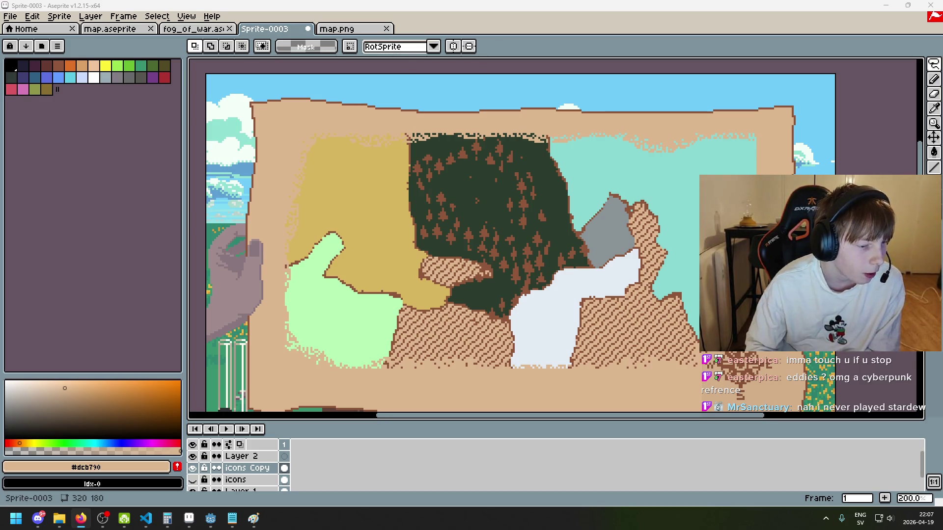
scroll(462, 279, down, 1)
scroll(461, 279, up, 1)
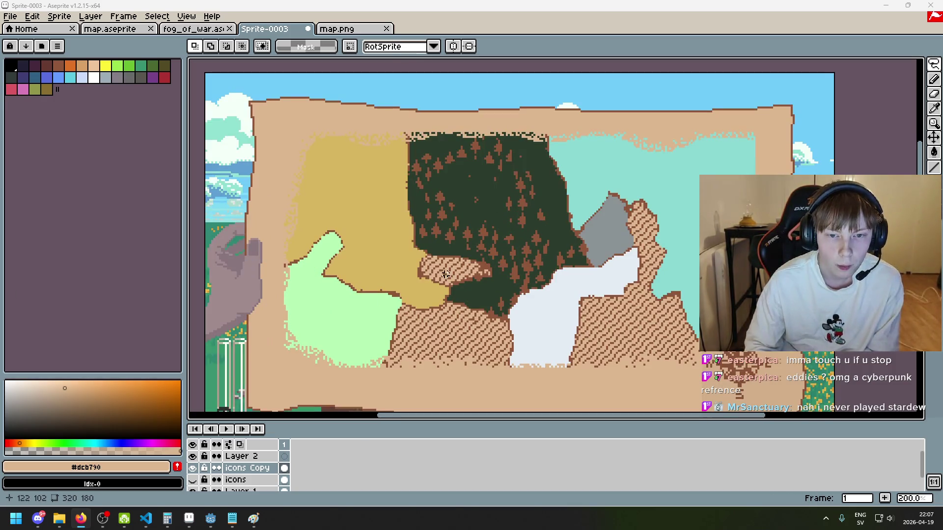
scroll(374, 268, down, 1)
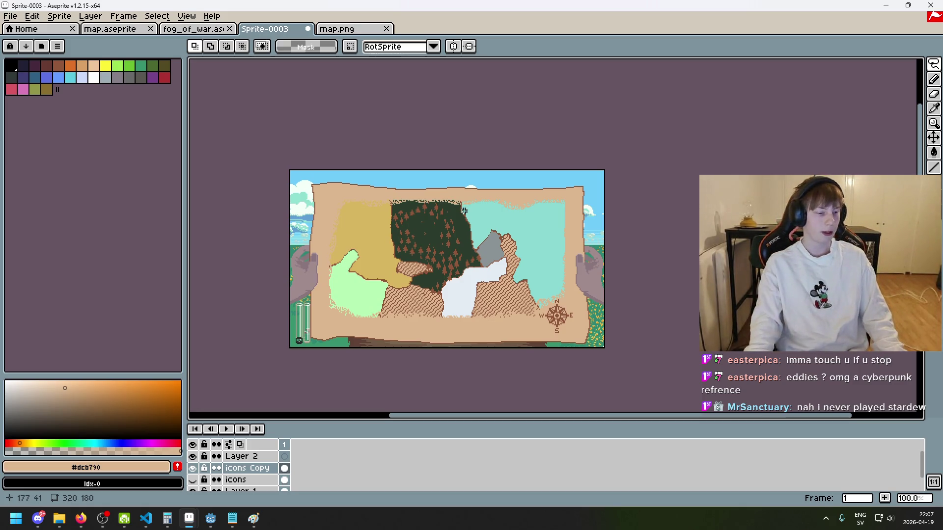
scroll(464, 227, up, 1)
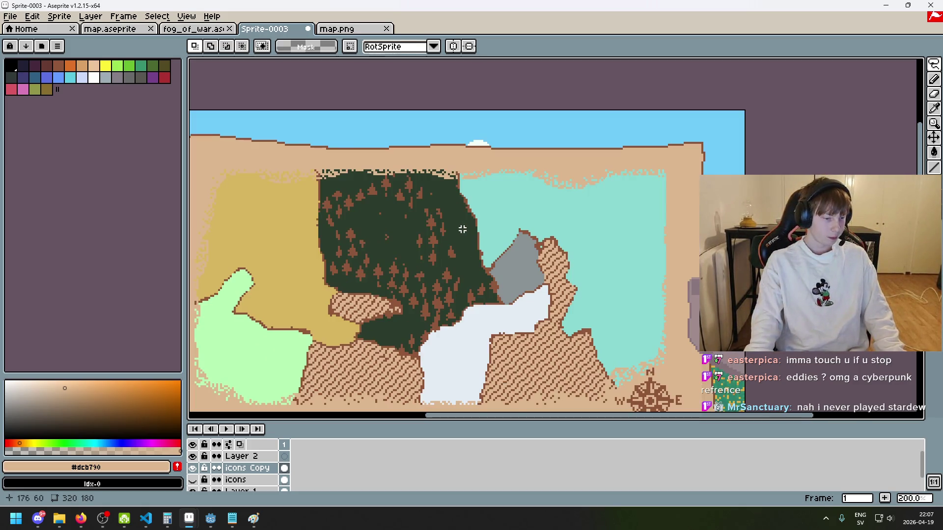
scroll(461, 230, down, 1)
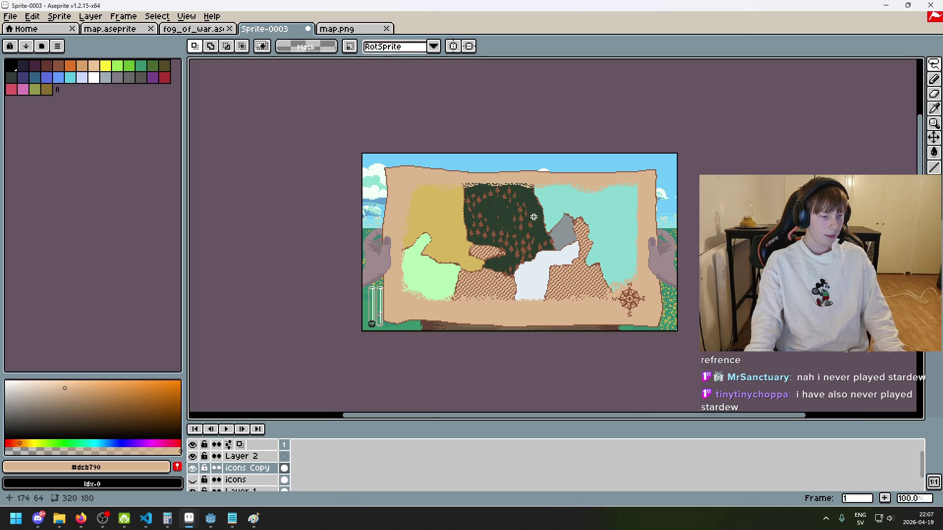
scroll(555, 214, up, 1)
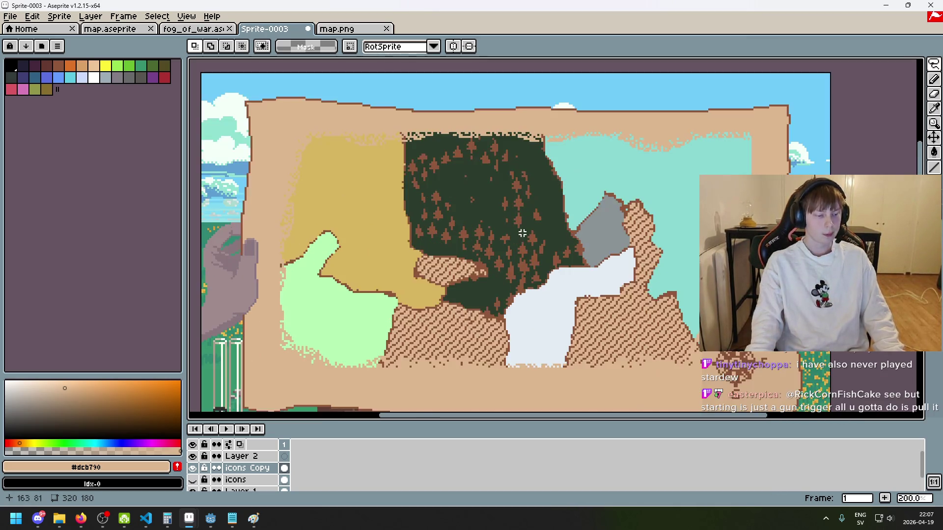
scroll(507, 247, up, 2)
scroll(507, 247, down, 2)
scroll(511, 229, up, 2)
key(e)
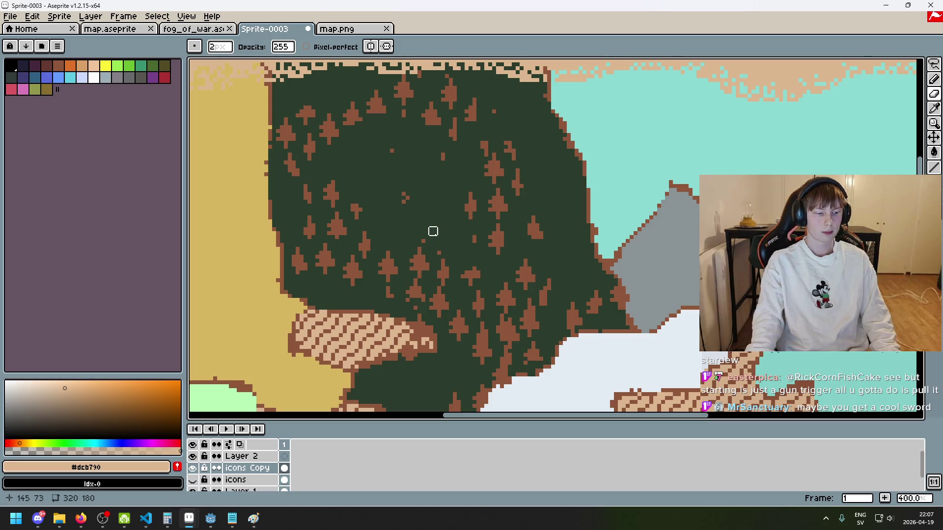
Undo the recent erase strokes on the forest's tree icons.
key(ctrl+z)
drag(421, 191, 464, 238)
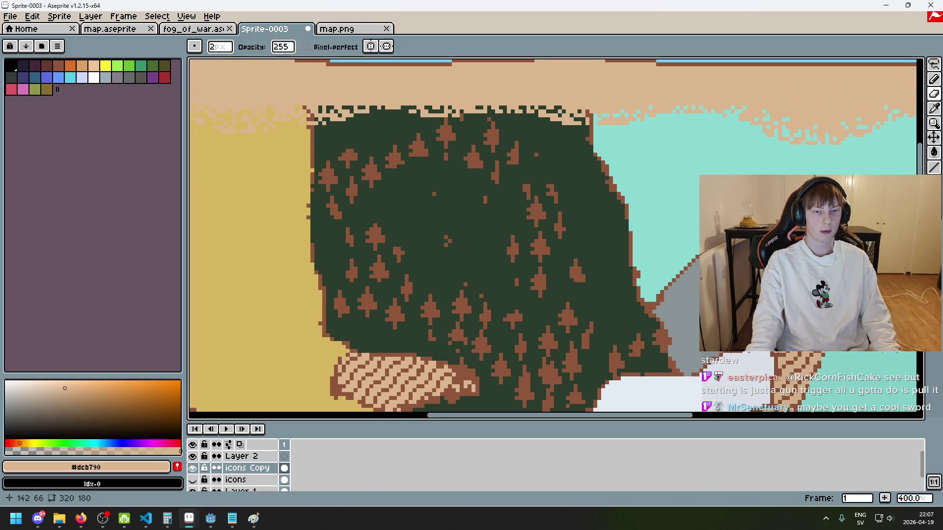
scroll(428, 203, down, 1)
key(ctrl+z)
key(v)
key(e)
key(ctrl+z)
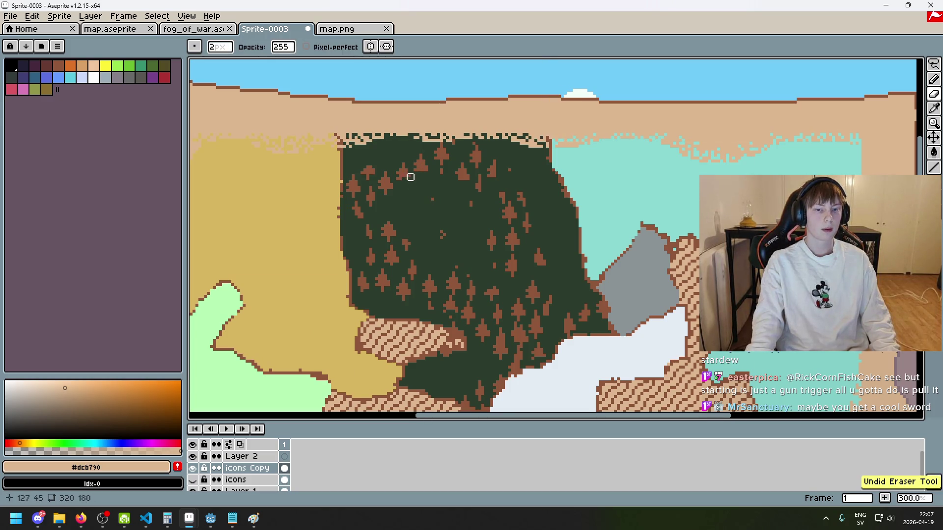
scroll(468, 236, down, 1)
scroll(488, 240, up, 1)
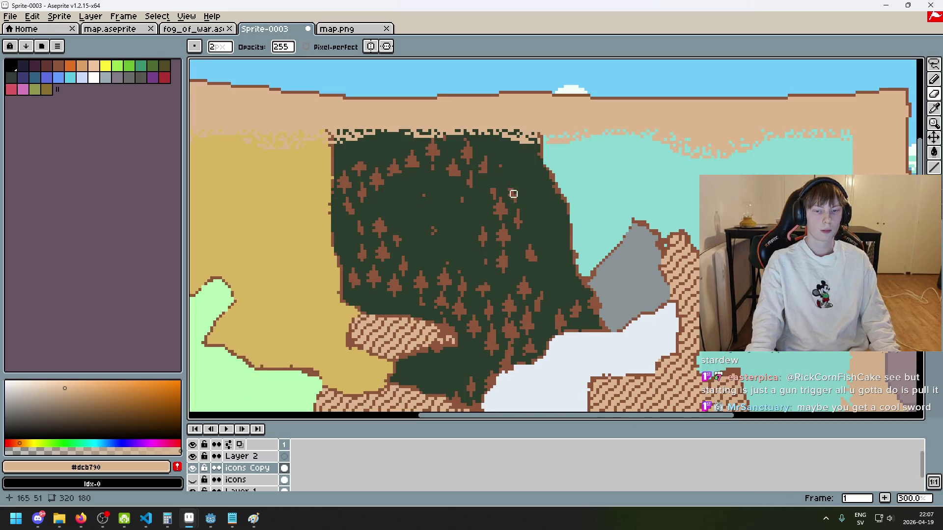
key(ctrl+z)
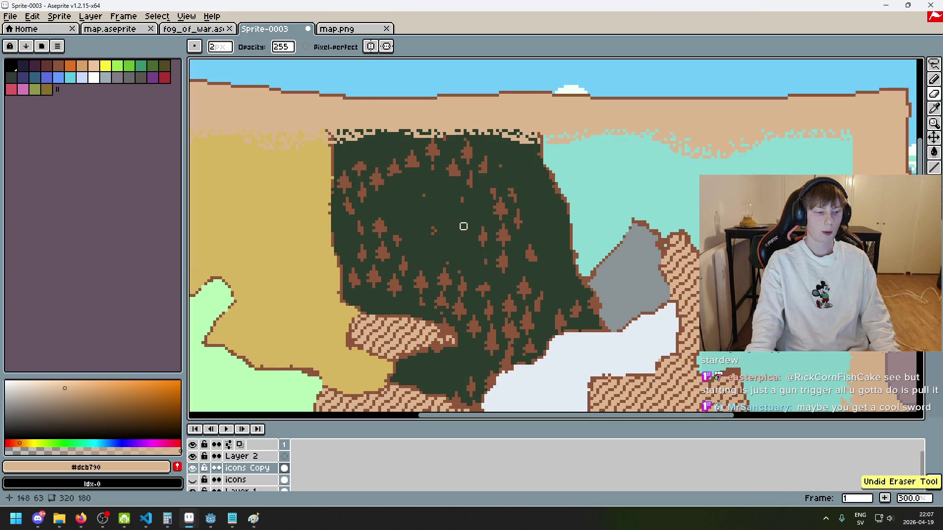
scroll(436, 238, down, 1)
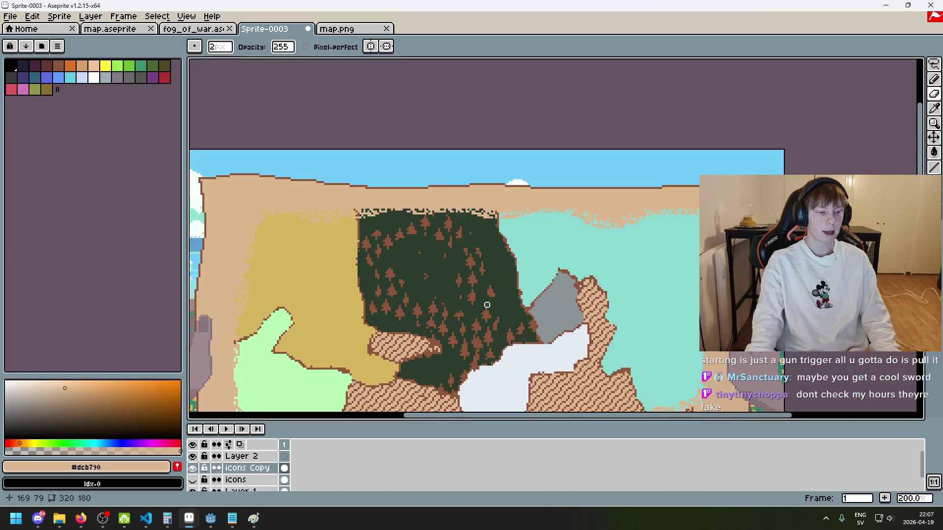
scroll(474, 302, up, 1)
scroll(366, 201, up, 1)
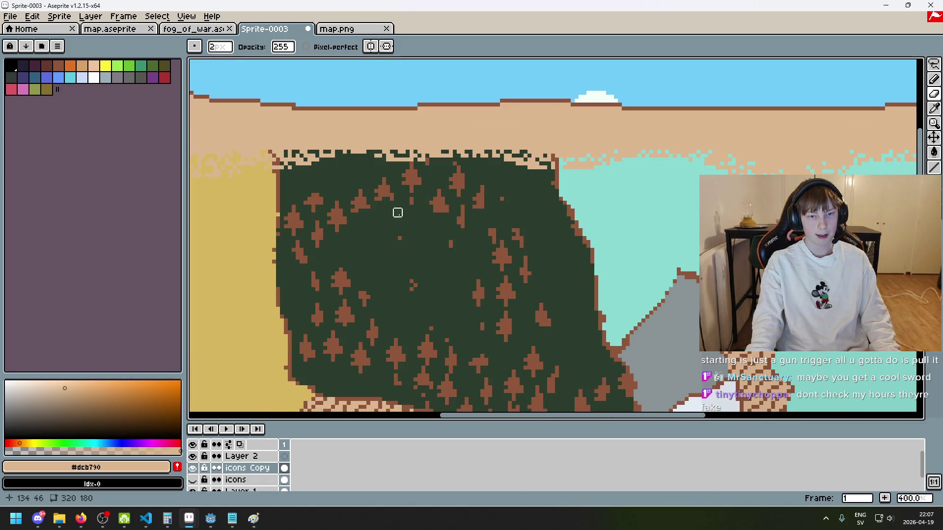
key(ctrl+z)
scroll(415, 173, up, 5)
scroll(424, 179, down, 5)
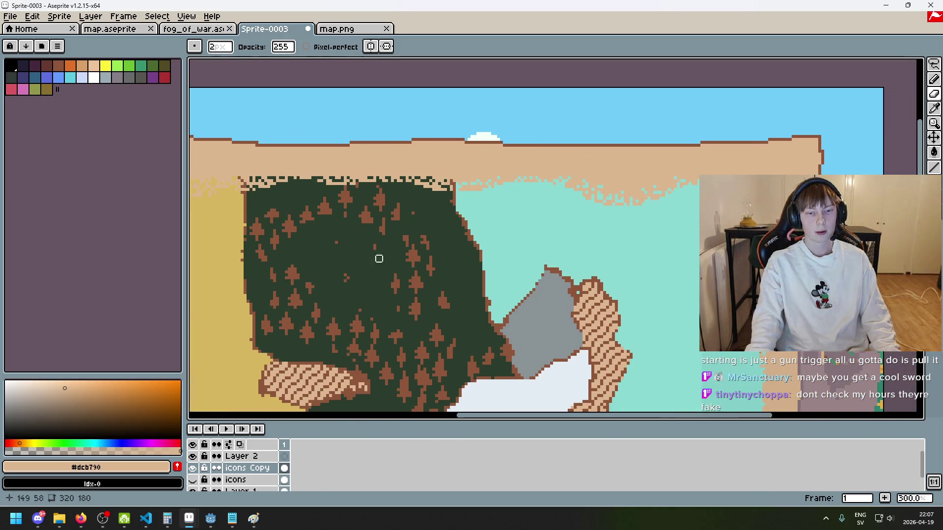
scroll(507, 238, up, 1)
scroll(417, 226, up, 1)
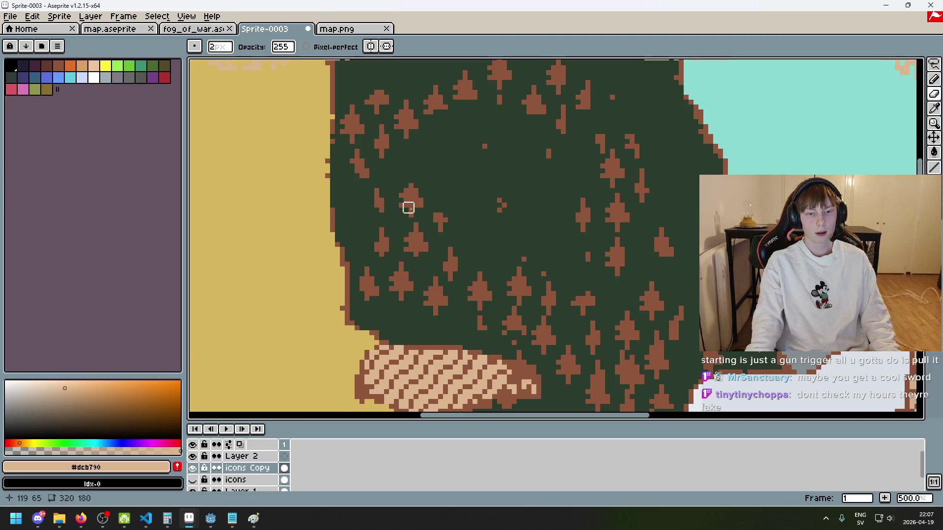
scroll(432, 231, down, 2)
scroll(460, 198, up, 1)
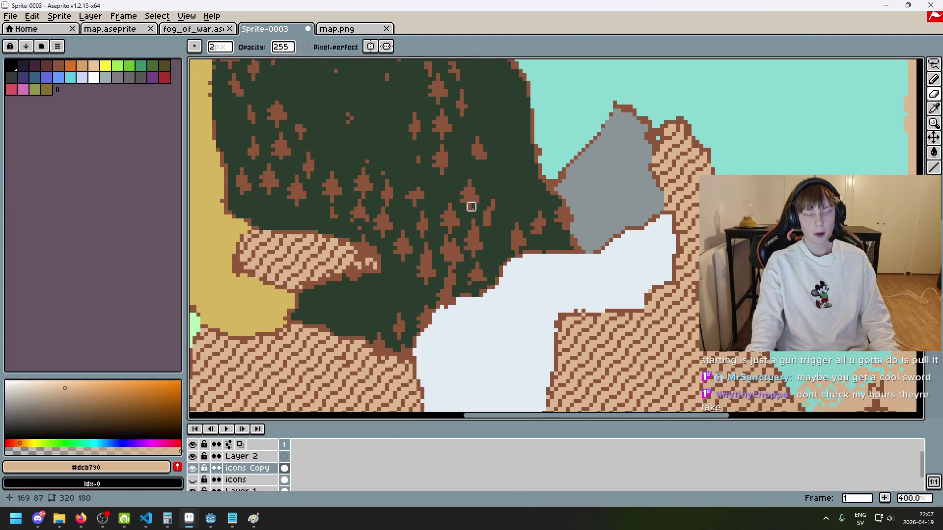
scroll(470, 207, down, 1)
Pan over the forest, glance at map.png, then bring up fog_of_war.aseprite.
drag(459, 213, 503, 253)
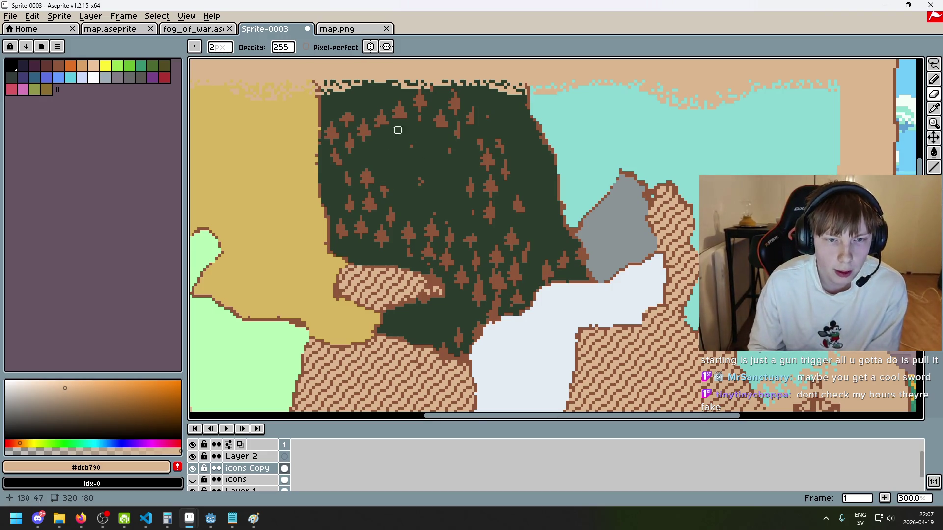
drag(438, 169, 388, 172)
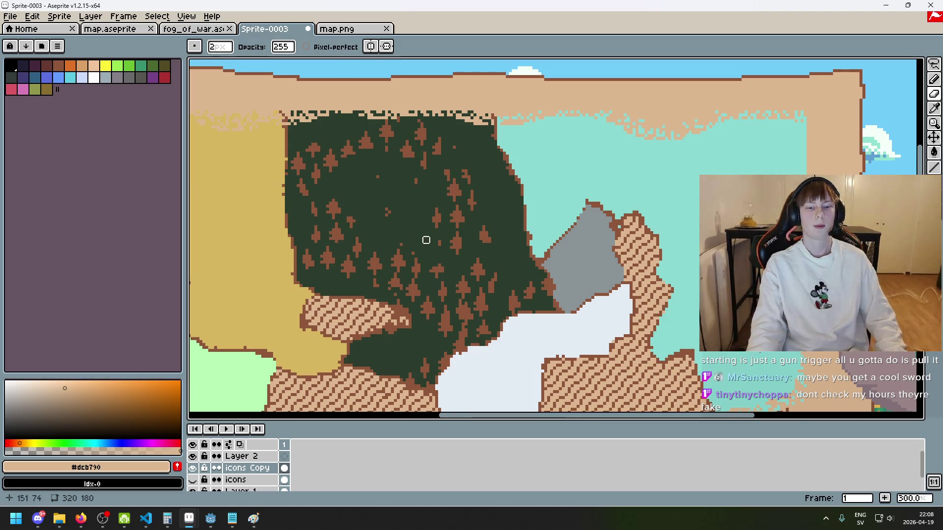
scroll(440, 226, down, 2)
scroll(424, 215, up, 1)
scroll(423, 215, down, 1)
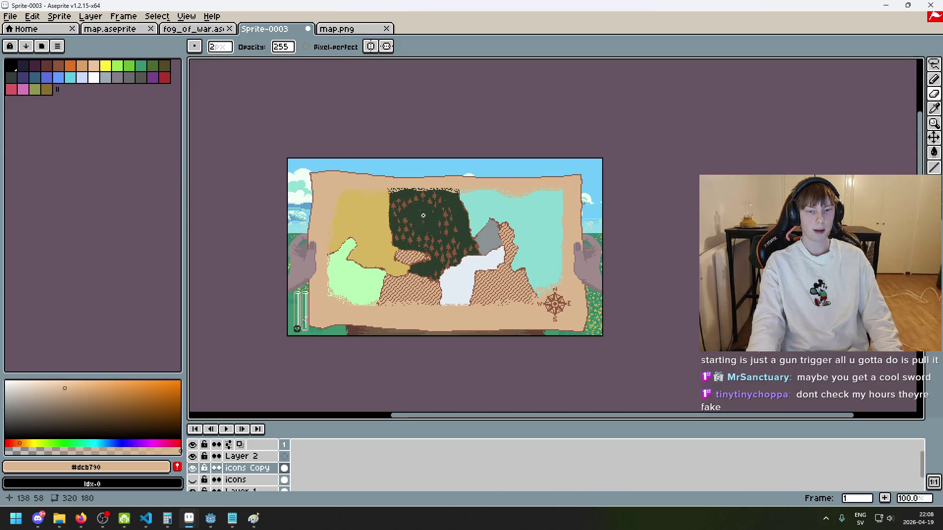
scroll(432, 211, up, 1)
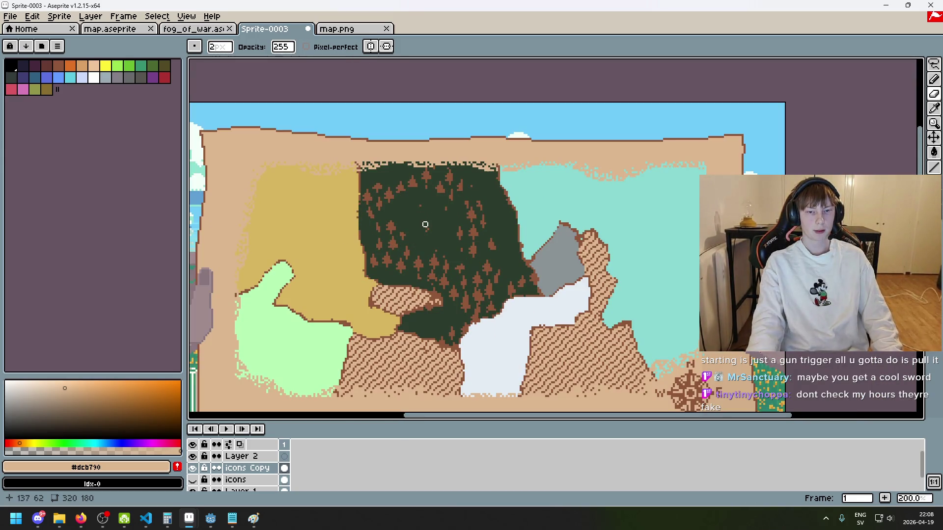
click(339, 29)
click(279, 29)
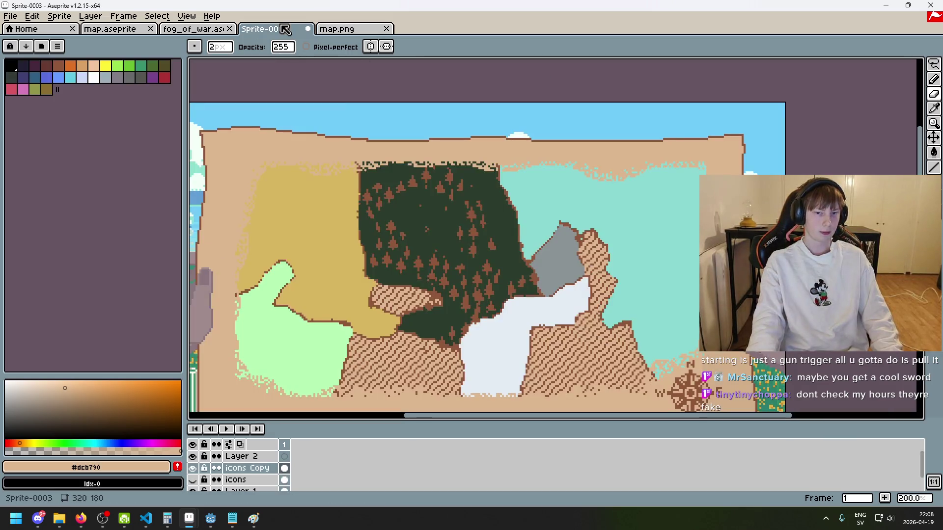
click(201, 30)
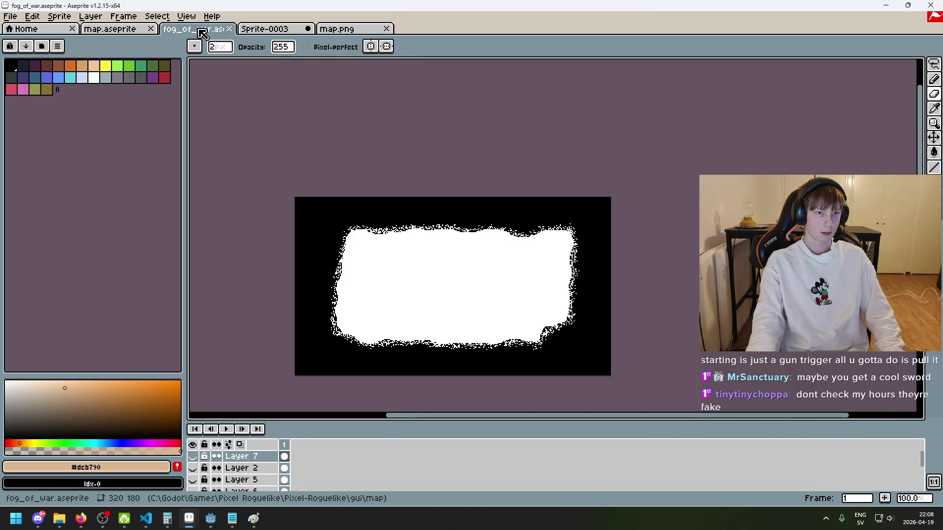
Open map.aseprite, pick the brown icon colour, and undo a stray vertical line.
click(96, 33)
scroll(388, 157, down, 2)
click(931, 69)
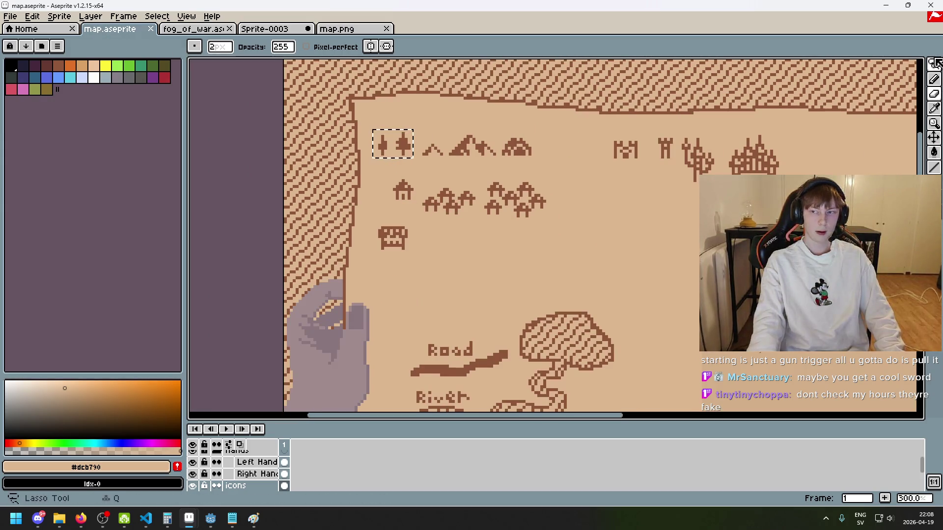
click(421, 142)
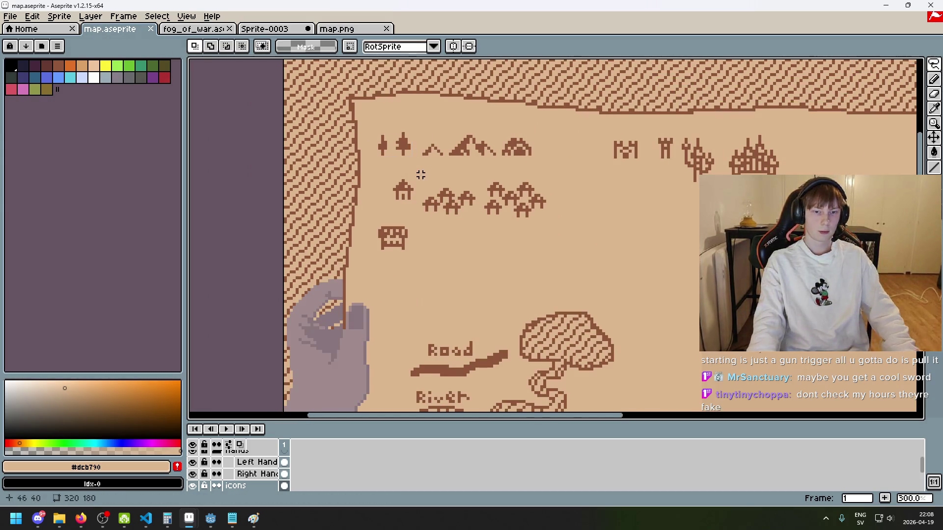
scroll(391, 121, up, 3)
scroll(391, 121, up, 4)
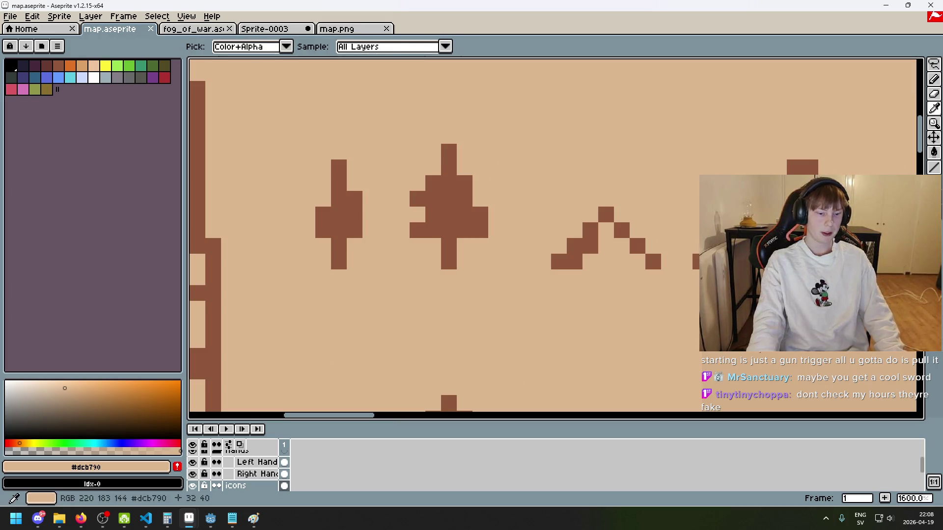
alt+click(349, 222)
key(b)
click(257, 258)
mouse_move(252, 264)
mouse_down()
mouse_move(255, 154)
mouse_move(245, 163)
mouse_up()
scroll(421, 280, left, 3)
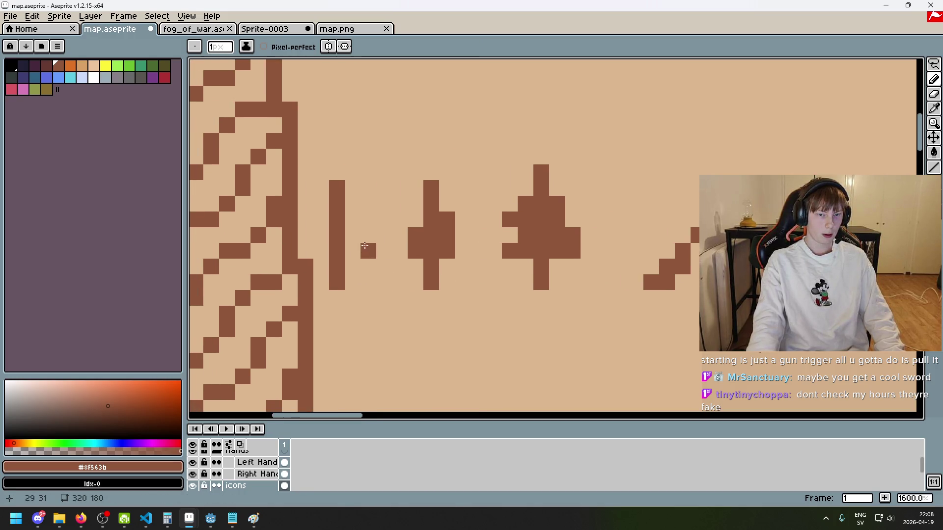
key(ctrl+z)
Box-select the row of mountain icons, nudge it right, and deselect.
scroll(553, 275, down, 4)
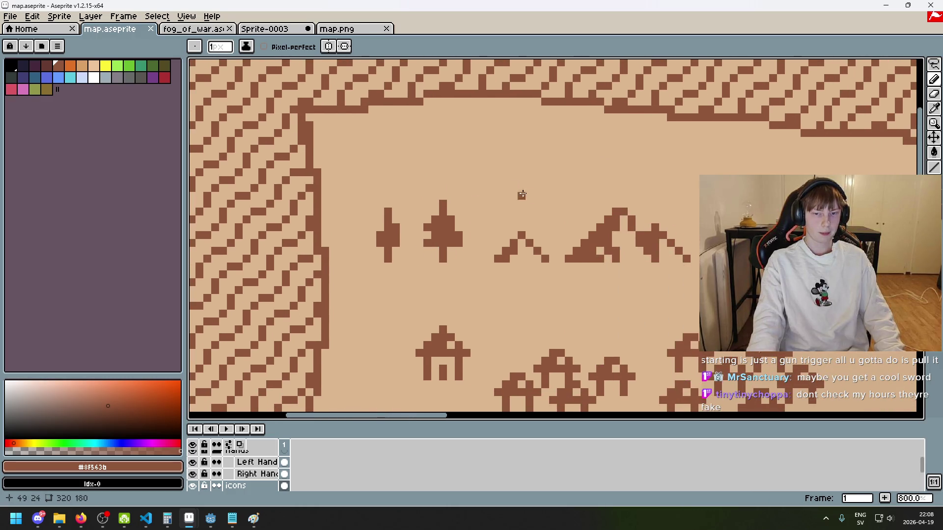
click(932, 64)
drag(648, 221, 392, 155)
key(Right)
key(Right)
key(Right)
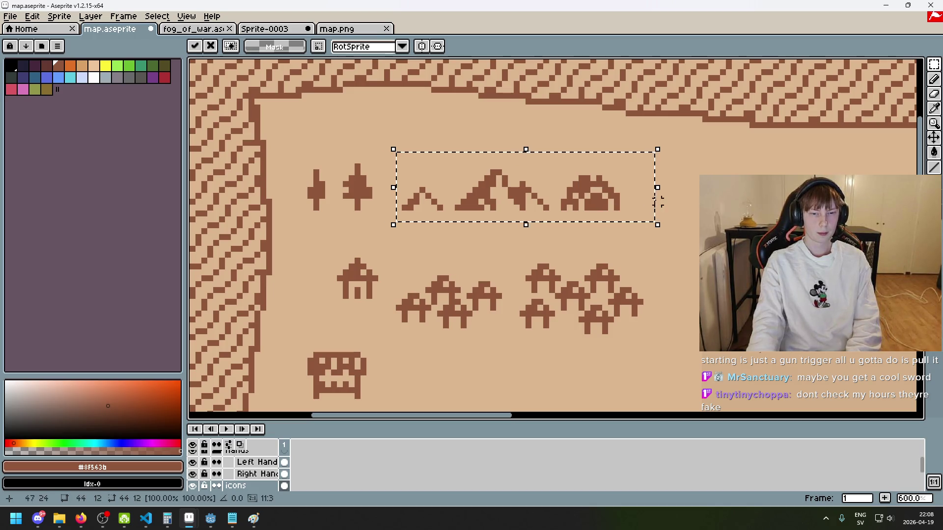
key(ctrl+d)
Draw a third brown tree's trunk and branches beside the trees, undoing the branch stroke.
scroll(407, 189, up, 3)
key(b)
click(378, 228)
drag(390, 226, 384, 146)
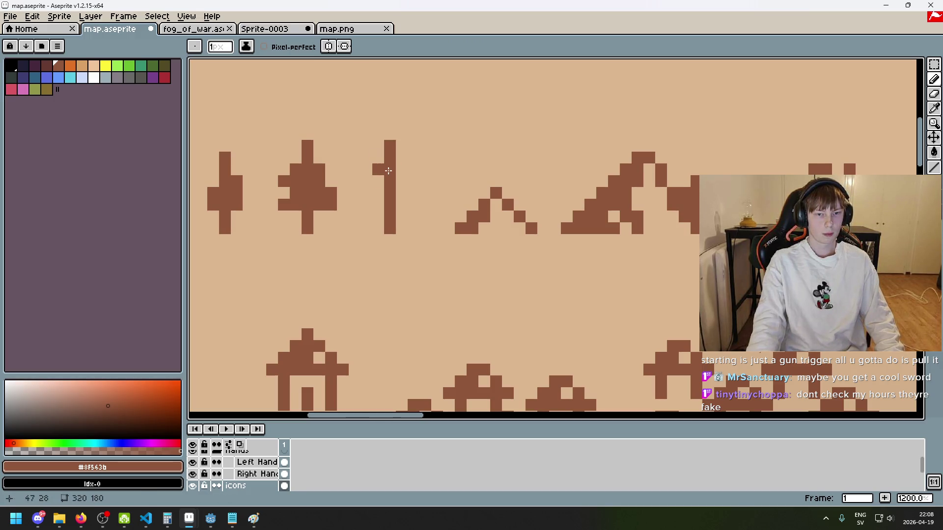
drag(401, 183, 382, 211)
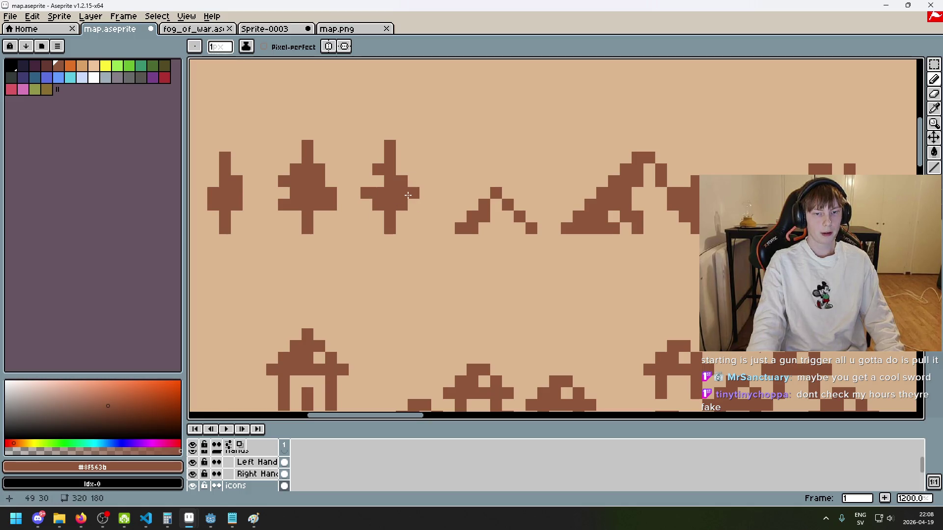
scroll(376, 184, down, 5)
scroll(403, 188, up, 2)
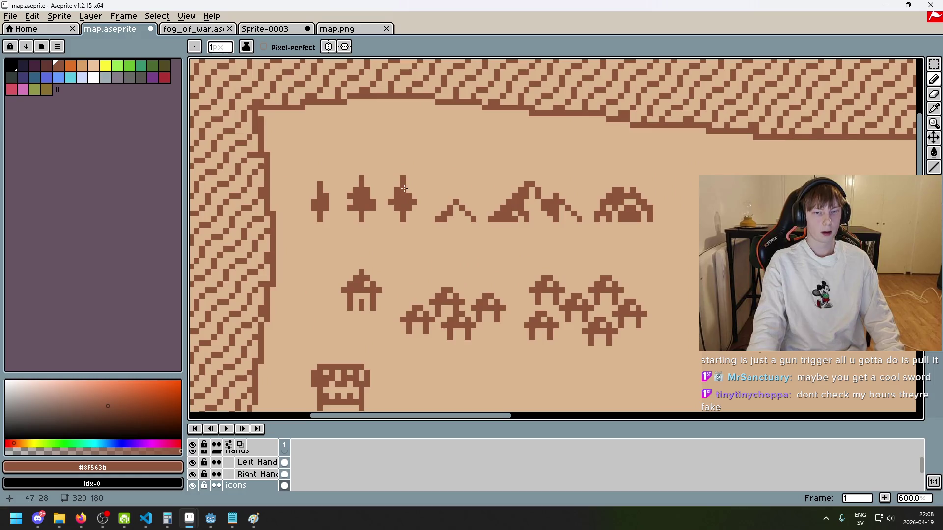
key(ctrl+z)
scroll(403, 187, up, 3)
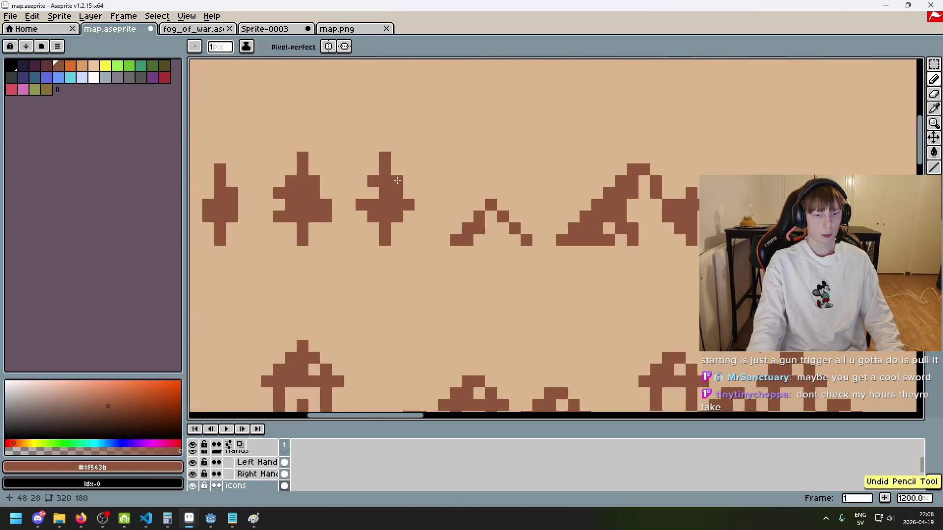
scroll(429, 215, down, 6)
scroll(429, 214, up, 2)
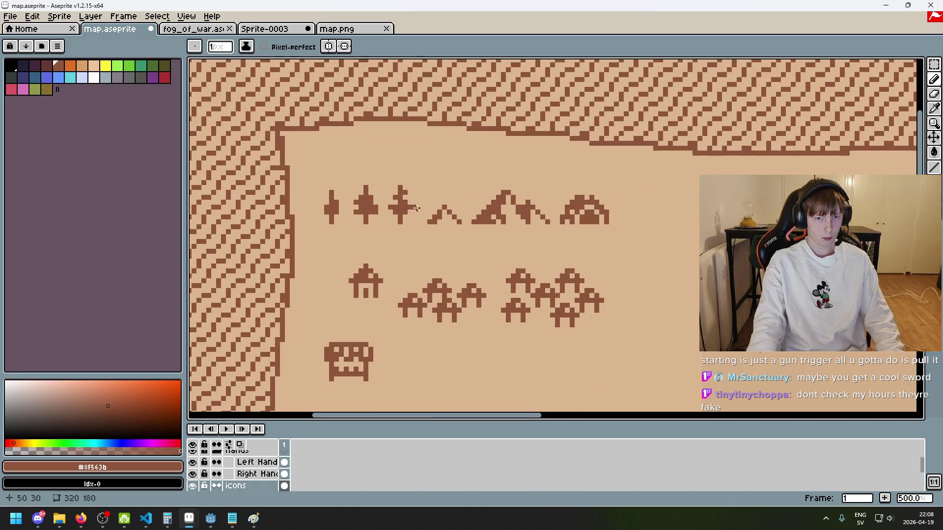
scroll(396, 202, down, 1)
scroll(400, 182, up, 2)
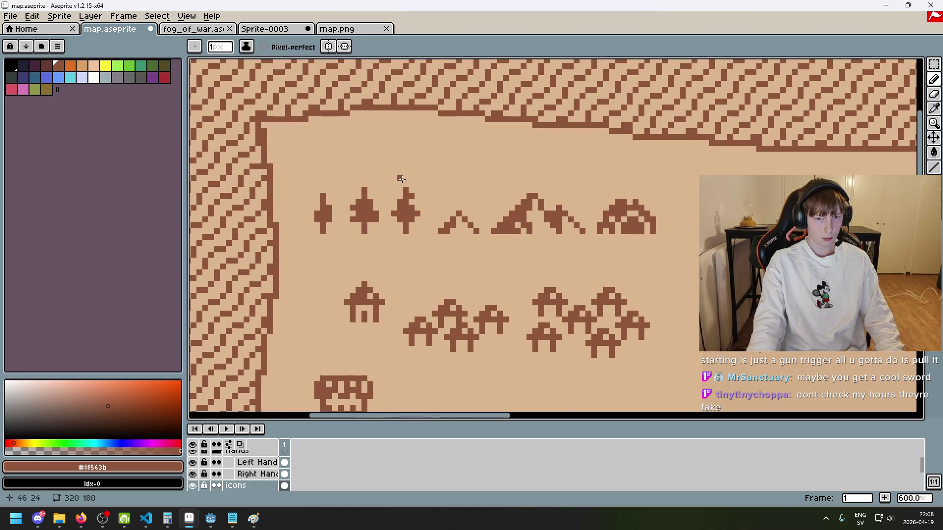
scroll(409, 207, down, 3)
scroll(413, 186, up, 6)
Add a pixel at the new tree's top and trial-erase its tip, undoing both.
click(422, 171)
scroll(423, 176, down, 5)
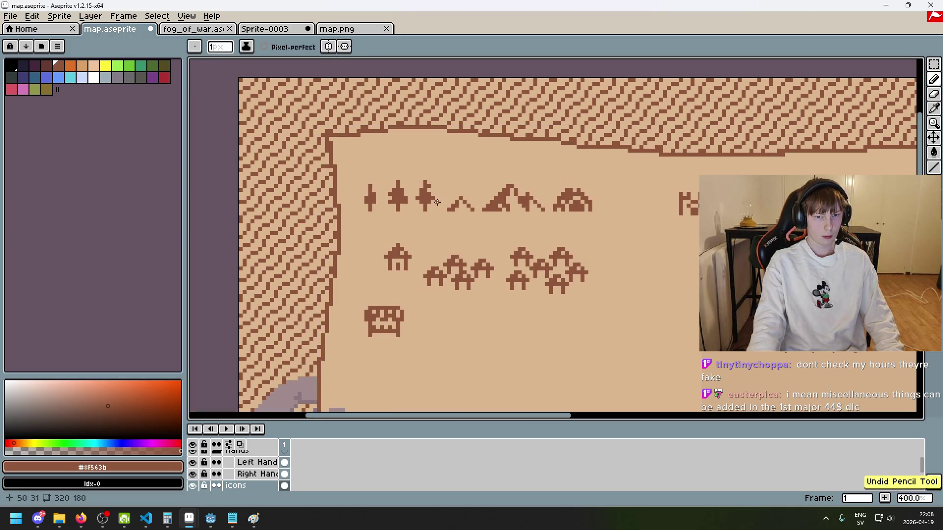
scroll(437, 201, up, 3)
scroll(432, 200, up, 2)
key(e)
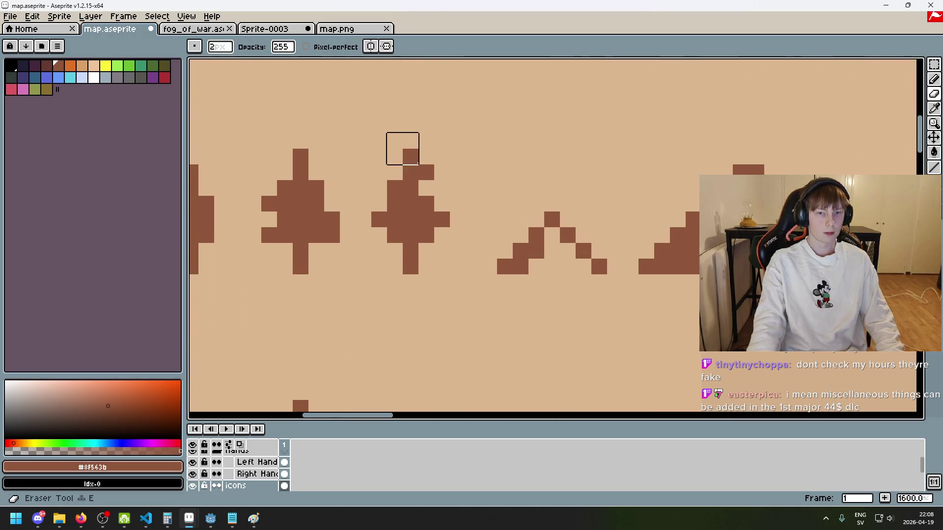
click(400, 147)
key(ctrl+z)
scroll(432, 173, up, 3)
scroll(422, 173, down, 7)
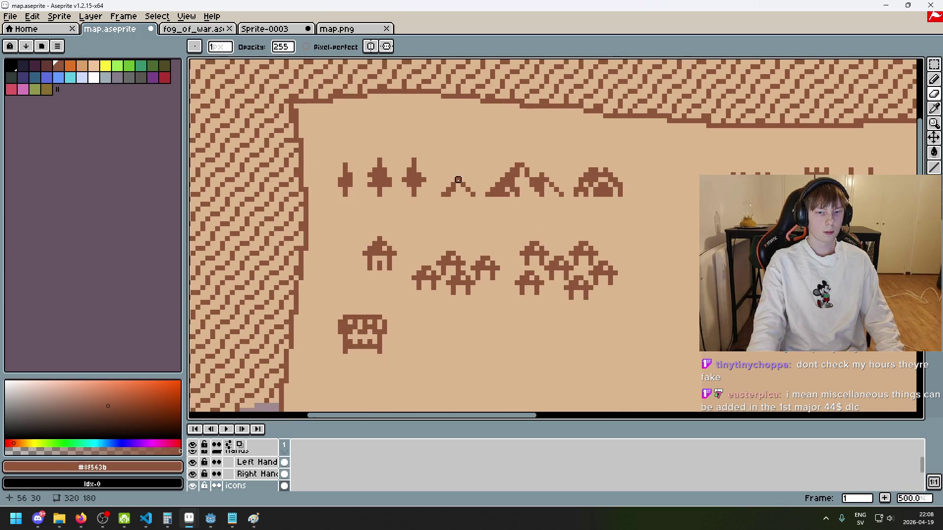
scroll(458, 190, down, 3)
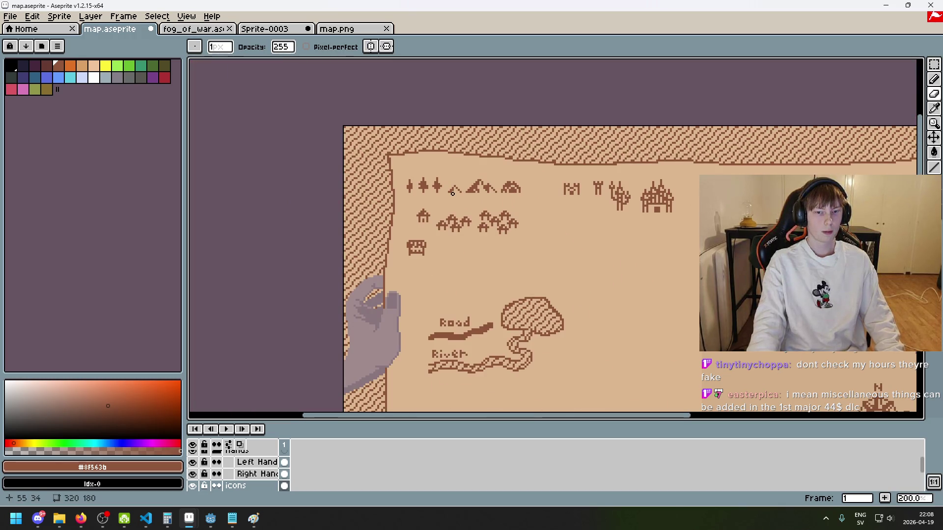
scroll(444, 187, up, 8)
scroll(427, 221, down, 5)
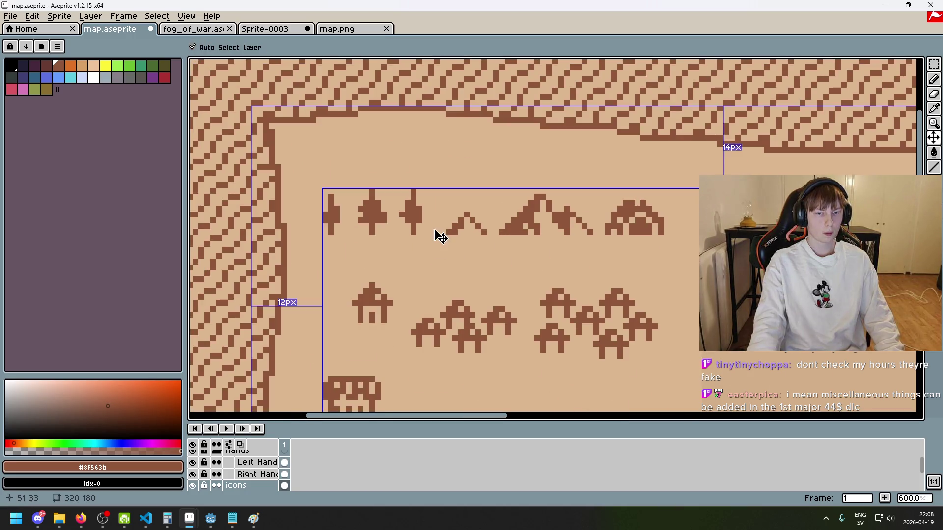
key(ctrl+z)
Add a pixel at the tree's upper right, then undo it and earlier pencil edits.
scroll(427, 216, up, 5)
key(b)
scroll(417, 201, down, 5)
key(ctrl+z)
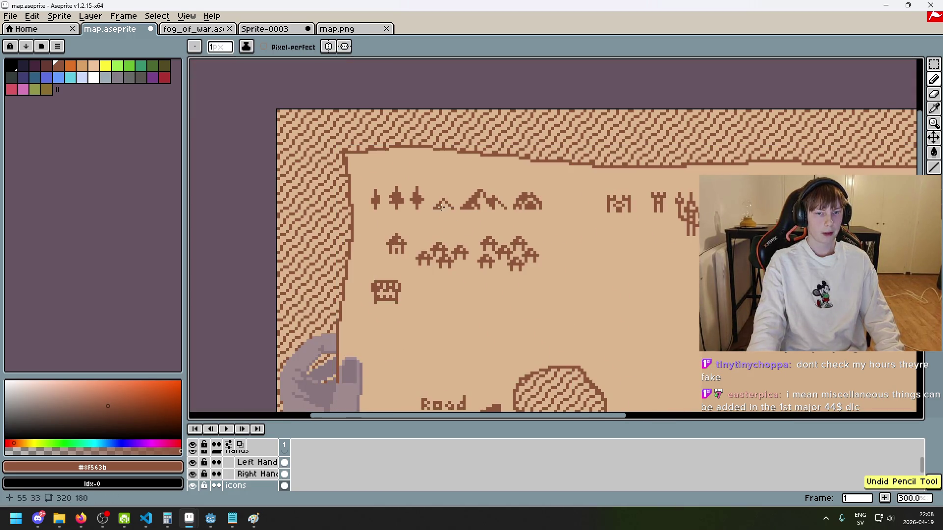
scroll(493, 218, down, 2)
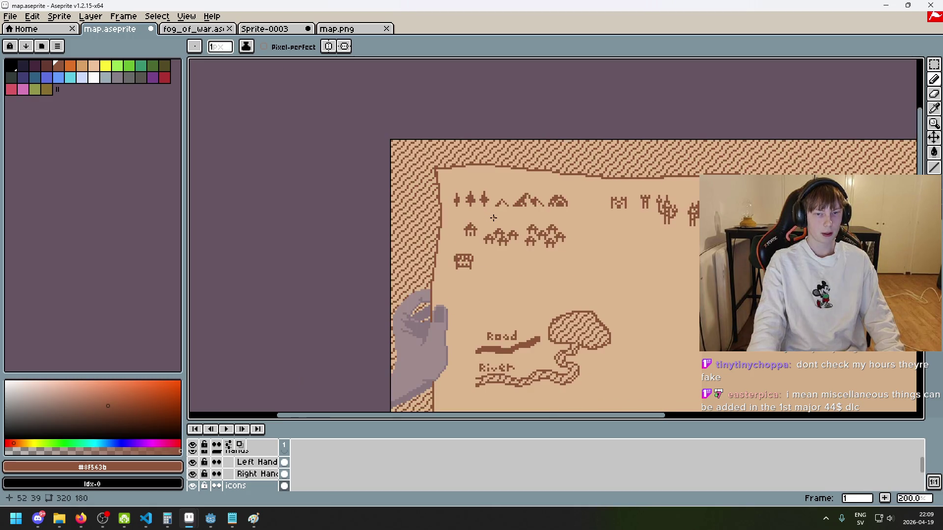
scroll(493, 215, up, 5)
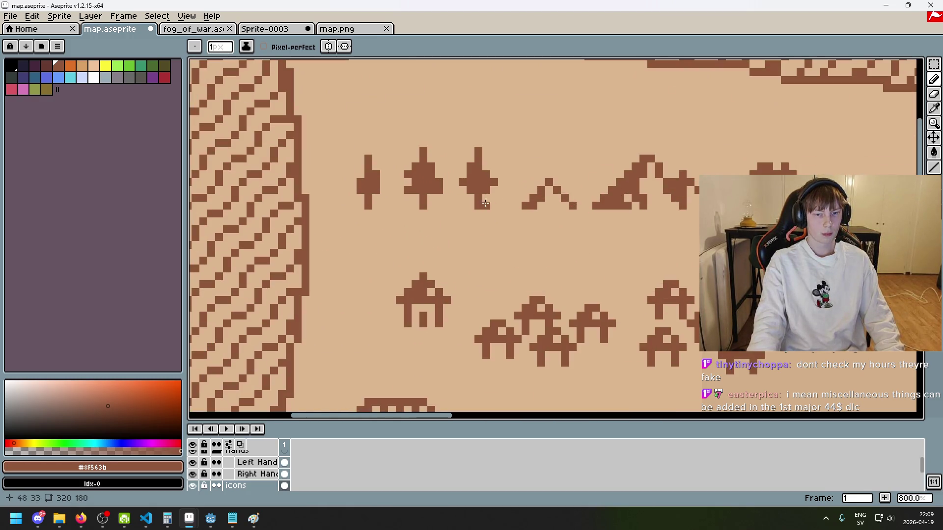
scroll(474, 198, up, 2)
key(e)
key(b)
click(483, 205)
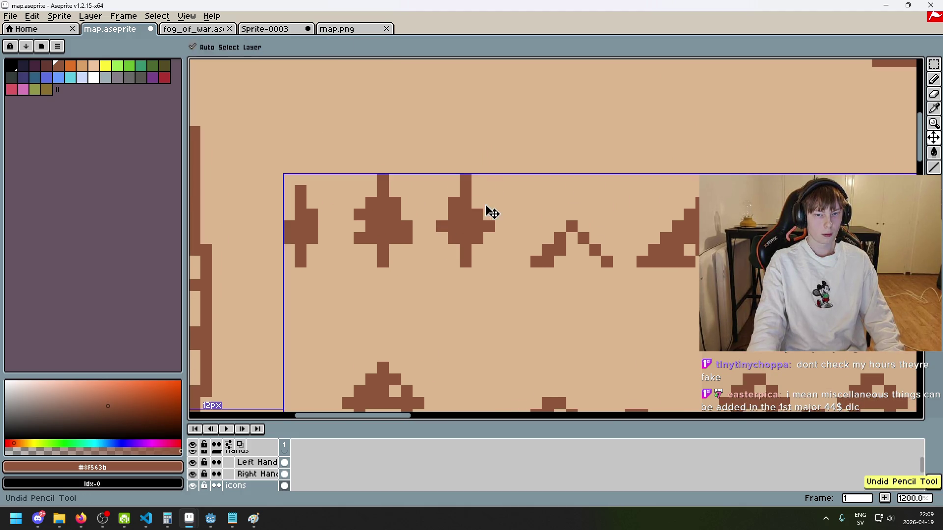
scroll(475, 206, down, 5)
key(ctrl+z)
scroll(493, 216, up, 3)
scroll(493, 216, up, 2)
scroll(380, 224, down, 3)
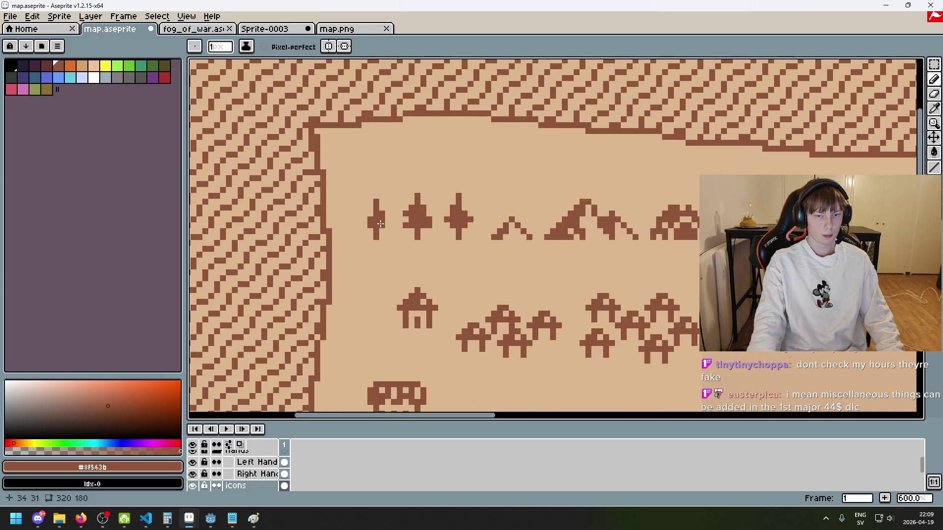
scroll(368, 225, down, 4)
key(ctrl+z)
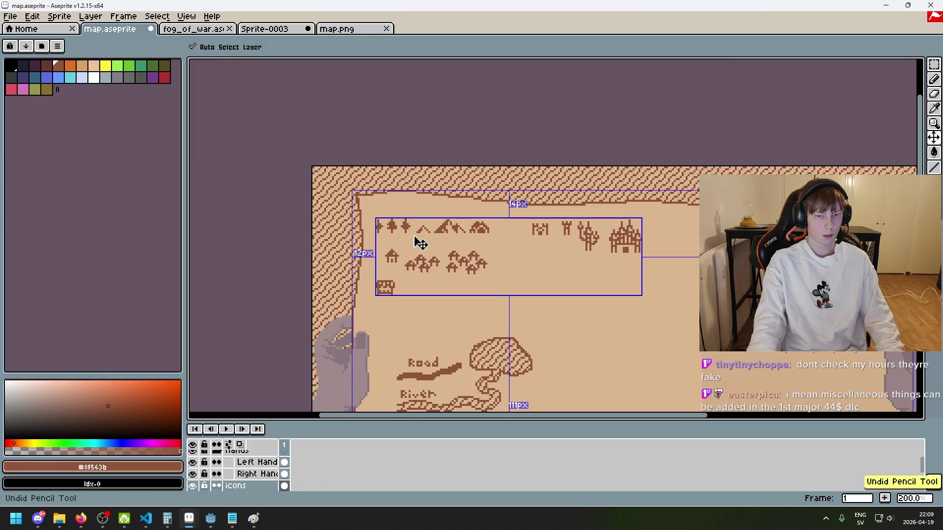
scroll(414, 236, up, 2)
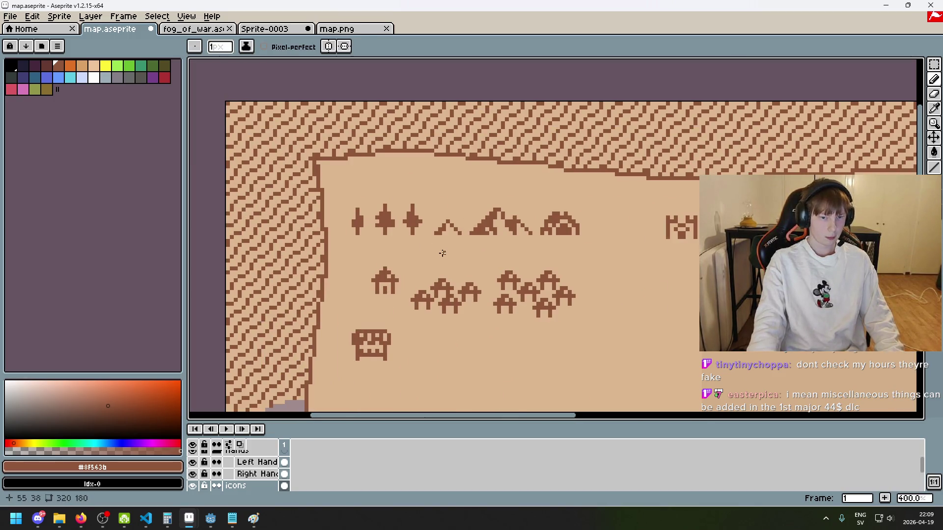
scroll(441, 250, down, 2)
scroll(432, 253, up, 5)
scroll(532, 236, down, 5)
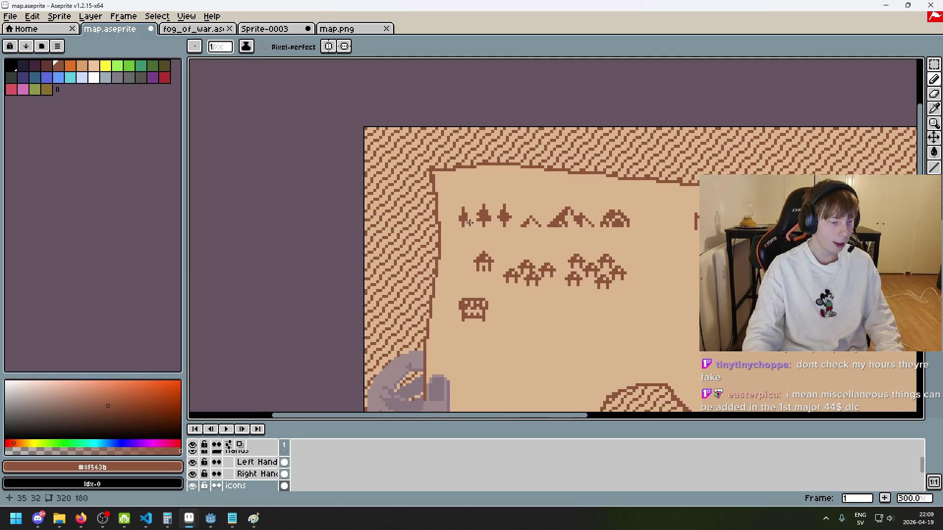
scroll(458, 206, up, 1)
Undo the latest pencil stroke on the tree icons, then box-select the three trees.
drag(457, 207, 366, 187)
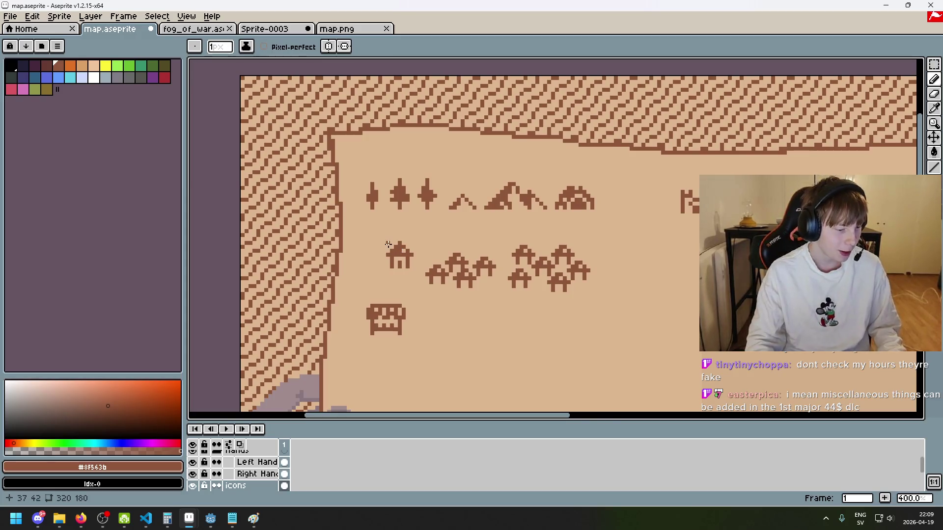
scroll(432, 206, up, 3)
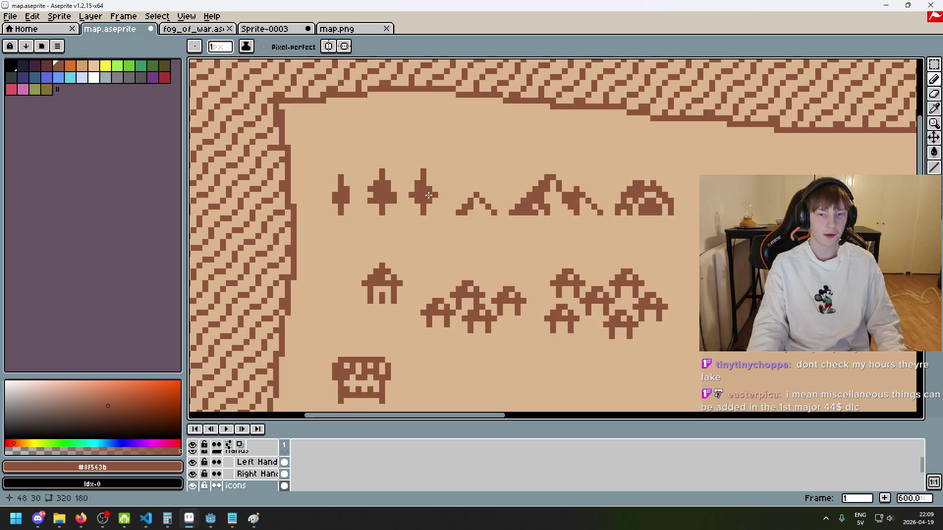
scroll(420, 166, up, 3)
key(e)
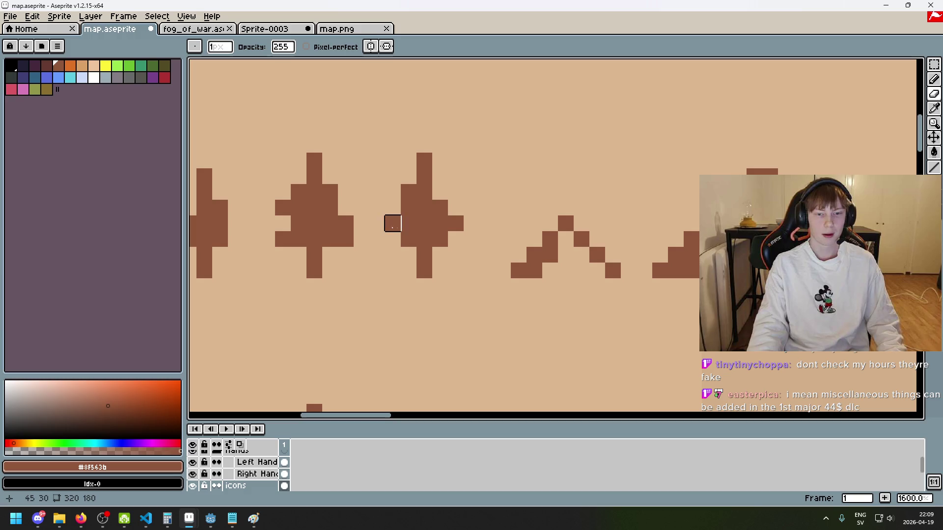
key(b)
scroll(440, 223, down, 5)
key(ctrl+z)
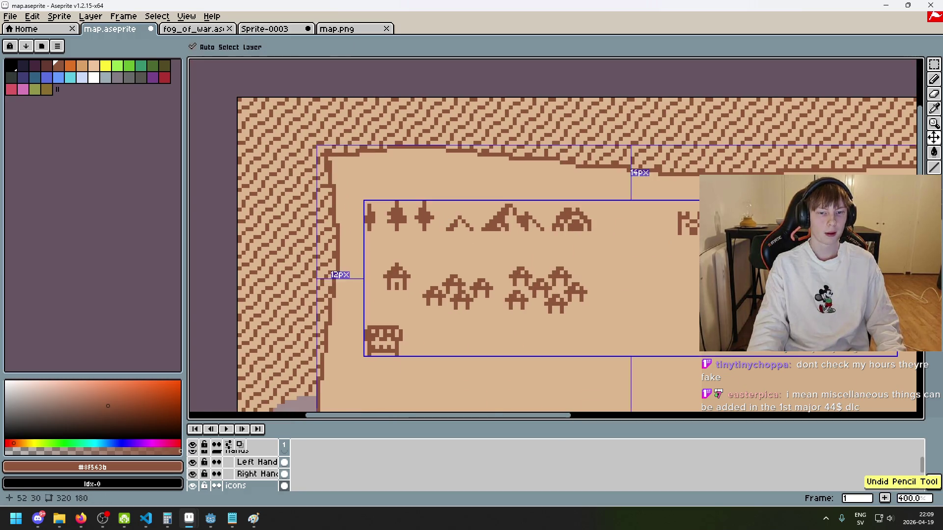
scroll(442, 217, up, 3)
scroll(442, 216, left, 2)
scroll(432, 196, up, 2)
scroll(428, 187, down, 1)
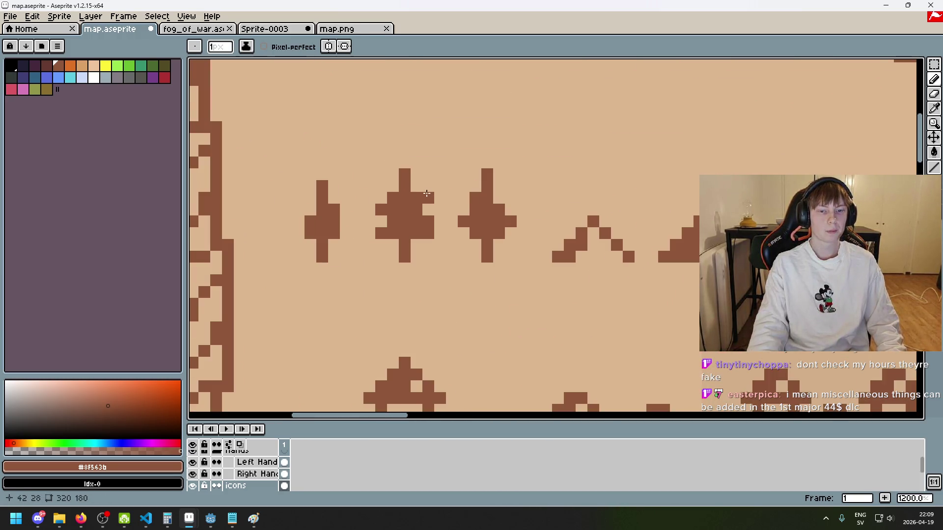
scroll(428, 187, down, 4)
scroll(416, 209, up, 2)
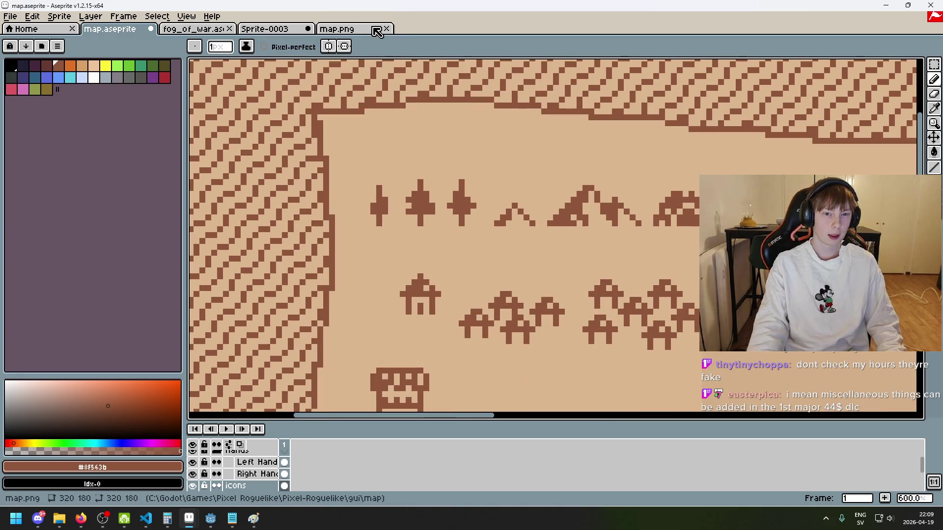
scroll(457, 195, down, 6)
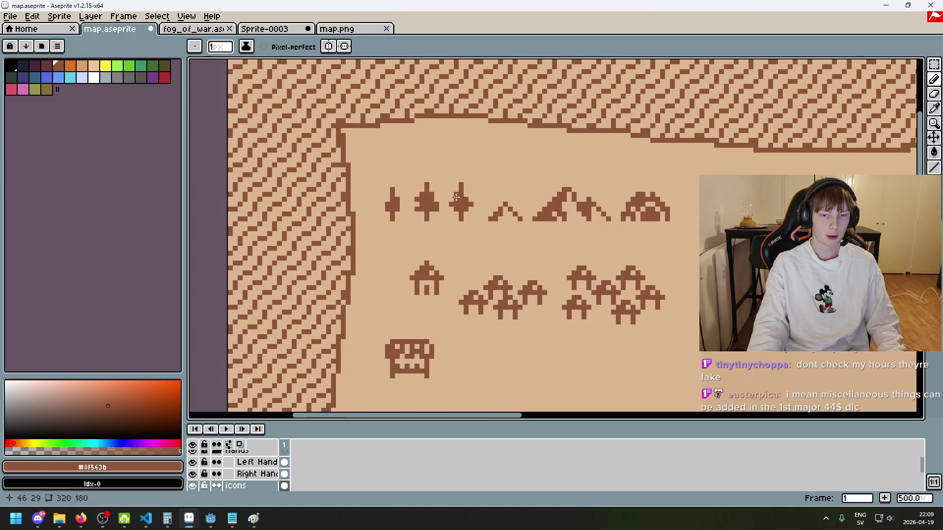
scroll(469, 212, up, 2)
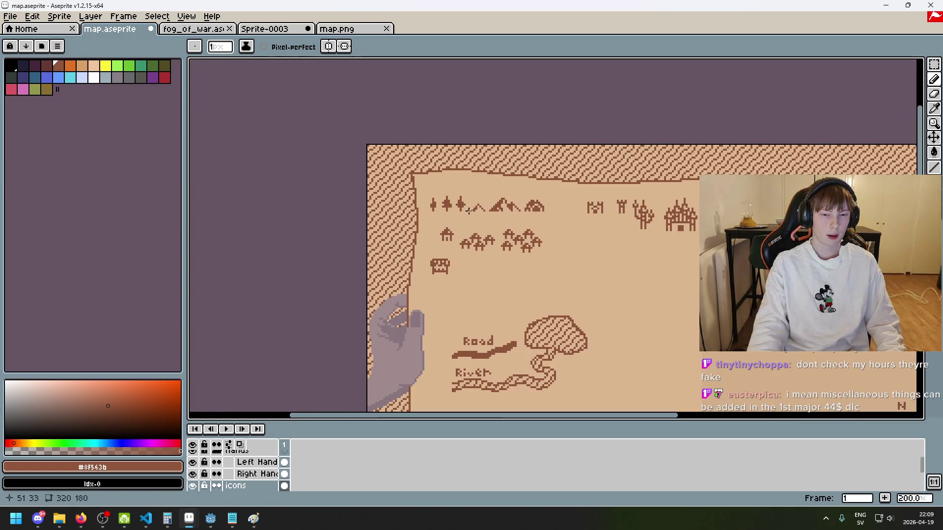
scroll(452, 195, up, 1)
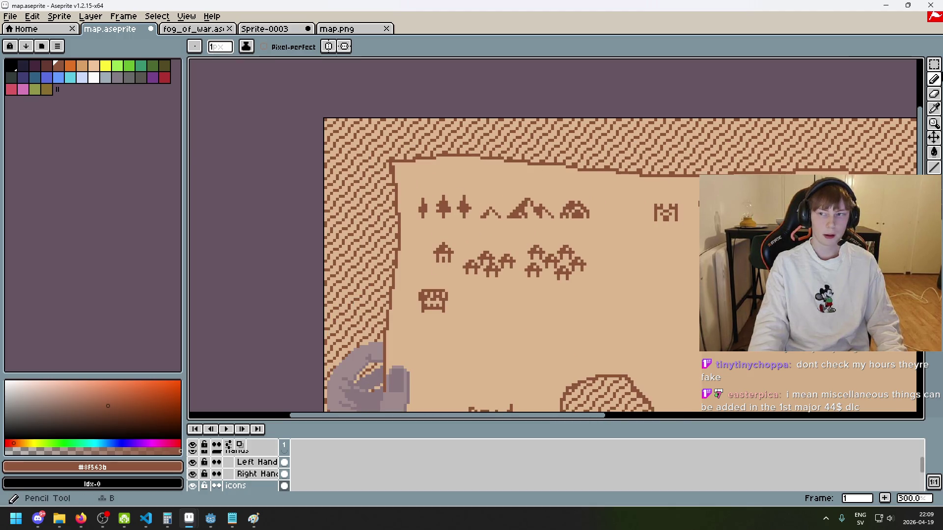
key(m)
mouse_move(411, 191)
mouse_down()
mouse_move(476, 223)
mouse_move(450, 190)
mouse_move(413, 190)
mouse_up()
Reselect the three tree icons on the map, then clear the selection.
click(506, 217)
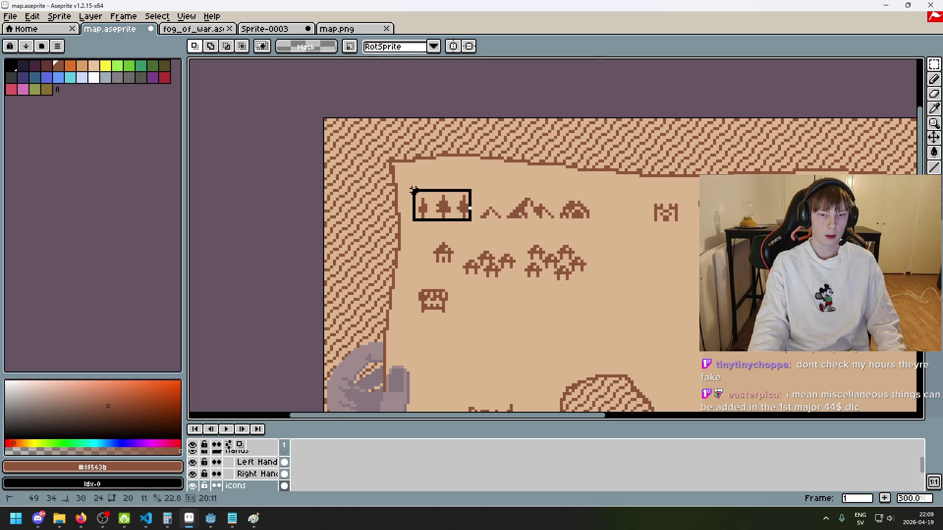
click(466, 217)
drag(467, 216, 410, 190)
click(501, 211)
Create a new 320×180 sprite and move its Sprite-0004 tab after fog_of_war.
click(10, 16)
click(19, 29)
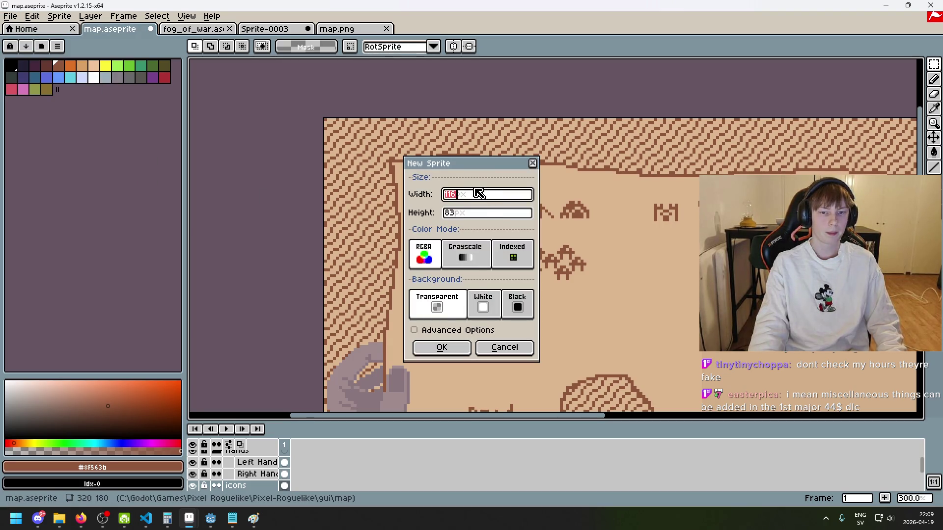
text(320)
click(475, 212)
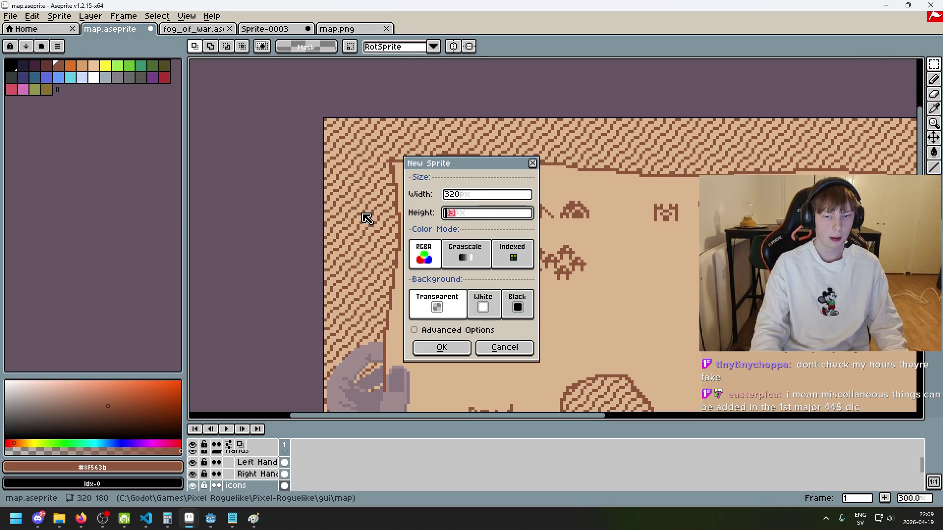
text(180)
key(Return)
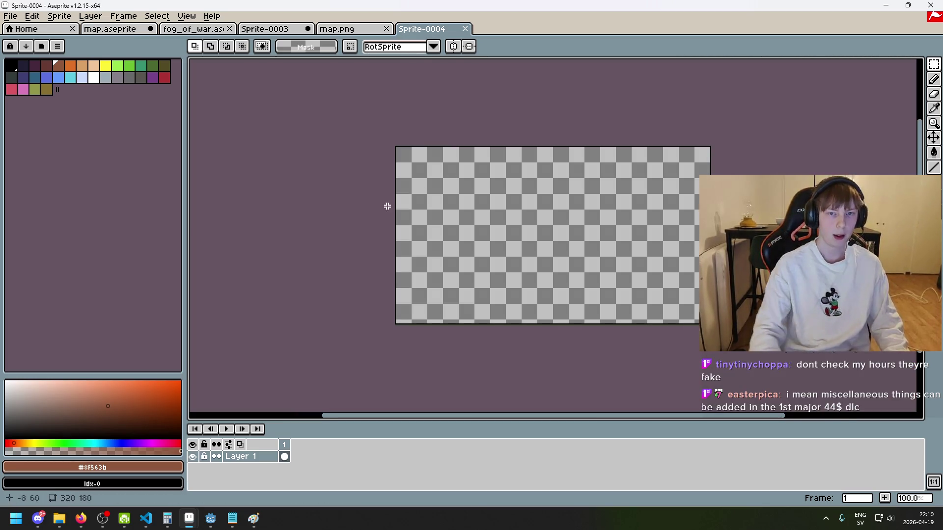
drag(422, 28, 267, 29)
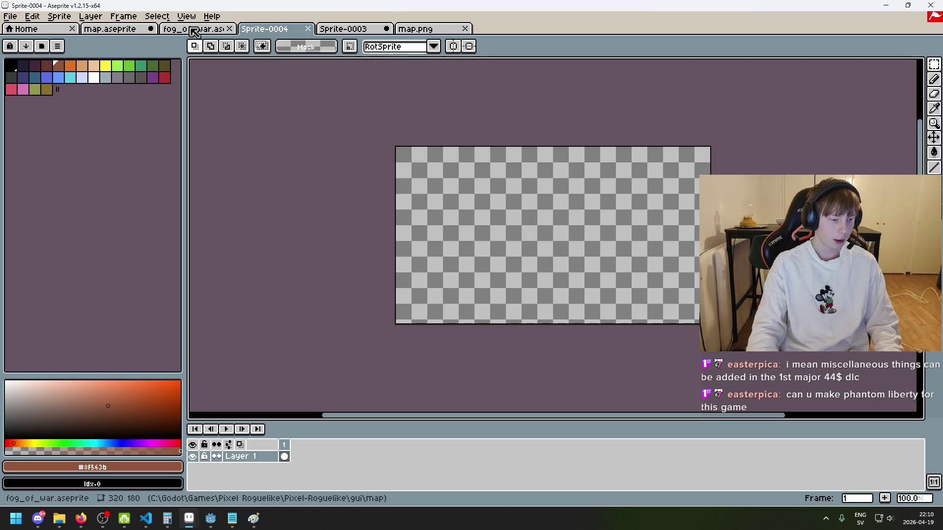
click(84, 525)
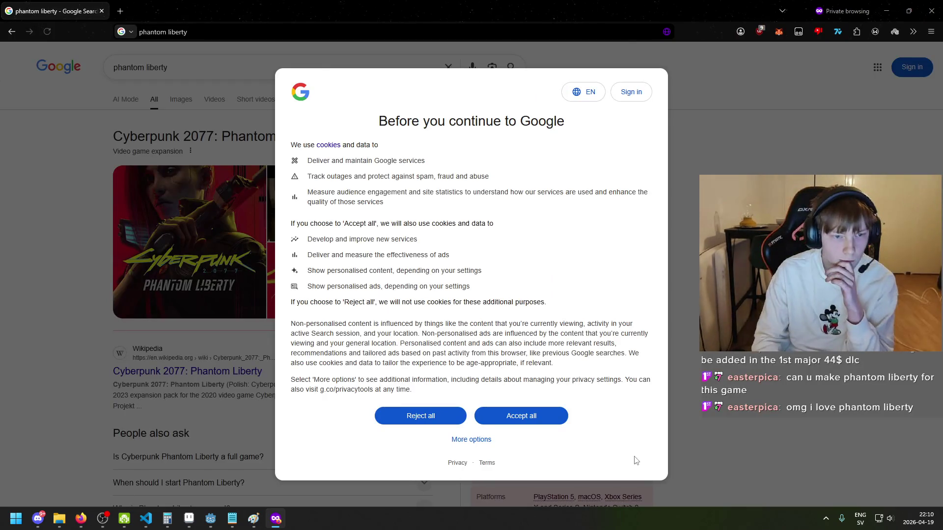
Accept the cookie prompt and open the Phantom Liberty Wikipedia article.
click(560, 421)
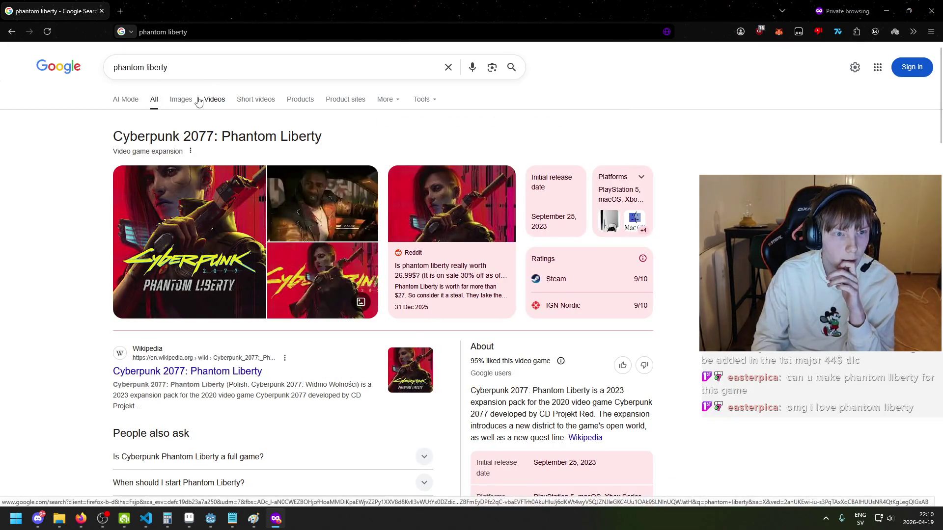
scroll(272, 335, down, 3)
click(196, 218)
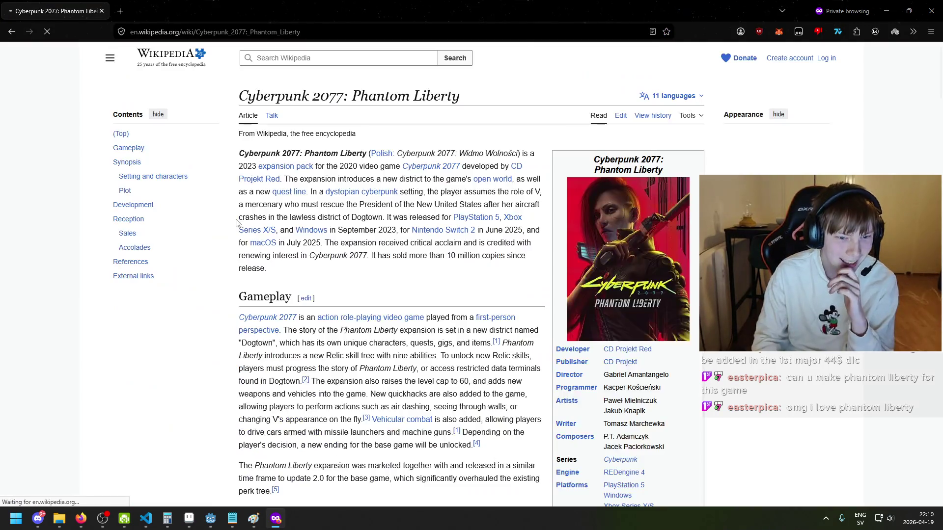
scroll(340, 226, down, 5)
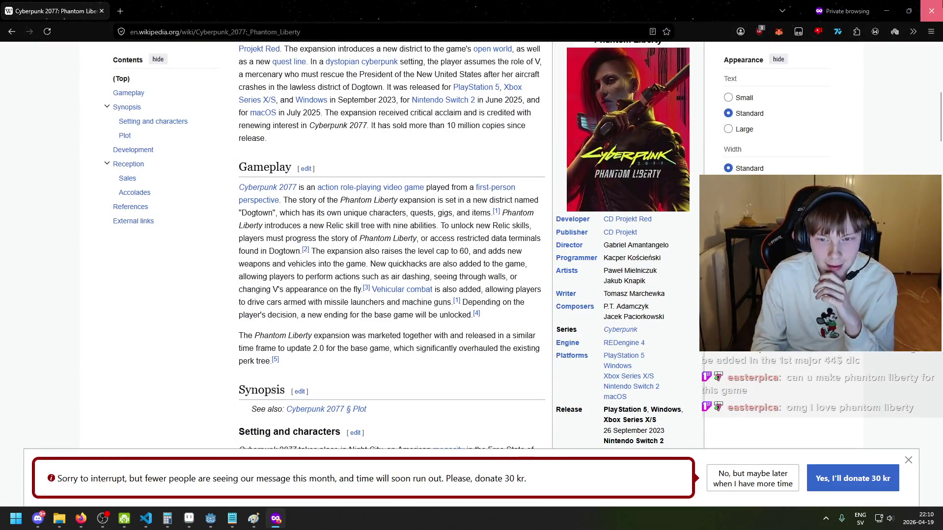
Close the private browsing window and go back to the fog_of_war sprite.
click(931, 10)
scroll(429, 160, up, 1)
click(194, 29)
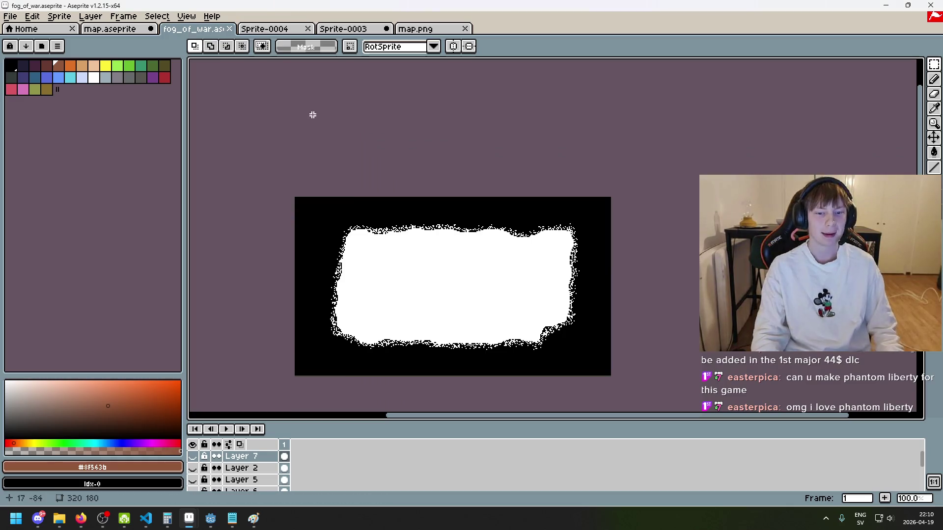
Flood-fill the new Sprite-0004 canvas with the parchment peach colour.
click(120, 30)
key(g)
click(265, 29)
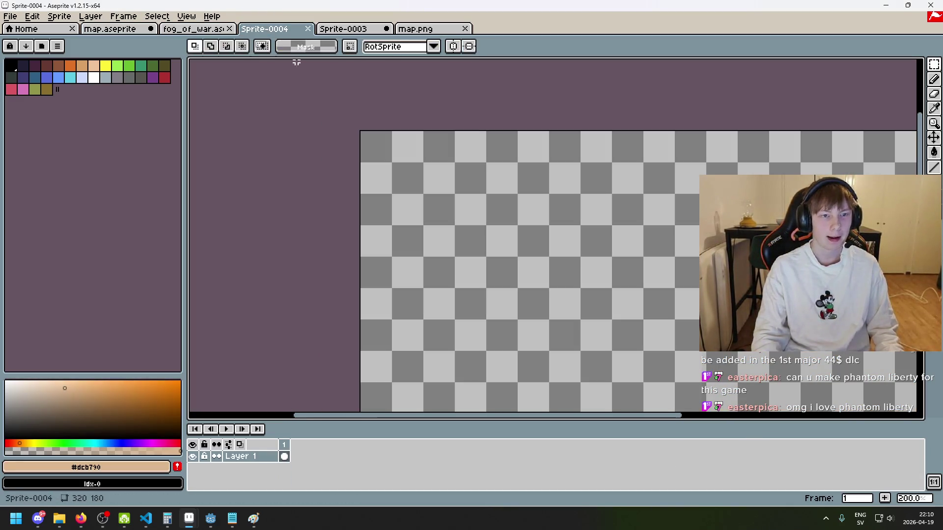
click(470, 248)
scroll(471, 248, down, 2)
scroll(471, 248, up, 1)
Eyedrop the trees' brown colour from the map document.
key(ctrl+shift+Tab)
key(ctrl+shift+Tab)
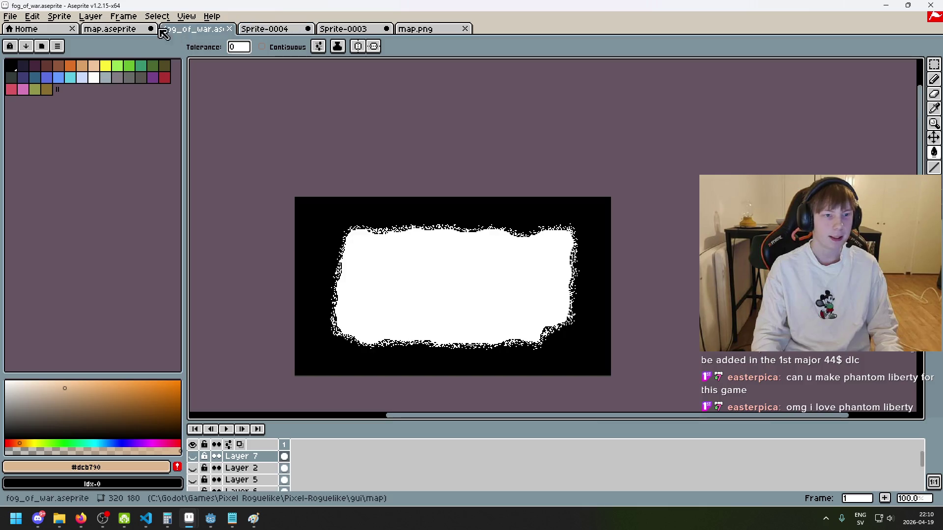
alt+click(451, 205)
click(275, 30)
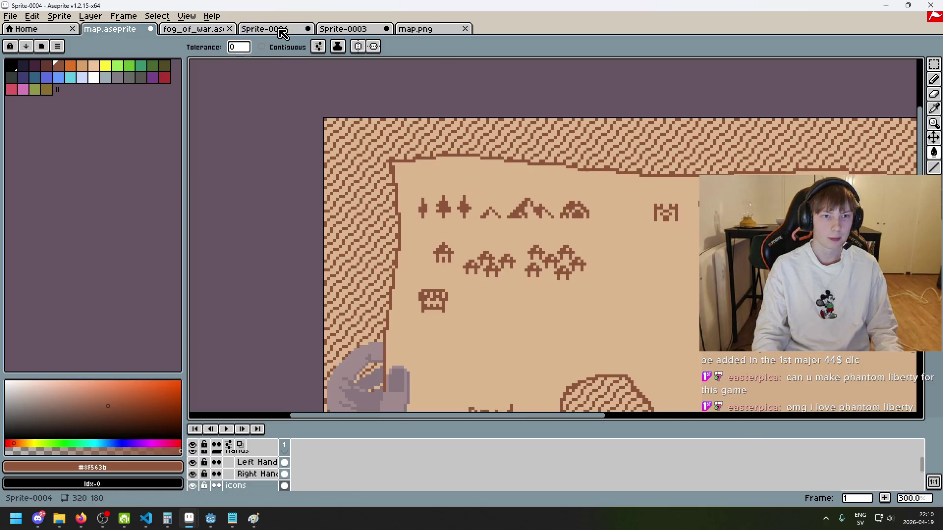
click(119, 30)
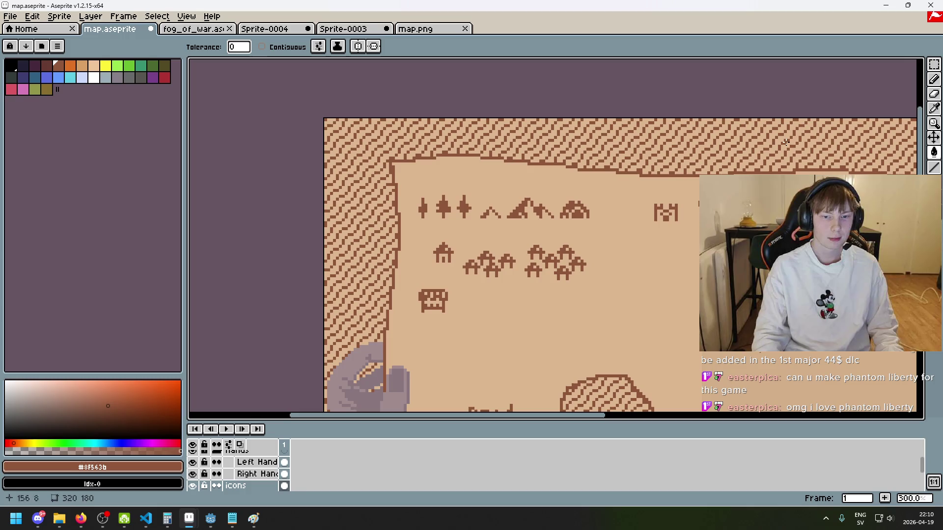
Copy the three tree icons from the map and paste them into Sprite-0004.
click(934, 63)
drag(416, 217, 472, 193)
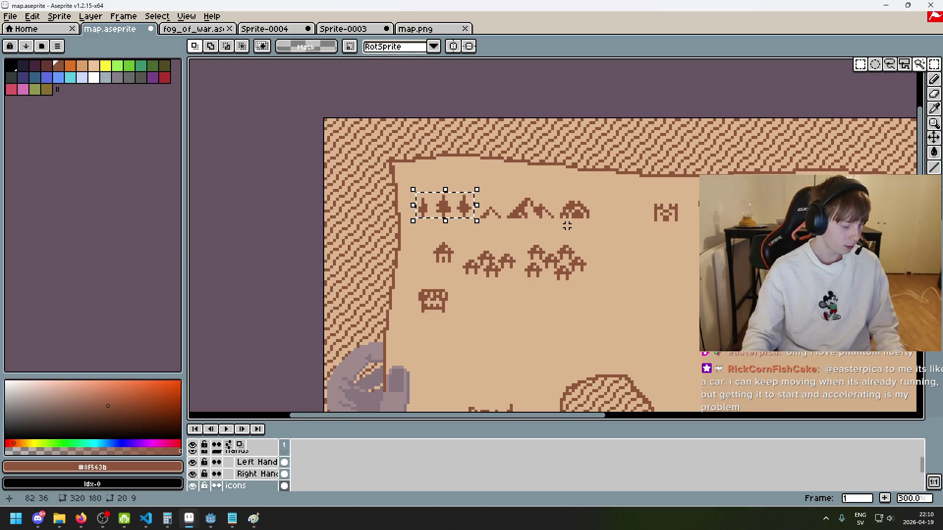
click(269, 28)
key(ctrl+v)
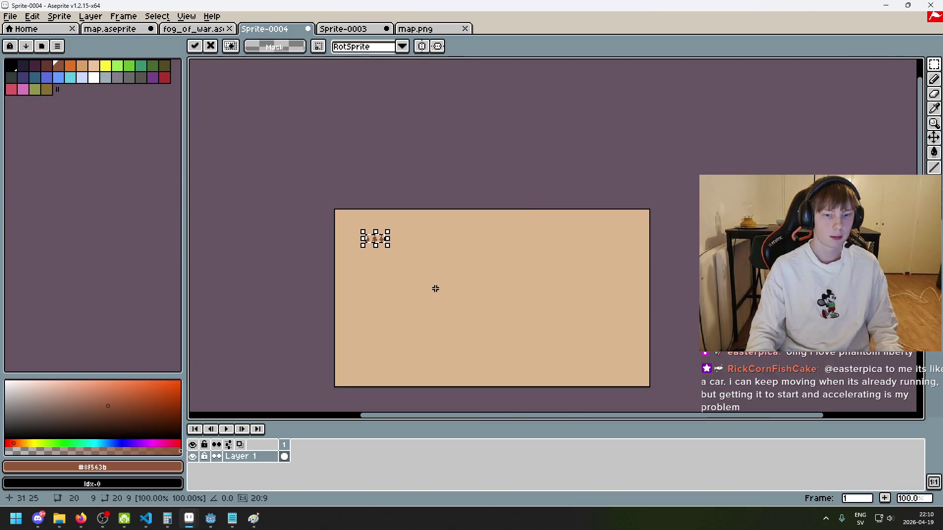
scroll(377, 248, up, 3)
key(Return)
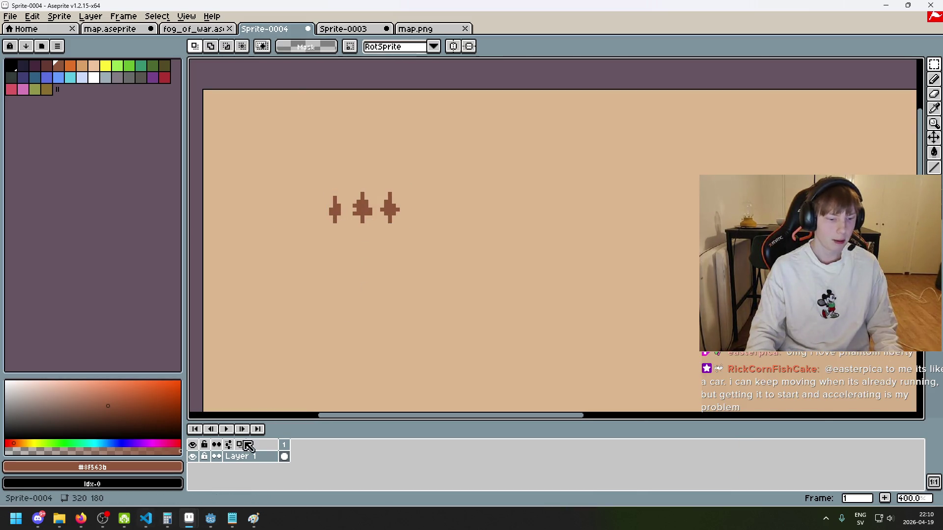
Reselect the pasted trees in Sprite-0004, ending with just the first tree selected.
mouse_move(452, 251)
mouse_down()
mouse_move(309, 156)
mouse_move(450, 249)
mouse_up()
click(539, 248)
click(307, 179)
drag(307, 178, 434, 252)
click(471, 272)
scroll(482, 267, left, 4)
drag(412, 202, 448, 242)
scroll(446, 232, up, 2)
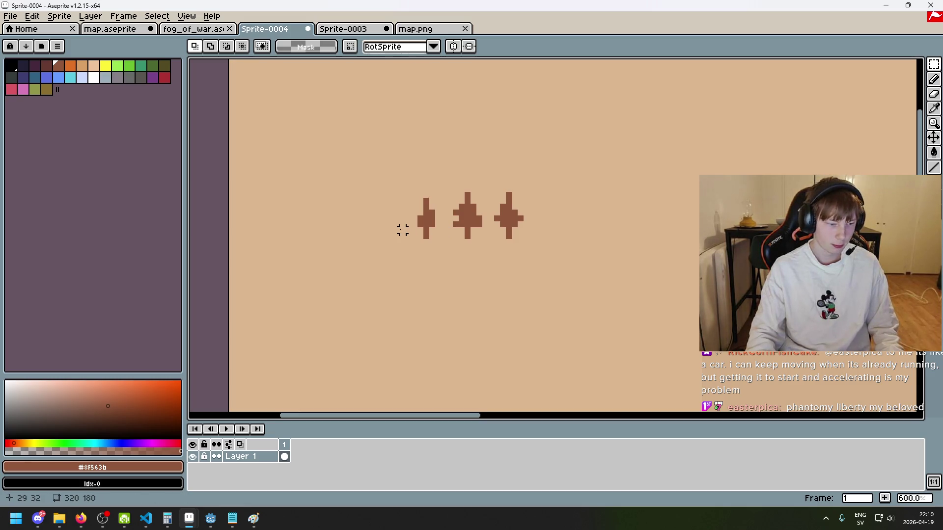
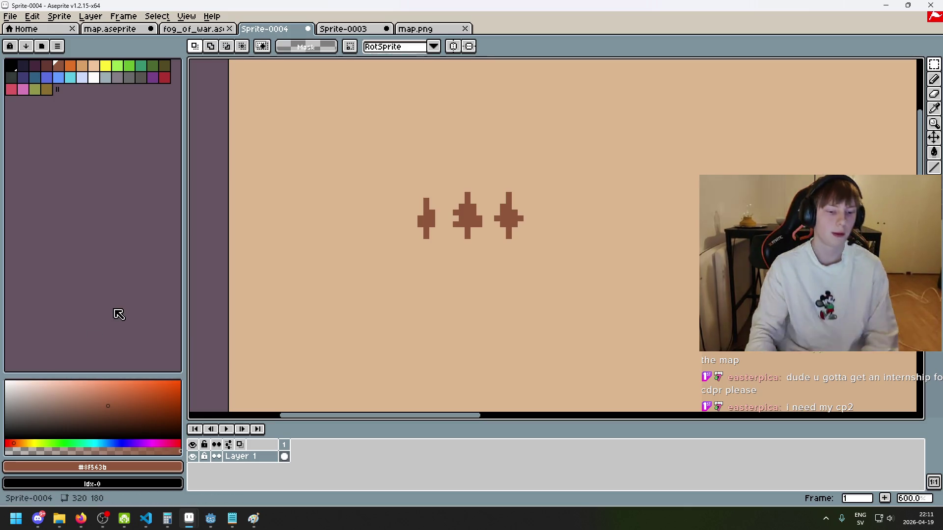
Try rectangular selections around all three trees and the first tree, then clear them.
mouse_move(239, 526)
drag(408, 178, 542, 247)
click(538, 242)
drag(402, 187, 437, 242)
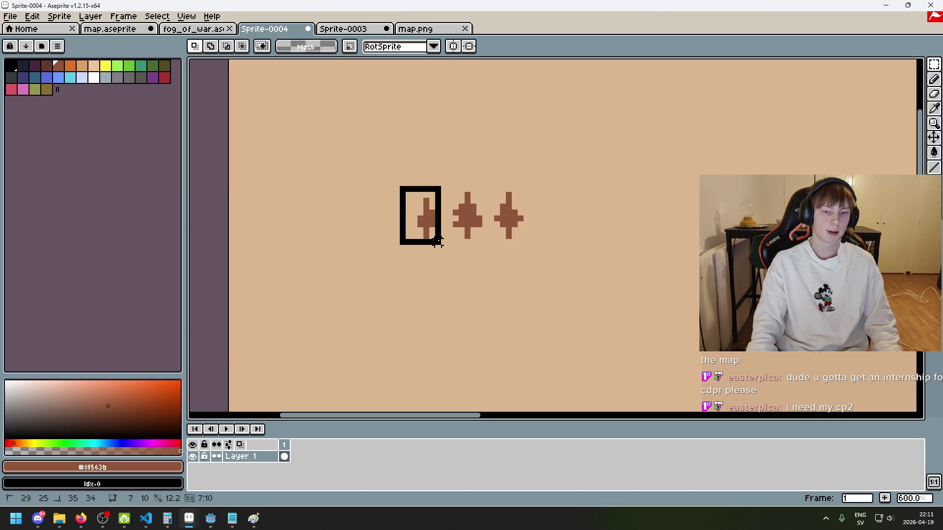
mouse_move(387, 186)
mouse_down()
mouse_move(466, 216)
mouse_move(406, 193)
mouse_move(396, 201)
mouse_move(444, 261)
mouse_move(396, 182)
mouse_move(446, 249)
mouse_move(433, 234)
mouse_up()
click(435, 244)
click(391, 195)
scroll(459, 225, down, 1)
scroll(425, 206, up, 2)
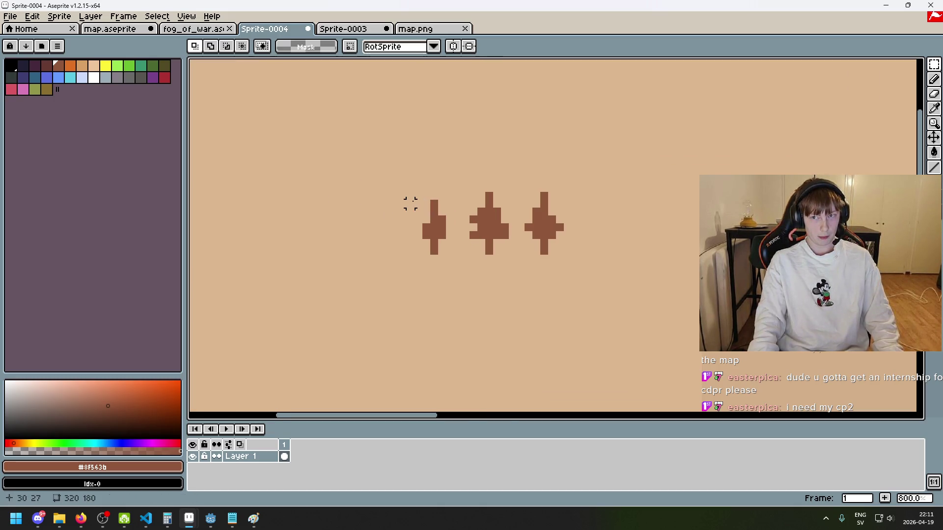
Select the first tree, test moving it left and undo, then try selecting the middle tree.
mouse_move(410, 203)
mouse_down()
mouse_move(445, 251)
mouse_move(462, 242)
mouse_move(414, 195)
mouse_move(449, 252)
mouse_up()
mouse_move(406, 191)
mouse_down()
mouse_move(453, 261)
mouse_move(337, 185)
mouse_up()
key(ctrl+z)
click(411, 337)
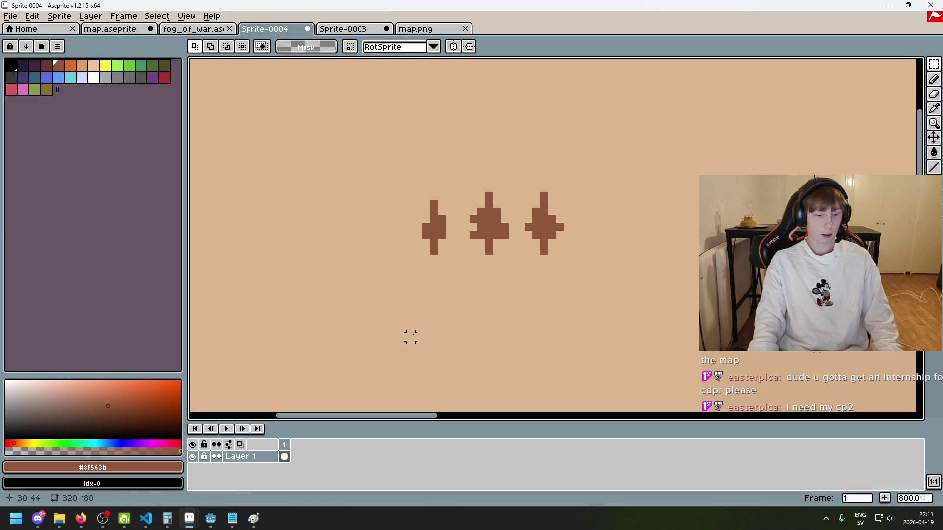
scroll(431, 228, down, 2)
scroll(428, 219, up, 2)
drag(416, 204, 463, 284)
drag(463, 196, 512, 285)
click(529, 263)
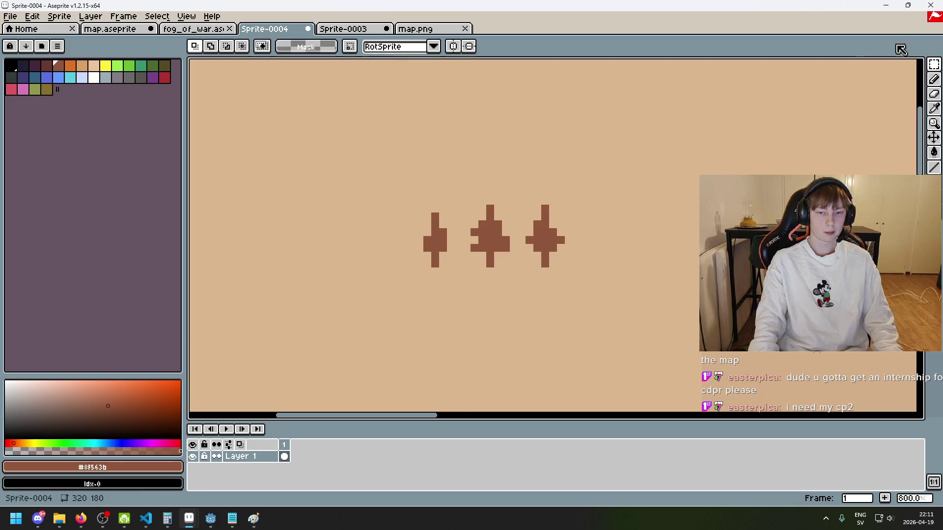
With Magic Wand, select every tree-coloured pixel and delete the trees from Layer 1.
click(934, 65)
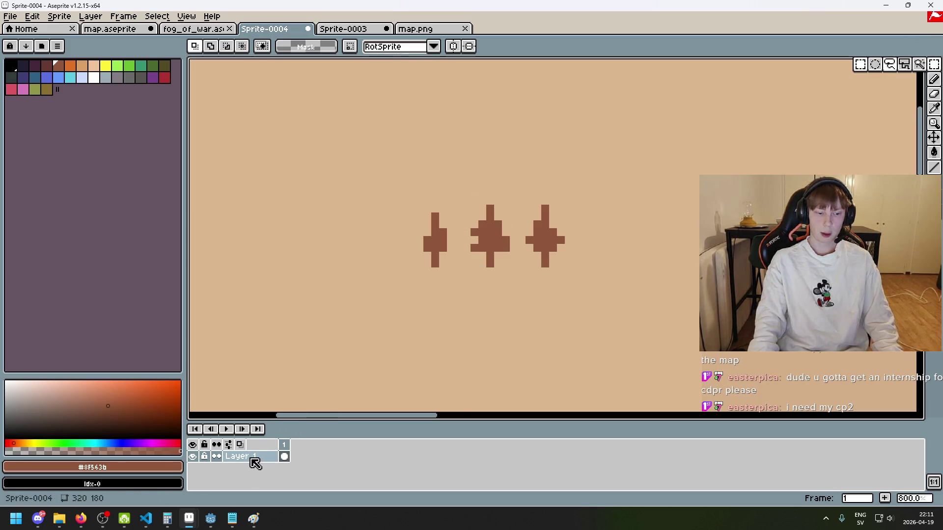
drag(379, 210, 625, 279)
click(435, 177)
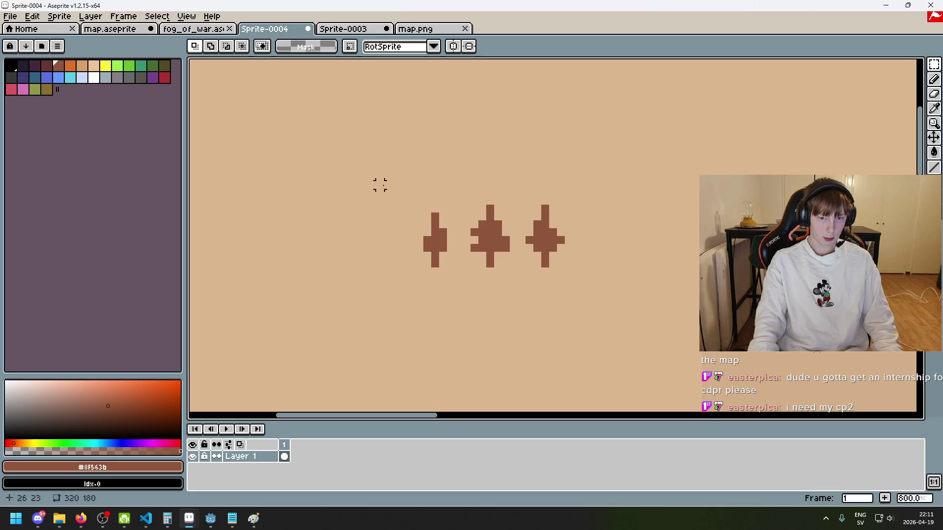
click(934, 64)
click(919, 65)
click(489, 244)
key(Delete)
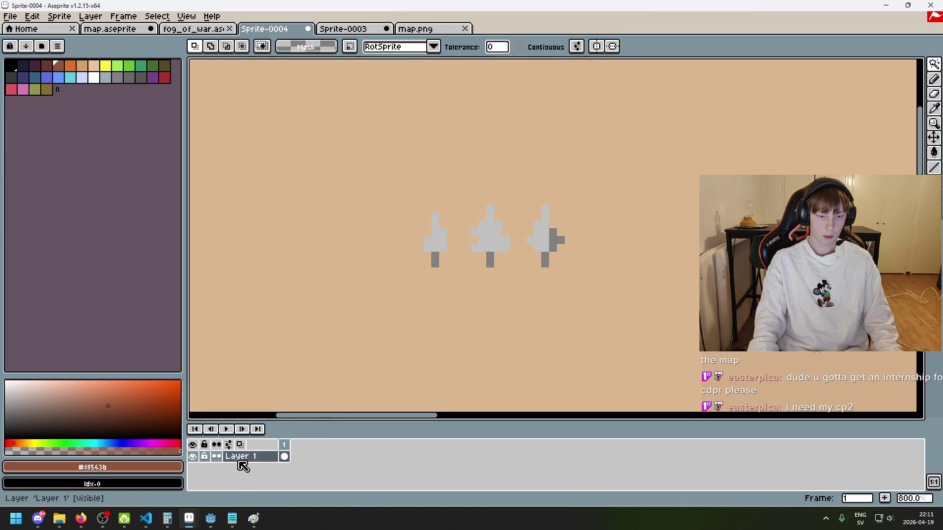
Add a new Layer 2 and paste the cut trees onto it in place.
right_click(242, 458)
click(298, 408)
key(ctrl+v)
key(Return)
scroll(410, 375, down, 1)
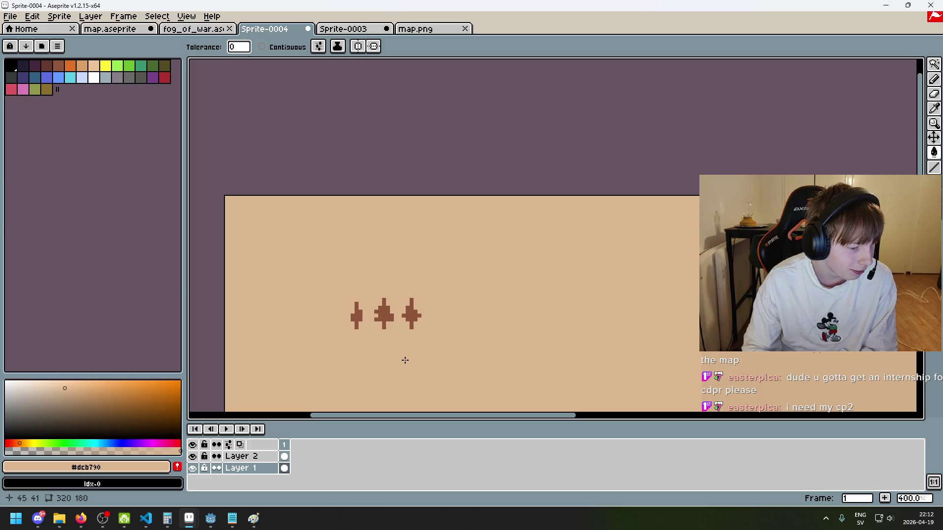
scroll(404, 359, up, 1)
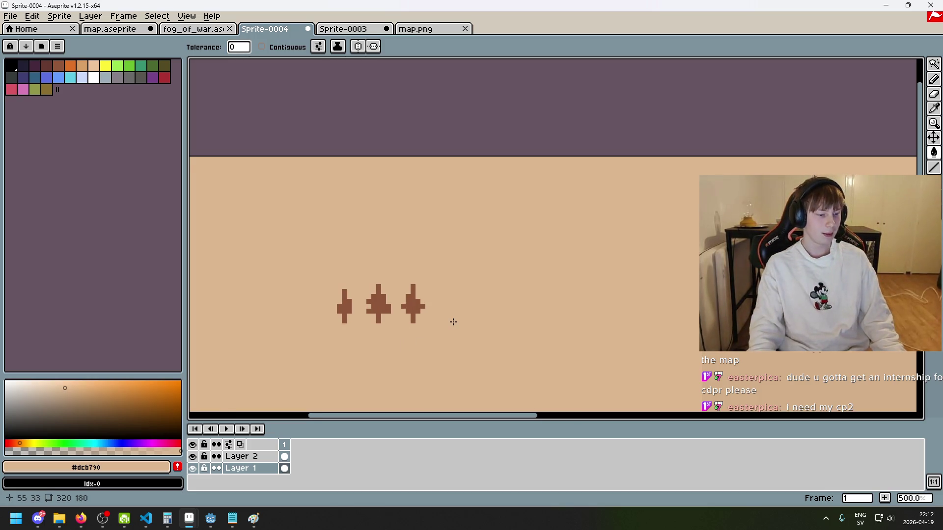
scroll(452, 322, down, 3)
scroll(597, 205, up, 1)
With the Lasso on Layer 2, move the first tree down and to the left.
click(934, 78)
click(935, 65)
click(891, 67)
scroll(381, 272, up, 1)
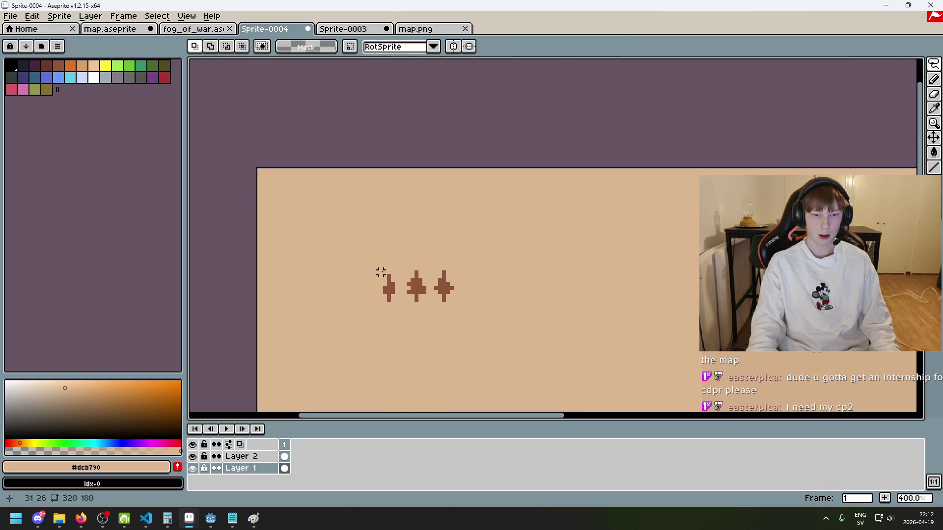
drag(388, 268, 391, 266)
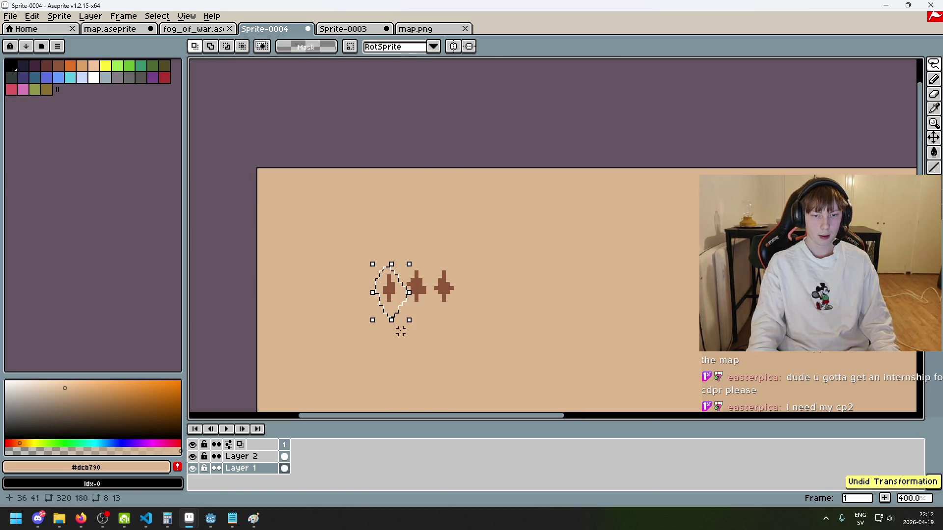
click(261, 459)
drag(388, 301, 350, 344)
click(424, 277)
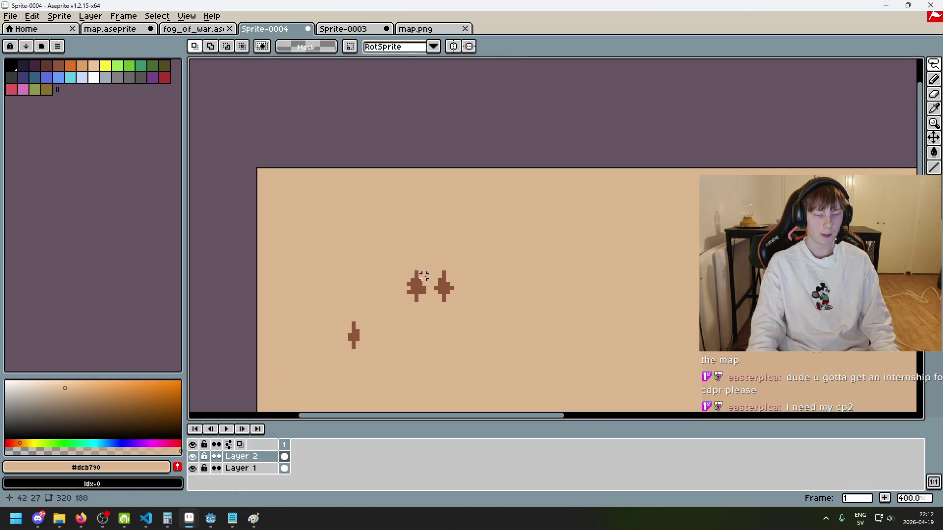
Move the left and right trees down-left beside the lower tree.
mouse_move(408, 304)
mouse_down()
mouse_move(420, 290)
mouse_move(410, 303)
mouse_up()
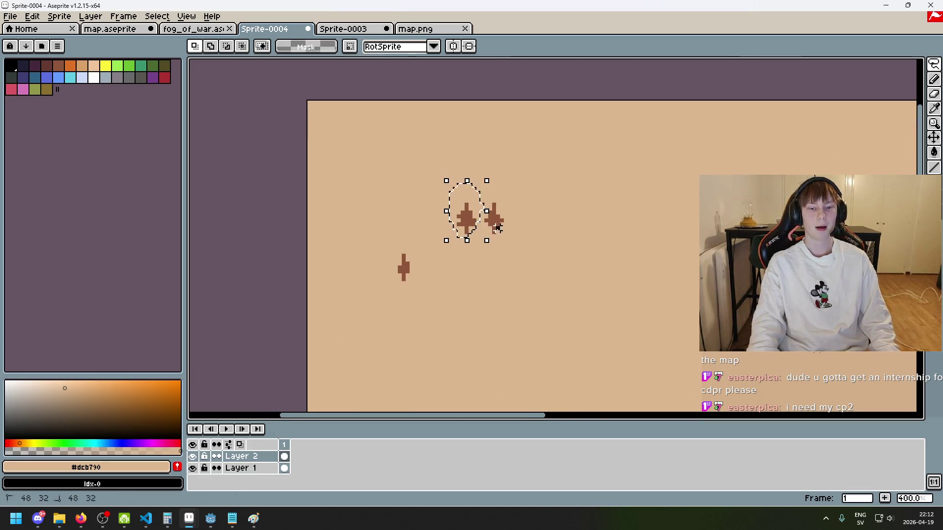
scroll(480, 217, up, 2)
mouse_move(471, 221)
mouse_down()
mouse_move(438, 197)
mouse_move(479, 234)
mouse_move(417, 311)
mouse_move(395, 274)
mouse_up()
click(429, 280)
drag(507, 246, 494, 243)
mouse_move(491, 247)
mouse_down()
mouse_move(448, 292)
mouse_move(417, 305)
mouse_move(430, 301)
mouse_up()
click(523, 283)
scroll(507, 290, down, 2)
scroll(404, 162, up, 2)
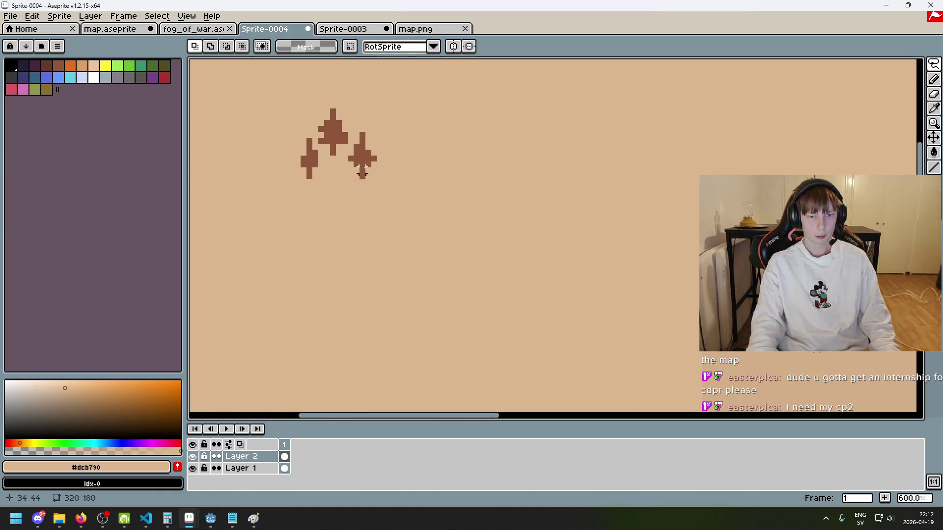
Shift one tree up-right and copy another down-right, making six trees.
drag(360, 142, 343, 191)
drag(361, 158, 389, 104)
click(314, 171)
drag(303, 135, 320, 190)
mouse_move(312, 157)
mouse_down()
mouse_move(338, 192)
mouse_move(389, 162)
mouse_up()
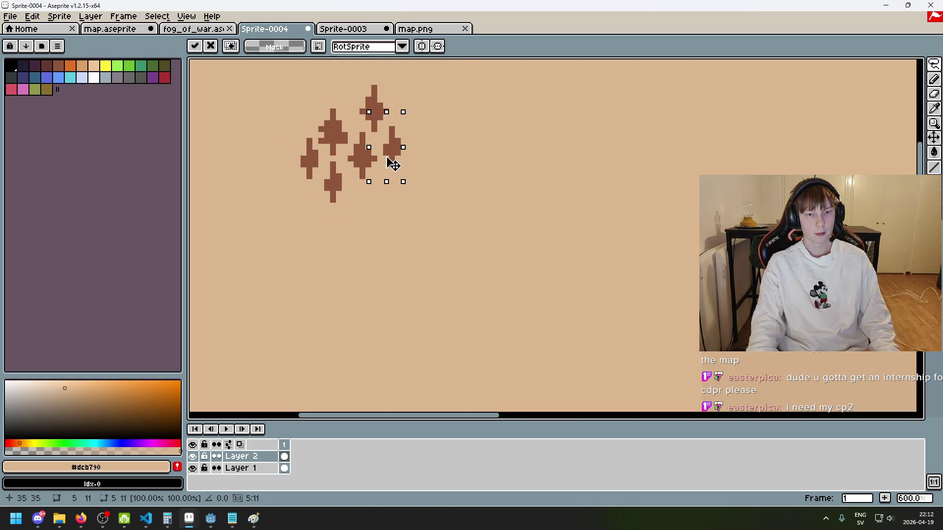
click(420, 210)
drag(432, 200, 457, 240)
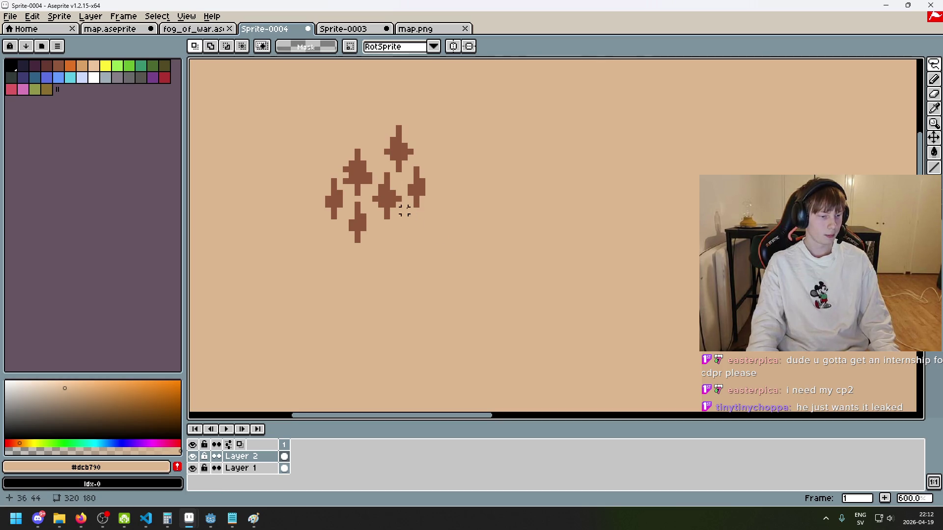
Move more trees to the top-left and up-right to tighten the cluster.
scroll(408, 197, up, 4)
mouse_move(362, 270)
mouse_down()
mouse_move(313, 184)
mouse_move(358, 275)
mouse_up()
mouse_move(395, 246)
mouse_down()
mouse_move(392, 216)
mouse_move(346, 160)
mouse_move(391, 255)
mouse_move(375, 226)
mouse_move(431, 308)
mouse_move(532, 267)
mouse_move(530, 120)
mouse_up()
scroll(530, 204, down, 1)
drag(491, 157, 290, 117)
click(349, 234)
mouse_move(349, 234)
mouse_down()
mouse_move(309, 208)
mouse_move(367, 147)
mouse_move(373, 241)
mouse_move(427, 225)
mouse_move(373, 101)
mouse_move(520, 309)
mouse_move(444, 342)
mouse_move(446, 319)
mouse_move(543, 256)
mouse_up()
click(502, 304)
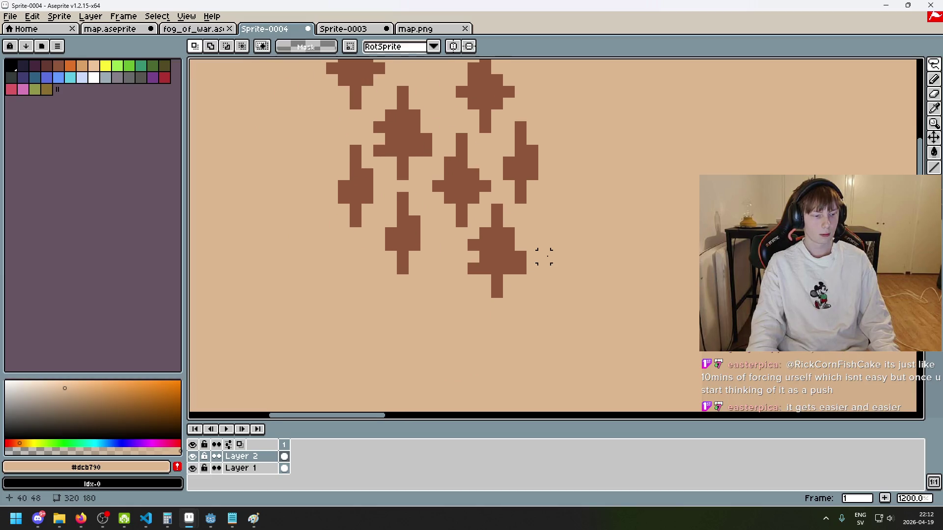
drag(414, 269, 426, 222)
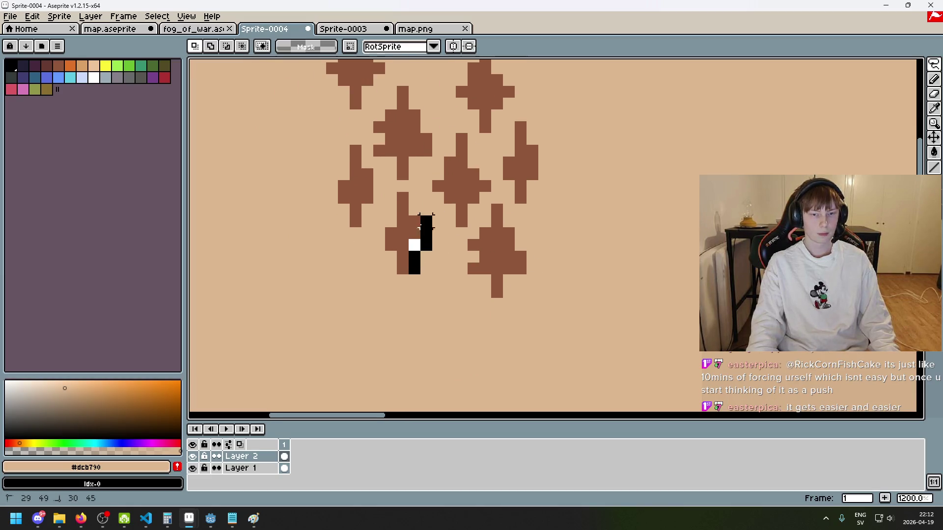
Place a tree copy above the other trees in the cluster.
key(ctrl+z)
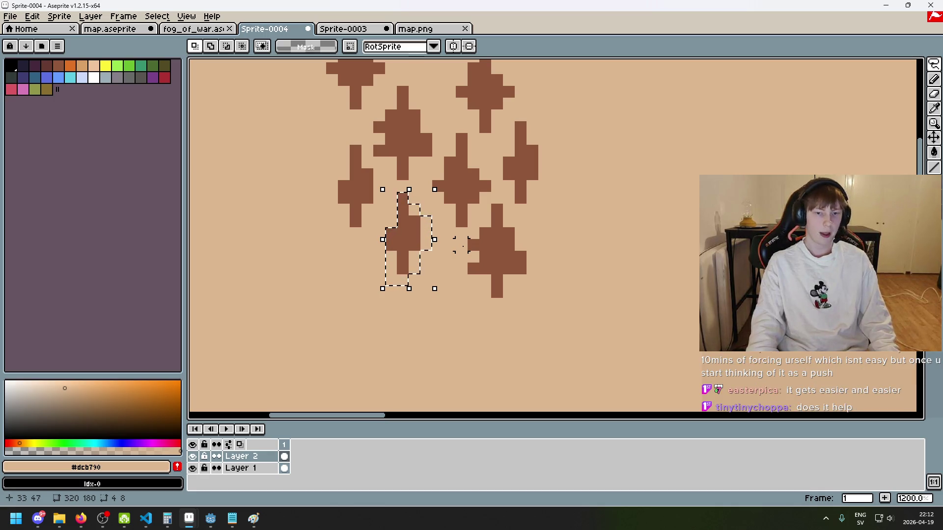
key(ctrl+t)
mouse_move(432, 242)
mouse_down()
mouse_move(520, 137)
mouse_move(532, 147)
mouse_move(511, 210)
mouse_move(423, 153)
mouse_move(415, 181)
mouse_move(419, 164)
mouse_up()
click(512, 208)
Move another tree to the left side of the cluster.
scroll(512, 207, down, 3)
scroll(486, 216, up, 2)
mouse_move(485, 220)
mouse_down()
mouse_move(448, 183)
mouse_move(497, 222)
mouse_up()
mouse_move(479, 185)
mouse_down()
mouse_move(354, 181)
mouse_move(361, 185)
mouse_up()
click(456, 189)
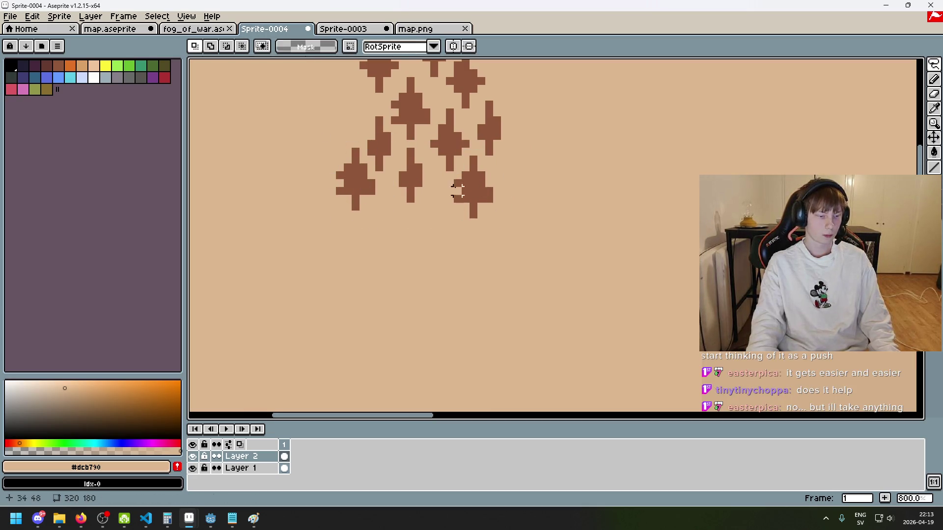
mouse_move(450, 188)
mouse_down()
mouse_move(513, 271)
mouse_move(524, 210)
mouse_up()
scroll(515, 185, up, 2)
Move one tree up-left near the top and another down-left, confirming with Enter.
mouse_move(422, 185)
mouse_down()
mouse_move(402, 142)
mouse_move(442, 167)
mouse_move(434, 194)
mouse_up()
mouse_move(513, 202)
mouse_down()
mouse_move(512, 239)
mouse_move(482, 330)
mouse_up()
mouse_move(406, 269)
mouse_down()
mouse_move(361, 204)
mouse_move(339, 112)
mouse_up()
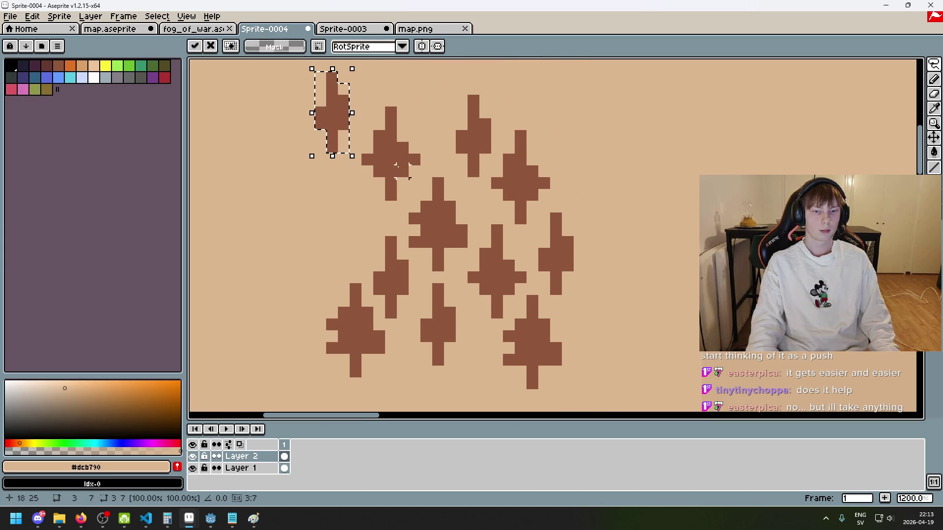
mouse_move(391, 194)
mouse_down()
mouse_move(407, 123)
mouse_move(395, 194)
mouse_up()
mouse_move(392, 151)
mouse_down()
mouse_move(368, 216)
mouse_move(339, 242)
mouse_move(344, 231)
mouse_up()
scroll(404, 238, down, 6)
drag(398, 217, 361, 227)
scroll(378, 223, up, 2)
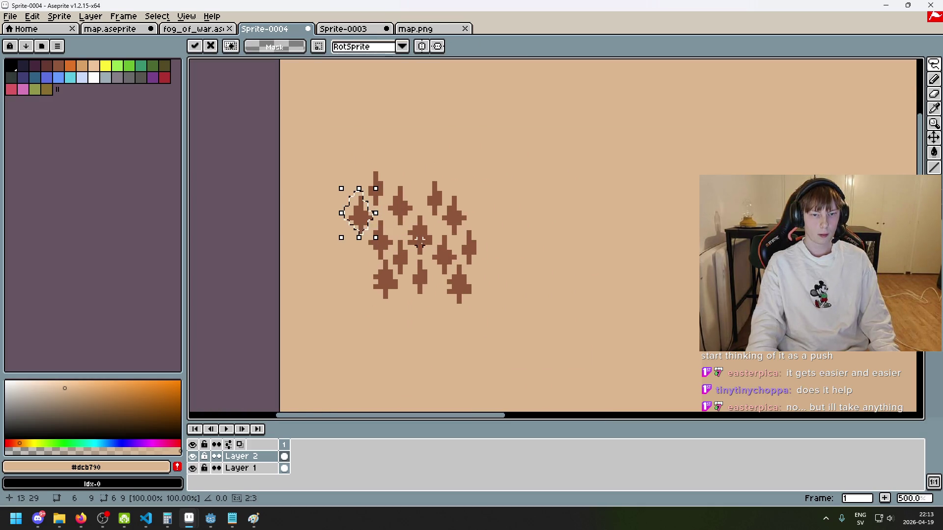
key(Return)
scroll(439, 213, up, 4)
Reposition the upper-middle tree and move another tree down-left into a gap.
mouse_move(425, 199)
mouse_down()
mouse_move(422, 219)
mouse_move(443, 123)
mouse_move(440, 223)
mouse_move(385, 173)
mouse_move(428, 219)
mouse_move(579, 284)
mouse_move(526, 214)
mouse_move(538, 218)
mouse_up()
click(603, 258)
scroll(603, 258, down, 4)
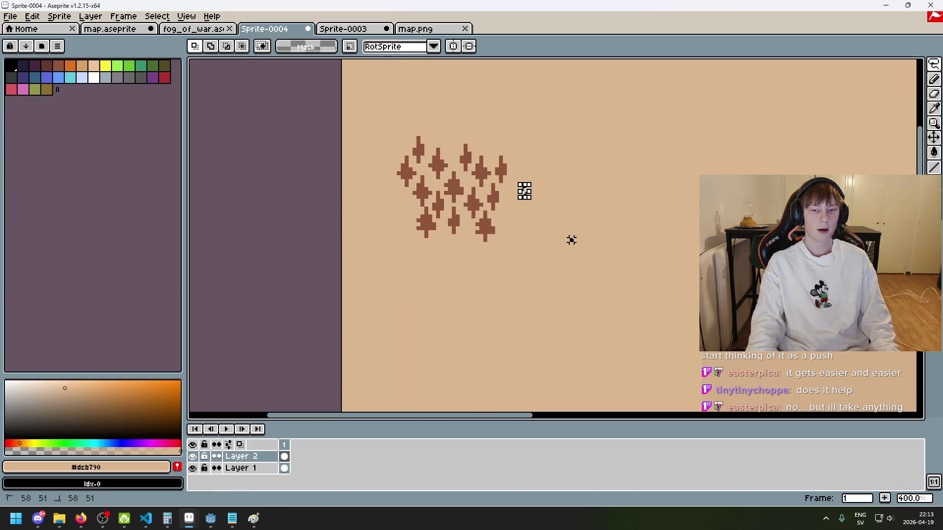
scroll(494, 248, up, 3)
mouse_move(448, 272)
mouse_down()
mouse_move(459, 269)
mouse_move(449, 272)
mouse_move(427, 222)
mouse_up()
click(469, 295)
scroll(469, 295, down, 1)
click(511, 269)
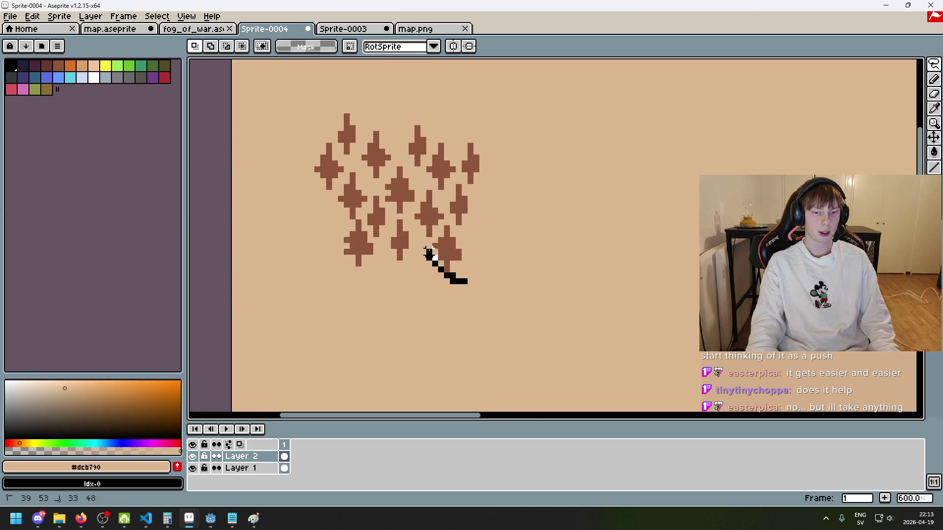
mouse_move(476, 275)
mouse_down()
mouse_move(440, 285)
mouse_move(429, 299)
mouse_move(435, 285)
mouse_up()
click(470, 287)
Move another tree down-left and shift the right-hand trees up and left.
drag(406, 223, 386, 279)
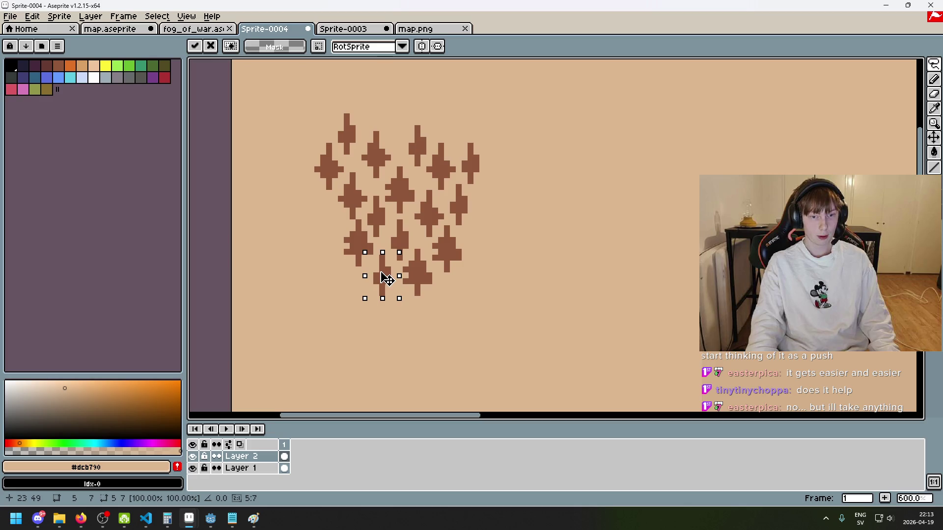
click(458, 245)
scroll(453, 253, down, 3)
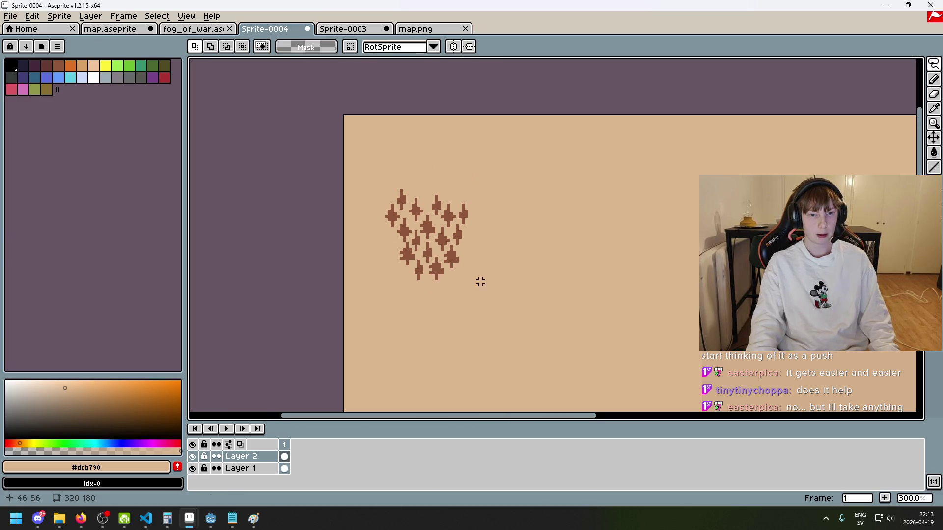
scroll(468, 267, up, 3)
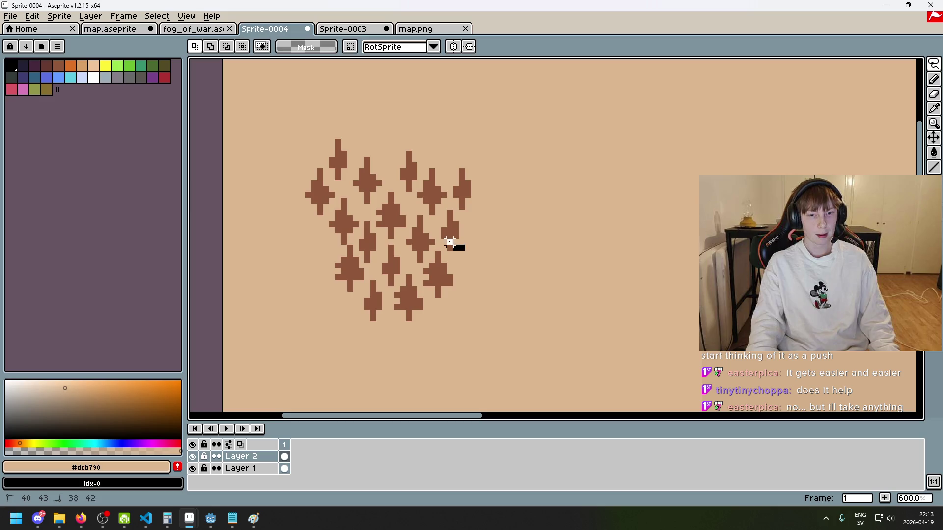
mouse_move(412, 200)
mouse_down()
mouse_move(507, 187)
mouse_move(447, 256)
mouse_up()
drag(471, 214, 466, 201)
click(507, 301)
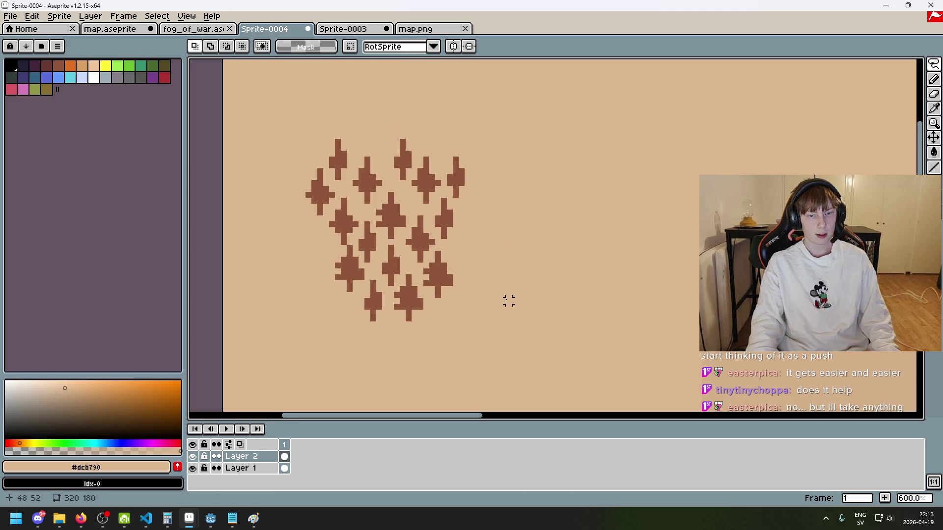
Lasso-select the lower trees of the grove.
scroll(505, 297, down, 3)
scroll(471, 309, up, 3)
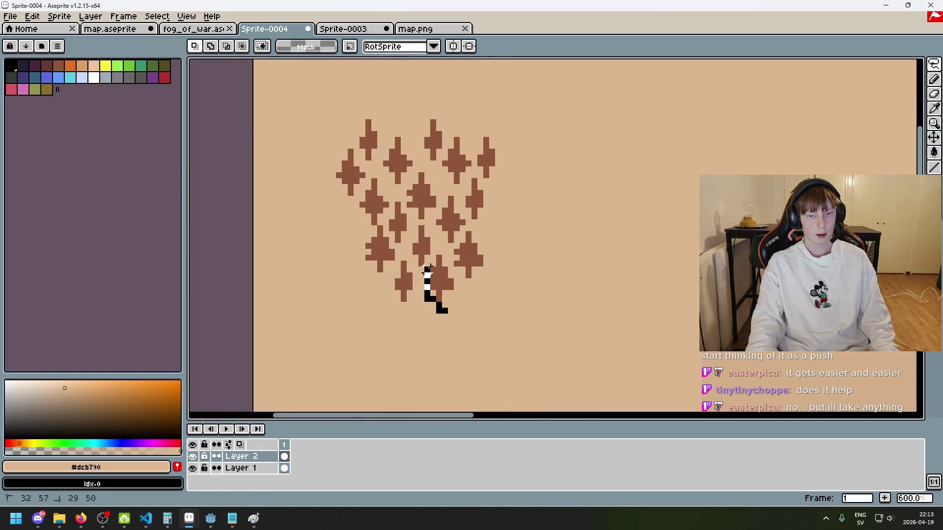
mouse_move(497, 269)
mouse_down()
mouse_move(480, 316)
mouse_move(432, 259)
mouse_up()
drag(480, 228, 468, 284)
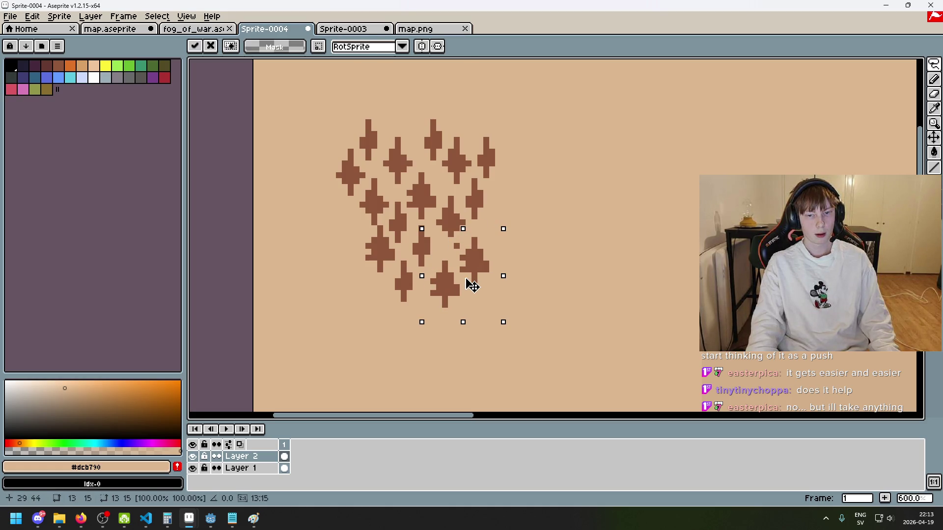
Commit the previous move, then shift the bottom trees slightly right.
key(Return)
key(ctrl+d)
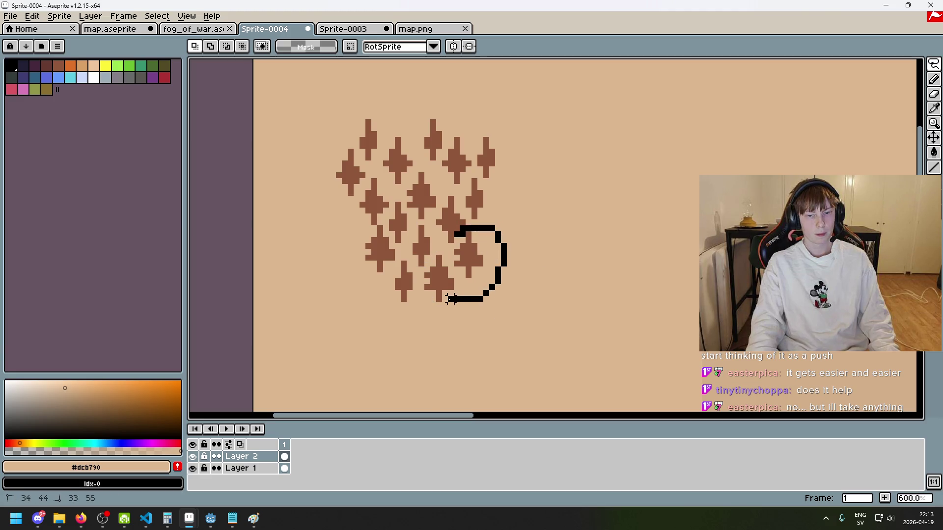
drag(432, 263, 434, 260)
drag(439, 310, 421, 300)
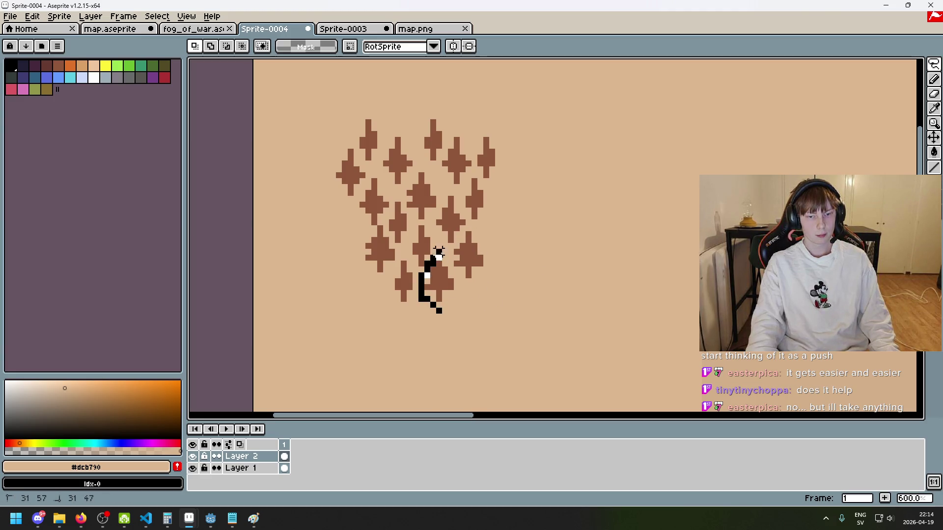
drag(485, 228, 432, 300)
drag(464, 290, 469, 289)
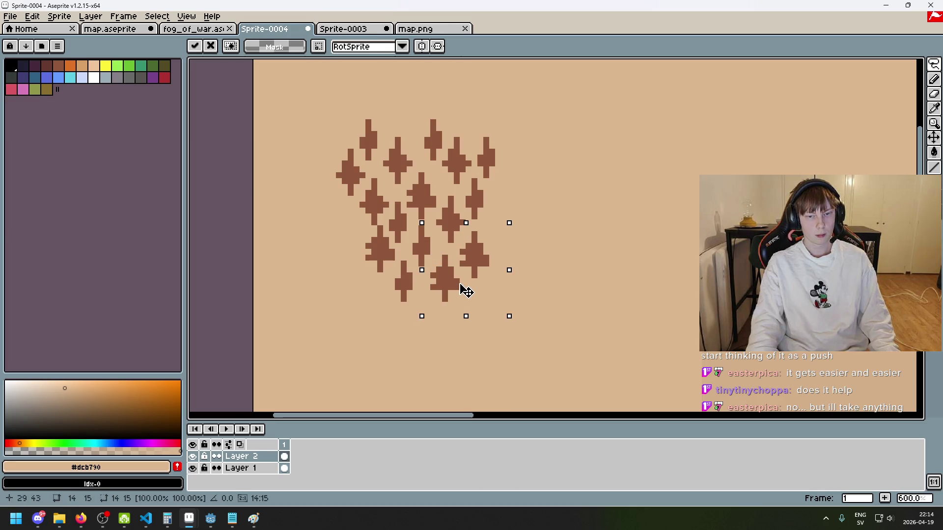
key(ctrl+d)
Move single trees, including the middle one, out to the cluster's right side.
mouse_move(386, 202)
mouse_down()
mouse_move(410, 223)
mouse_move(412, 246)
mouse_move(496, 234)
mouse_up()
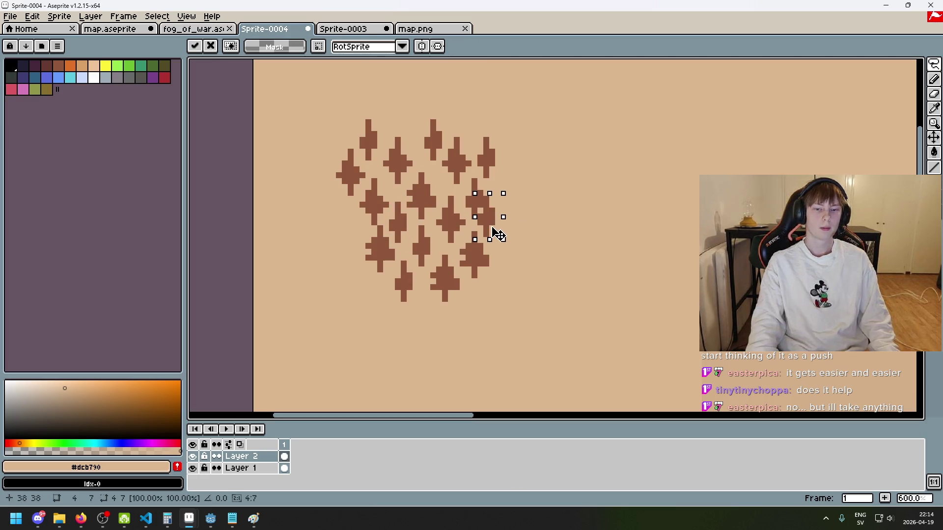
mouse_move(380, 198)
mouse_down()
mouse_move(412, 244)
mouse_move(499, 210)
mouse_move(519, 188)
mouse_up()
key(ctrl+d)
mouse_move(426, 215)
mouse_down()
mouse_move(415, 209)
mouse_move(441, 176)
mouse_move(416, 203)
mouse_move(409, 197)
mouse_move(421, 216)
mouse_up()
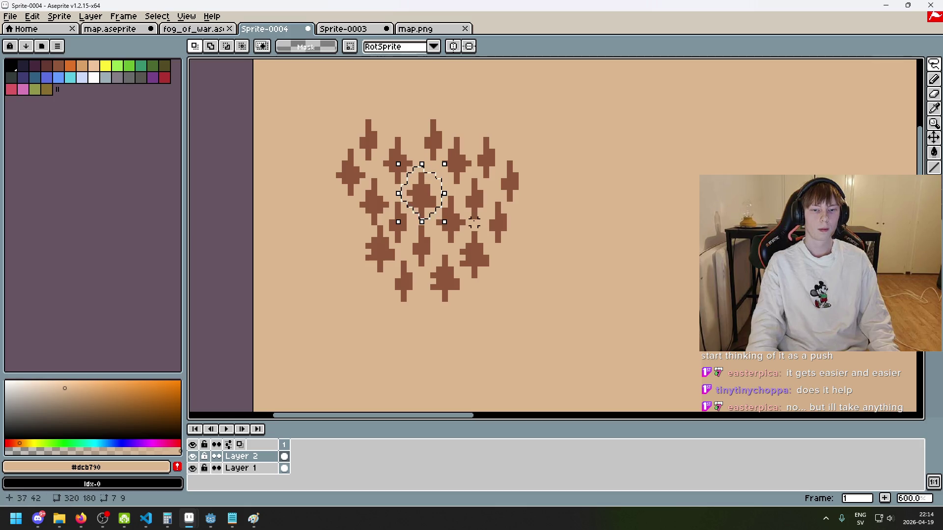
mouse_move(393, 267)
mouse_down()
mouse_move(554, 282)
mouse_move(539, 309)
mouse_move(515, 275)
mouse_move(492, 283)
mouse_up()
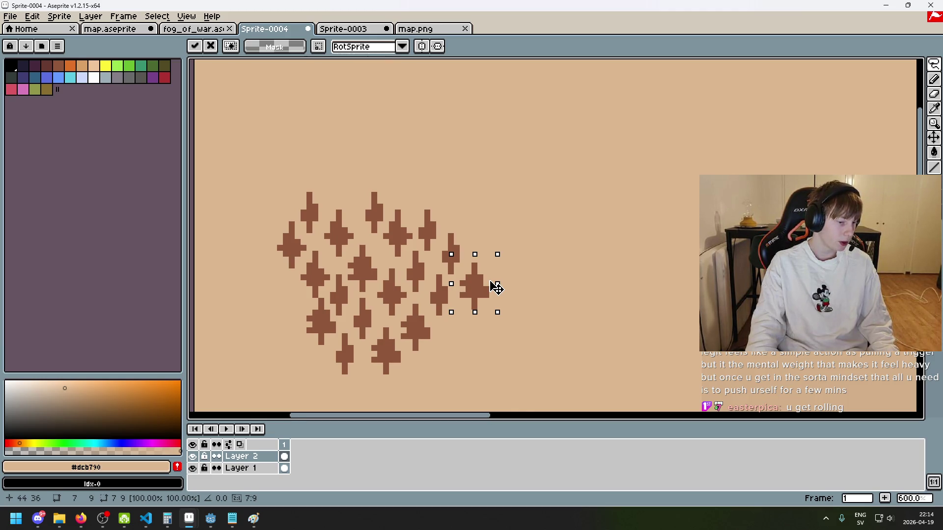
mouse_move(496, 287)
mouse_down()
mouse_move(439, 210)
mouse_move(516, 275)
mouse_move(436, 203)
mouse_move(449, 217)
mouse_up()
key(q)
Drop the floating trees down and left into the cluster.
scroll(516, 276, up, 2)
scroll(521, 211, down, 3)
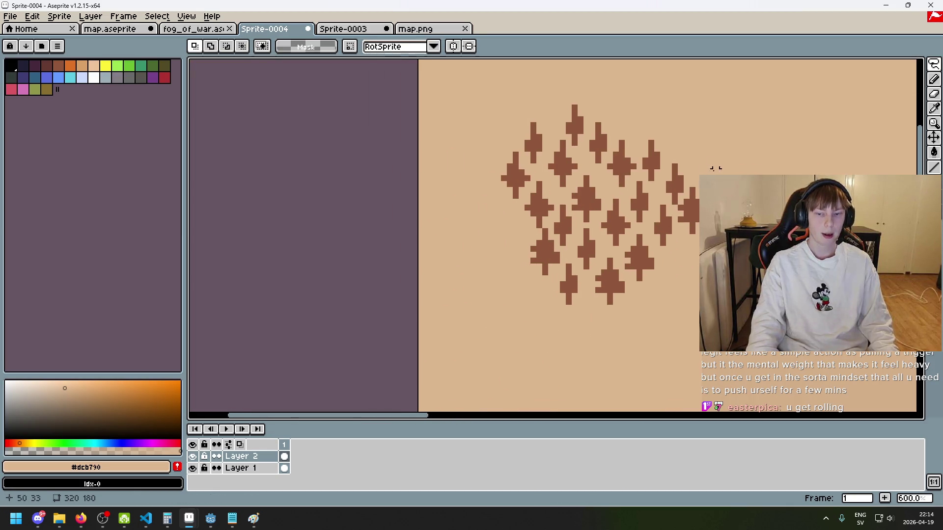
drag(600, 149, 513, 231)
click(586, 236)
Select a single right-hand tree after a false start and place it in a gap.
scroll(586, 237, right, 3)
scroll(586, 236, down, 1)
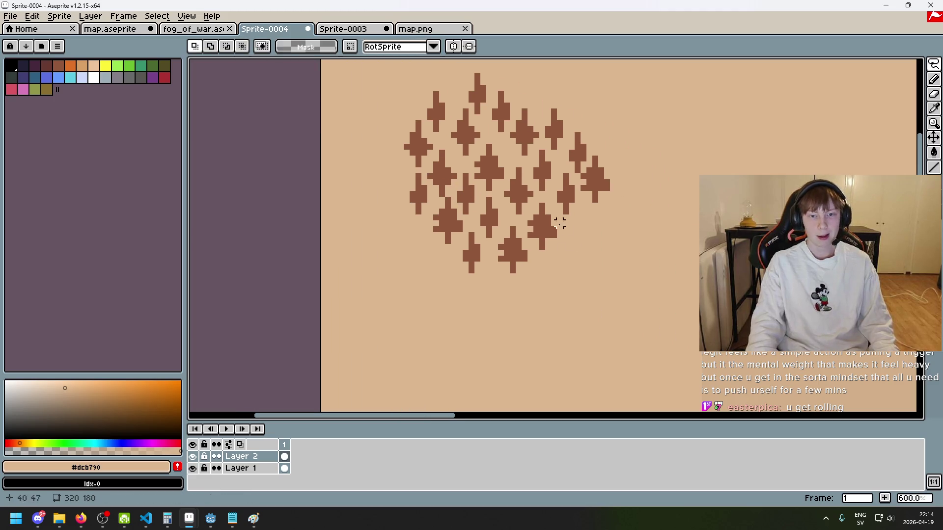
scroll(441, 188, right, 1)
scroll(440, 188, up, 2)
drag(421, 117, 479, 186)
mouse_move(591, 259)
mouse_down()
mouse_move(543, 204)
mouse_move(564, 143)
mouse_move(594, 261)
mouse_up()
key(ctrl+d)
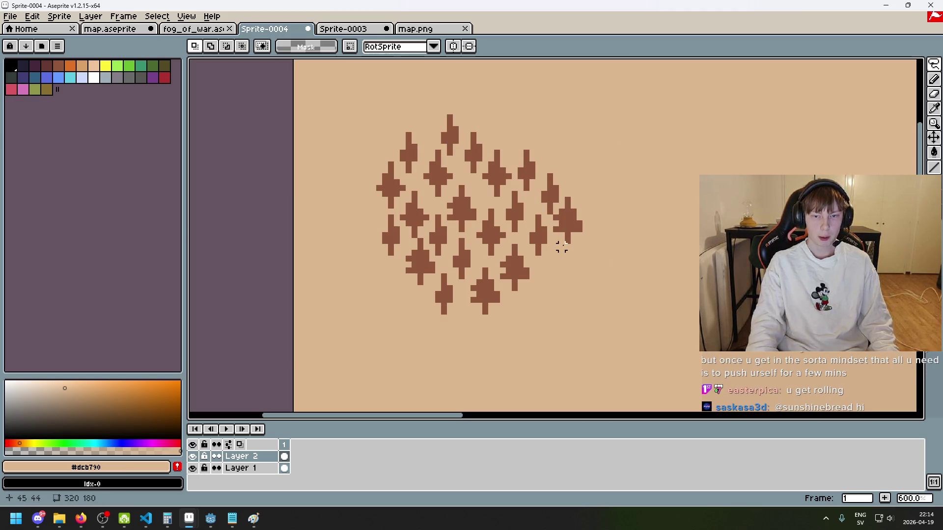
mouse_move(520, 293)
mouse_down()
mouse_move(516, 263)
mouse_move(521, 294)
mouse_move(506, 288)
mouse_move(535, 295)
mouse_move(497, 266)
mouse_up()
mouse_move(520, 304)
mouse_down()
mouse_move(526, 280)
mouse_move(584, 280)
mouse_move(515, 263)
mouse_move(528, 238)
mouse_up()
click(608, 257)
Move another tree down and to the right into a new spot.
scroll(520, 245, up, 2)
mouse_move(469, 173)
mouse_down()
mouse_move(495, 250)
mouse_move(529, 172)
mouse_up()
click(513, 235)
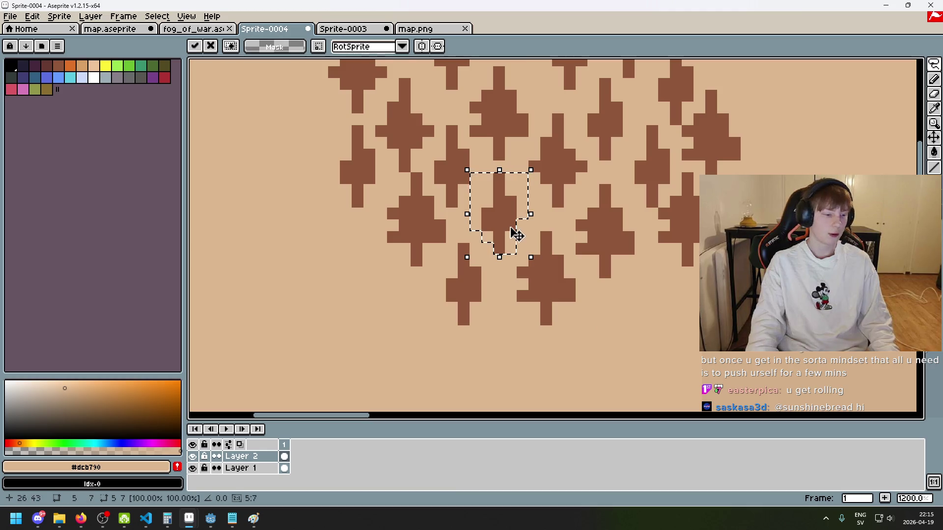
scroll(515, 236, down, 2)
mouse_move(526, 229)
mouse_down()
mouse_move(584, 280)
mouse_move(602, 269)
mouse_up()
click(629, 253)
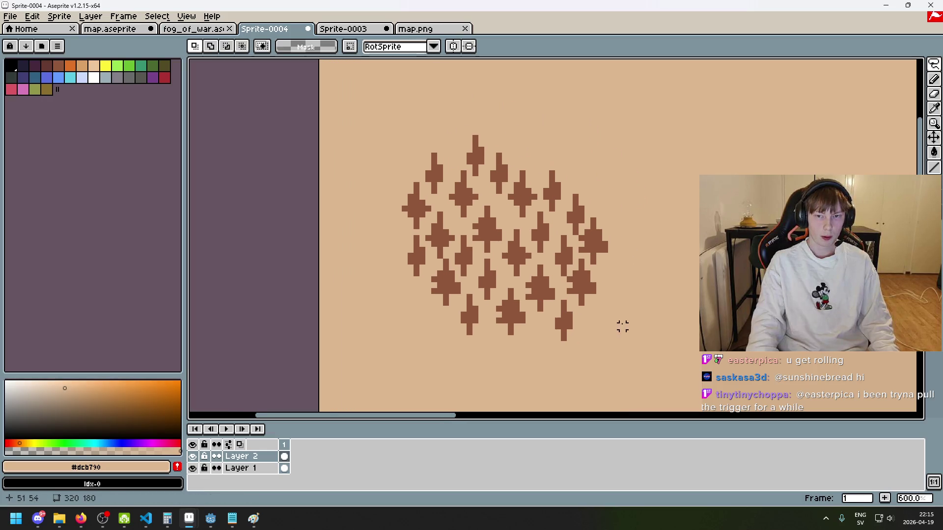
Relocate one more tree toward the cluster's right edge.
scroll(587, 216, down, 4)
scroll(583, 211, up, 2)
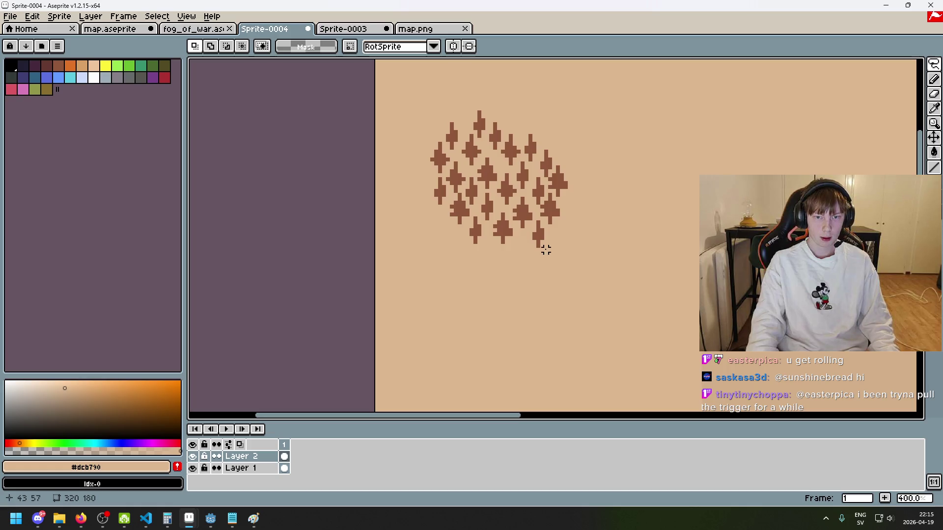
scroll(569, 223, up, 1)
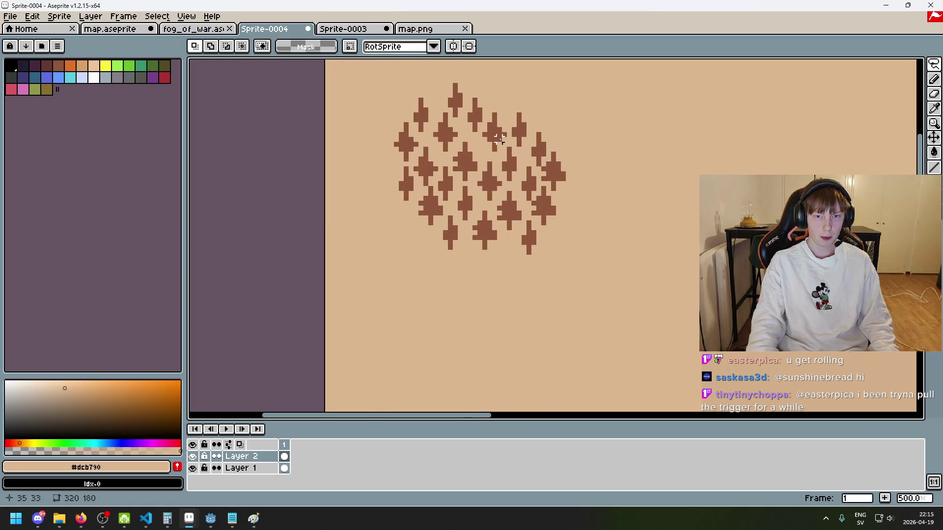
scroll(467, 167, up, 1)
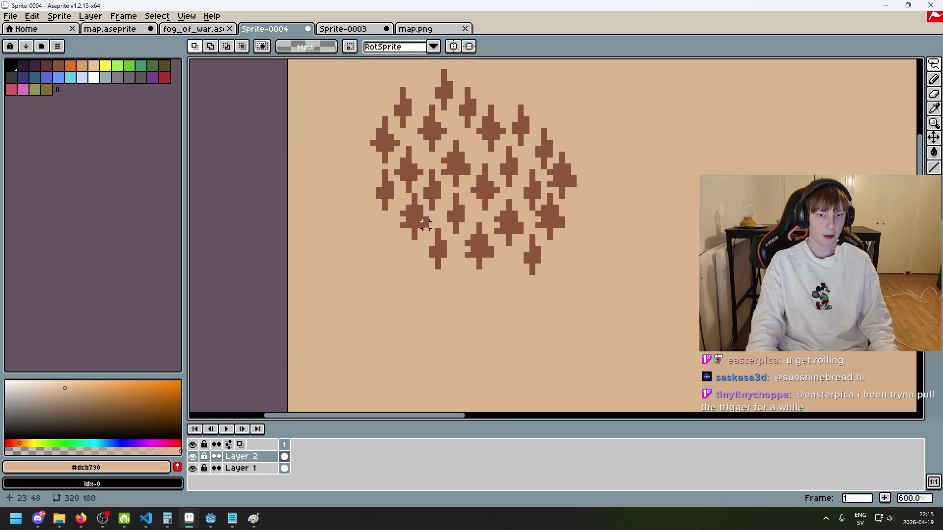
mouse_move(415, 154)
mouse_down()
mouse_move(399, 170)
mouse_move(412, 191)
mouse_move(400, 179)
mouse_move(410, 153)
mouse_move(420, 186)
mouse_move(568, 267)
mouse_move(592, 221)
mouse_up()
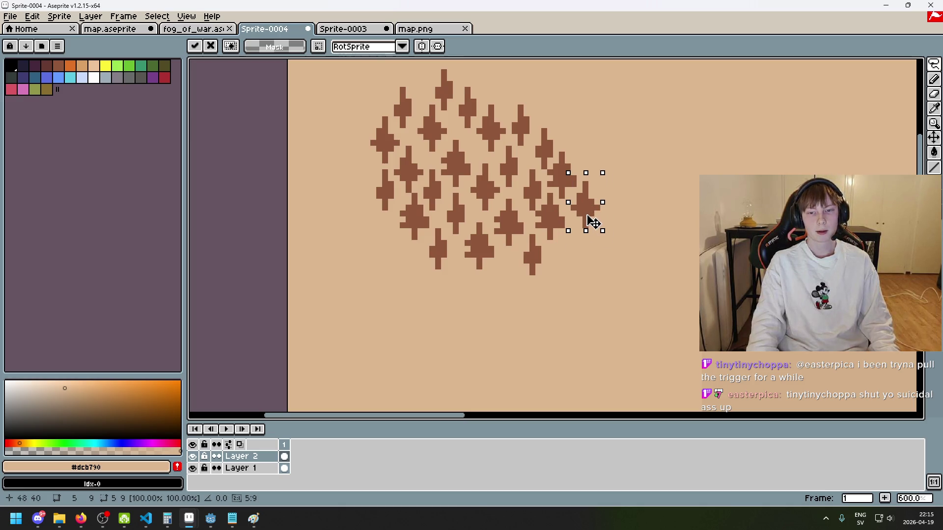
click(650, 189)
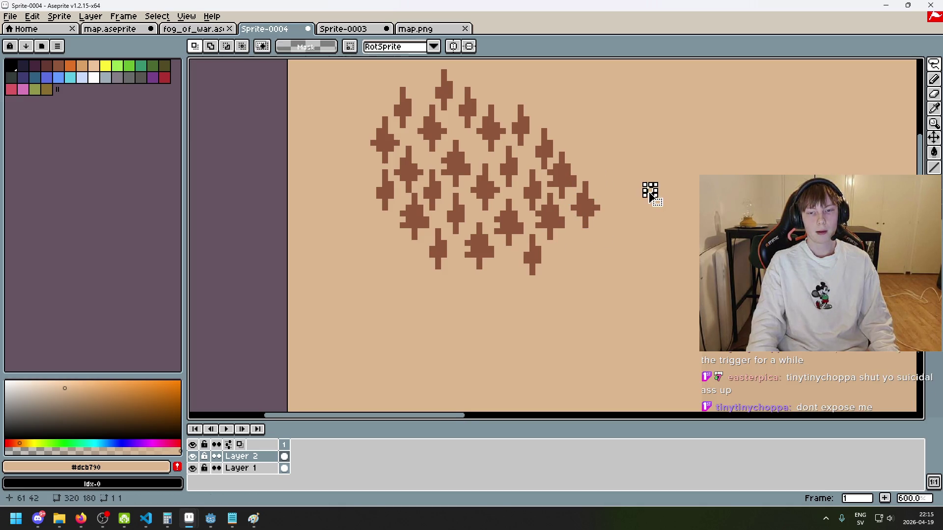
Reposition the topmost tree along the top of the cluster.
drag(650, 189, 647, 232)
scroll(564, 235, up, 3)
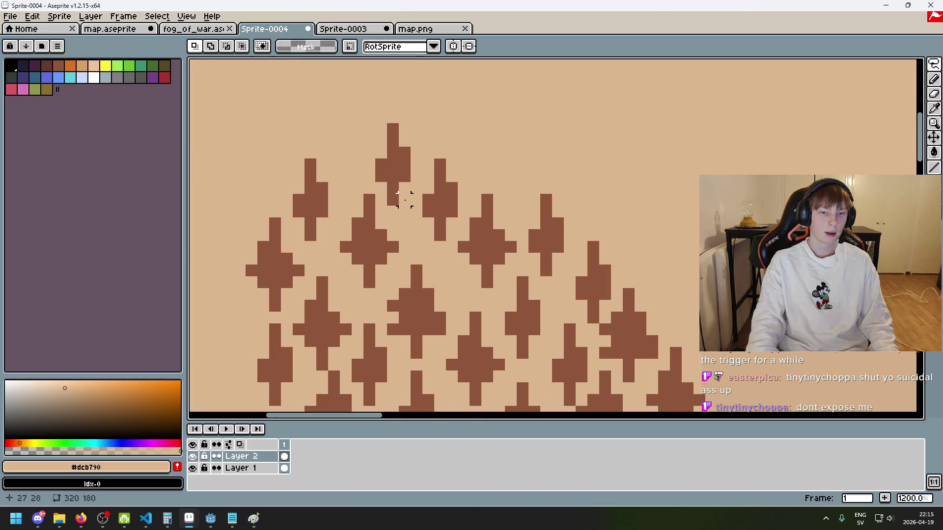
mouse_move(376, 181)
mouse_down()
mouse_move(390, 114)
mouse_move(410, 194)
mouse_move(392, 206)
mouse_move(688, 258)
mouse_move(621, 204)
mouse_move(495, 133)
mouse_move(455, 122)
mouse_move(594, 210)
mouse_move(551, 204)
mouse_up()
scroll(620, 205, down, 1)
click(653, 219)
scroll(655, 236, down, 2)
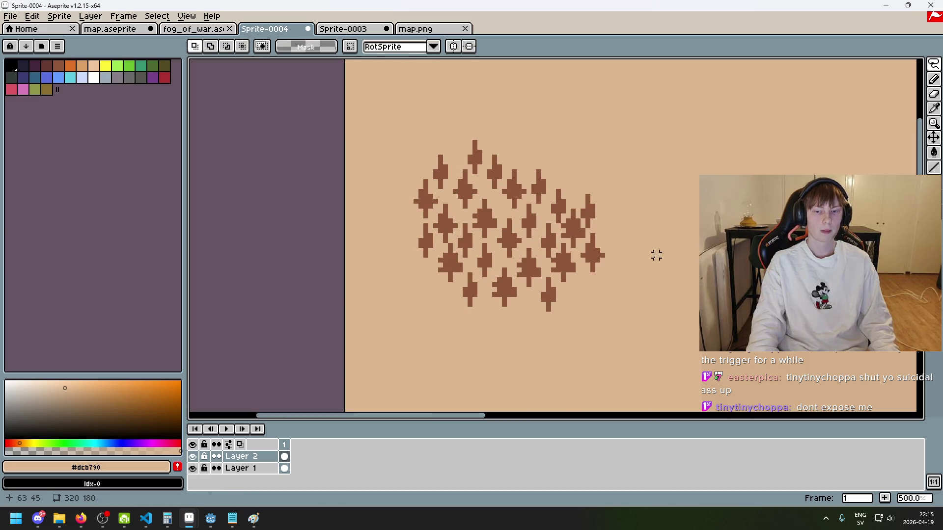
scroll(470, 216, up, 2)
Lift a different tree and move it up and to the right.
mouse_move(483, 244)
mouse_down()
mouse_move(471, 225)
mouse_move(496, 189)
mouse_move(506, 190)
mouse_up()
click(532, 176)
mouse_move(486, 249)
mouse_down()
mouse_move(471, 217)
mouse_move(485, 244)
mouse_up()
key(ctrl+t)
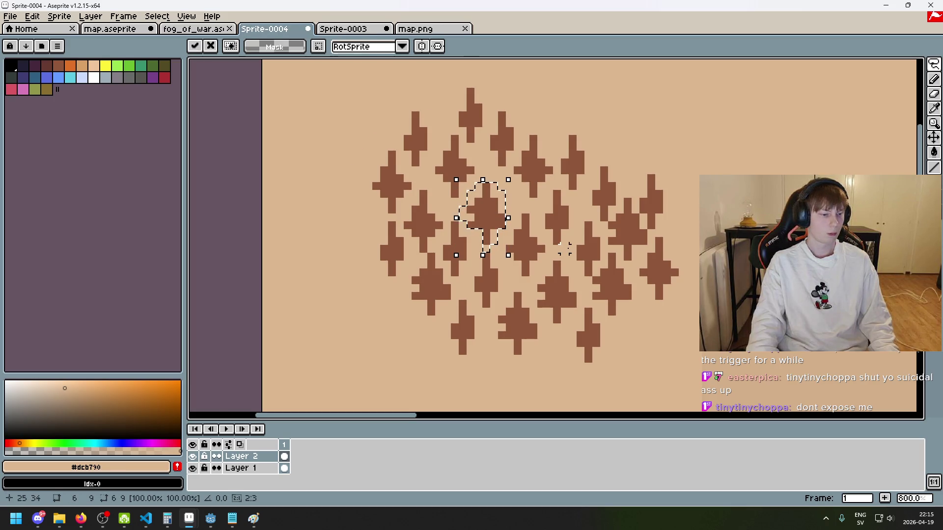
scroll(572, 241, down, 1)
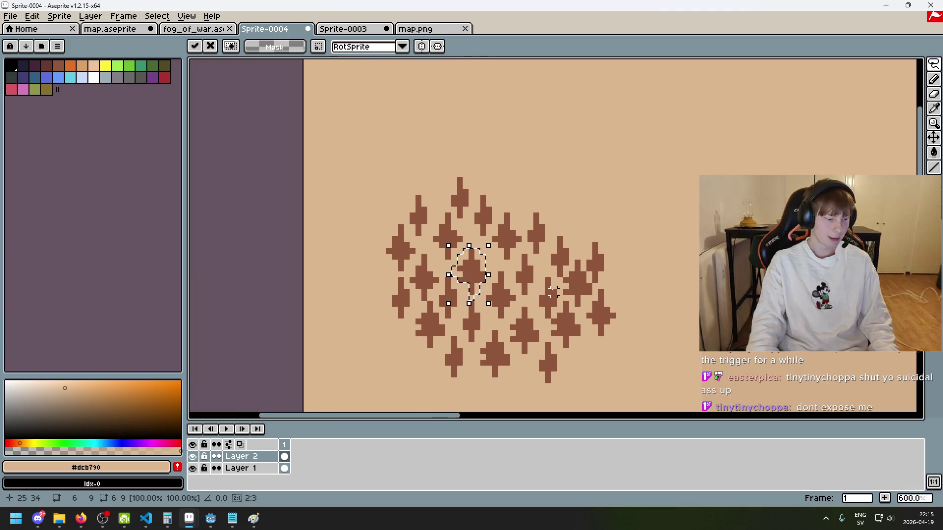
scroll(473, 273, up, 1)
mouse_move(463, 280)
mouse_down()
mouse_move(593, 201)
mouse_move(587, 217)
mouse_move(583, 203)
mouse_up()
click(616, 271)
Fill a gap by moving a tree up and to the right.
scroll(609, 265, down, 1)
scroll(540, 214, up, 1)
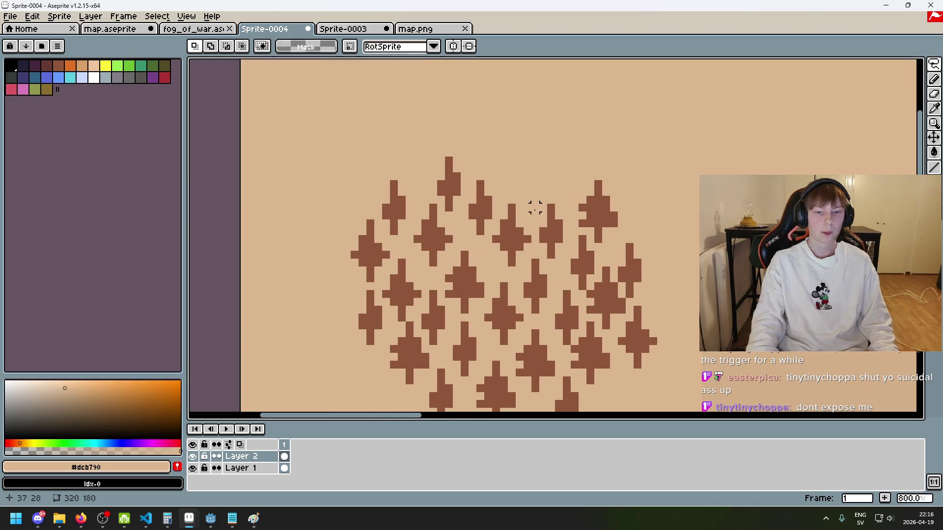
mouse_move(439, 238)
mouse_down()
mouse_move(491, 314)
mouse_move(542, 185)
mouse_move(521, 202)
mouse_up()
click(605, 254)
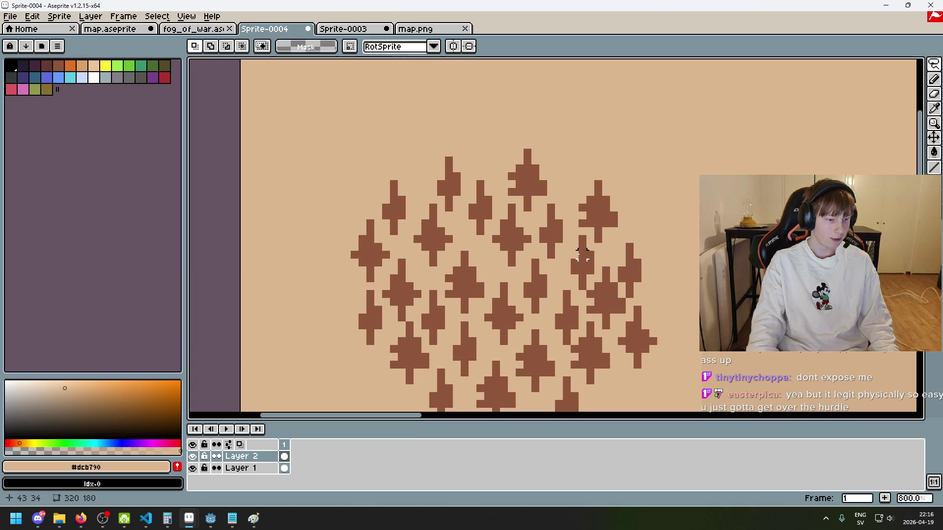
Pan over the whole cluster and move a floating tree up and right.
scroll(573, 254, down, 2)
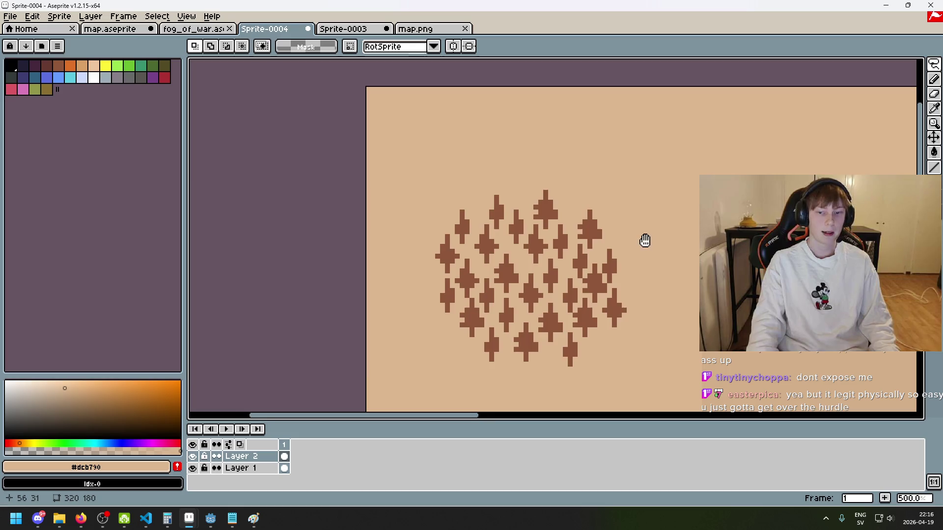
drag(644, 240, 586, 181)
mouse_move(513, 314)
mouse_down()
mouse_move(505, 301)
mouse_move(513, 289)
mouse_move(511, 310)
mouse_move(495, 318)
mouse_up()
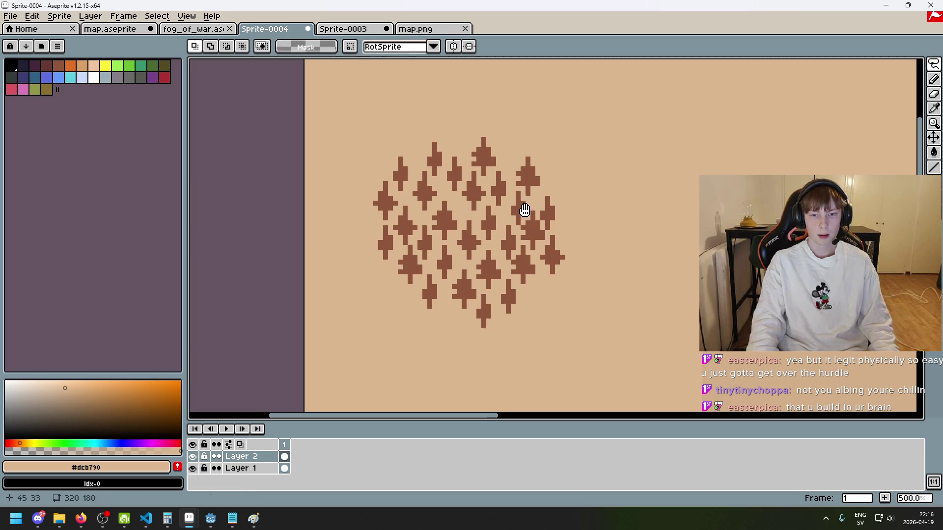
drag(522, 211, 505, 258)
mouse_move(487, 343)
mouse_down()
mouse_move(521, 258)
mouse_move(500, 196)
mouse_up()
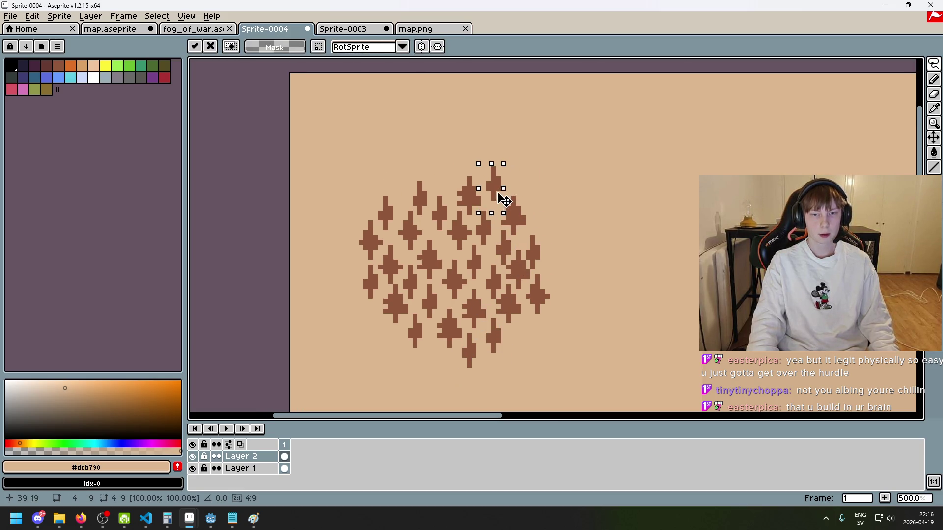
scroll(622, 219, left, 1)
click(623, 219)
Begin lasso-outlining a group of trees in the cluster.
scroll(461, 247, up, 1)
scroll(431, 267, up, 3)
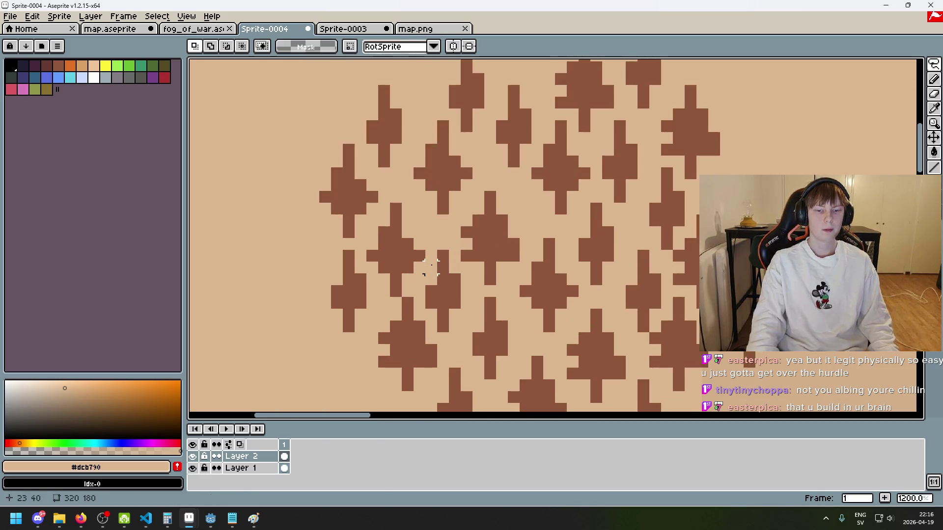
scroll(442, 361, down, 3)
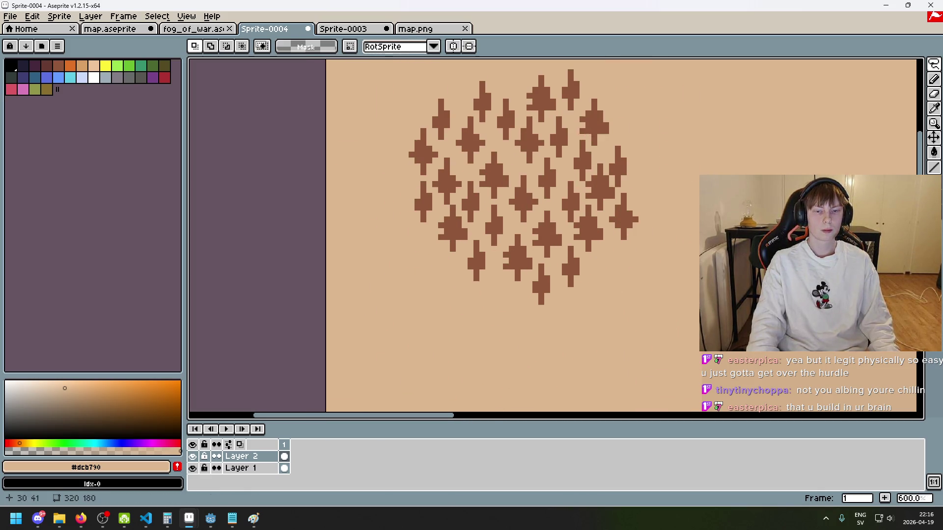
scroll(521, 186, down, 4)
scroll(563, 266, up, 2)
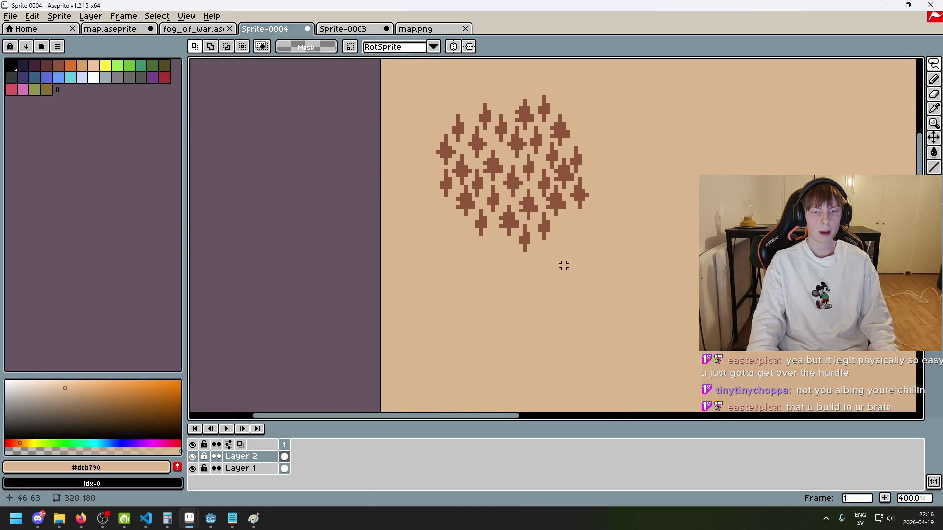
drag(555, 164, 570, 227)
Lasso a group of trees after clearing several false-start outlines.
click(567, 227)
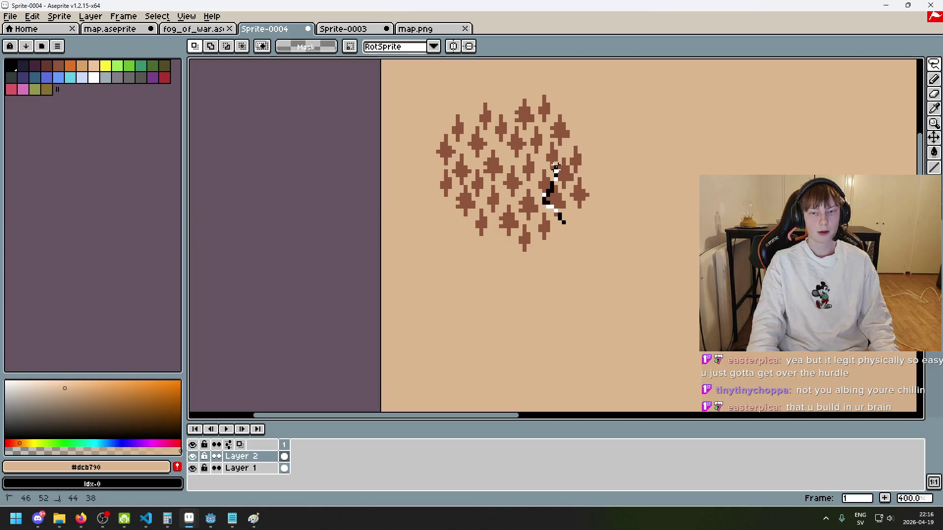
drag(576, 203, 577, 200)
click(642, 191)
mouse_move(552, 266)
mouse_down()
mouse_move(452, 73)
mouse_move(547, 262)
mouse_move(425, 183)
mouse_move(606, 116)
mouse_move(613, 125)
mouse_move(446, 116)
mouse_move(626, 147)
mouse_move(601, 265)
mouse_move(504, 243)
mouse_up()
click(648, 257)
click(606, 265)
click(602, 265)
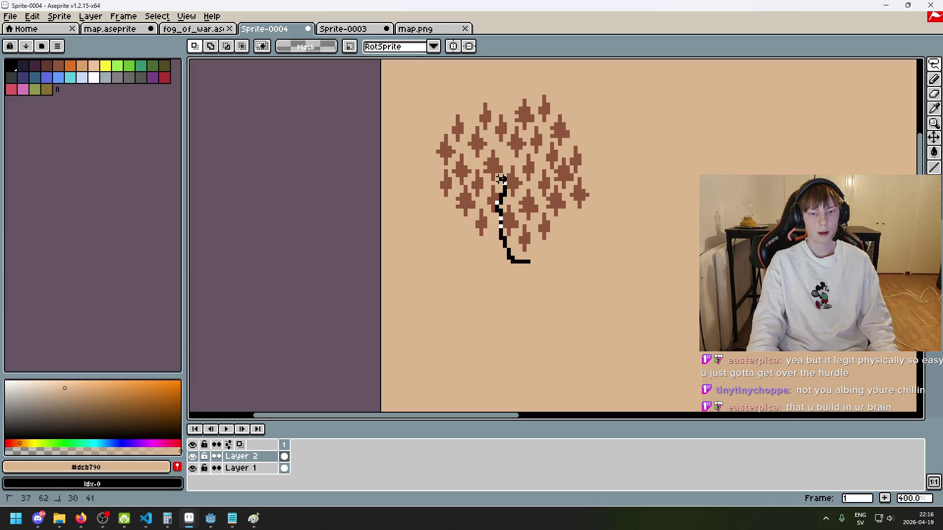
mouse_move(602, 152)
mouse_down()
mouse_move(515, 253)
mouse_move(527, 260)
mouse_up()
Undo an accidental outline shift and trim a small notch from the selection.
scroll(570, 175, up, 2)
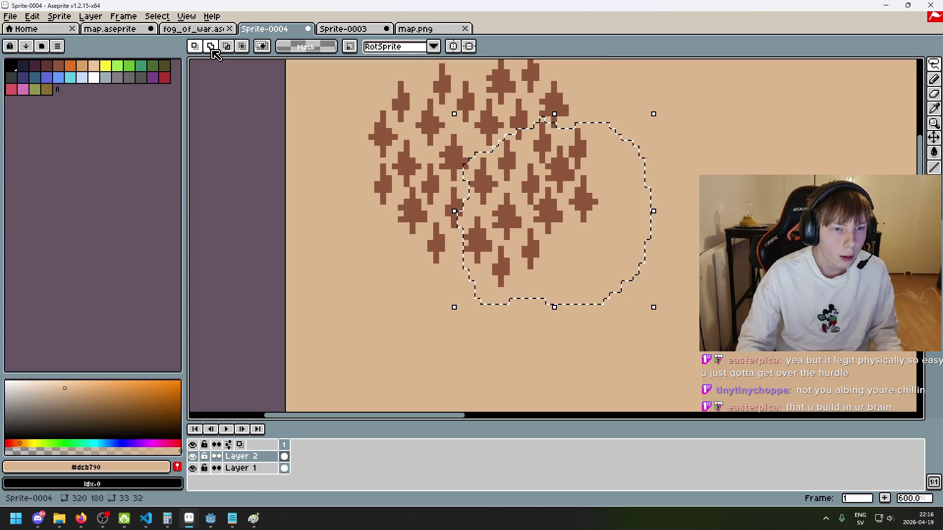
scroll(467, 144, up, 2)
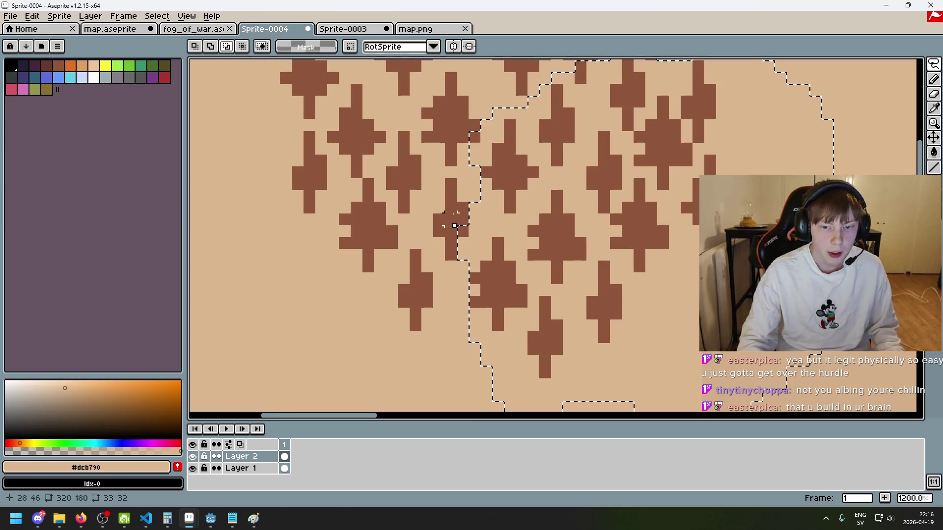
scroll(466, 145, up, 1)
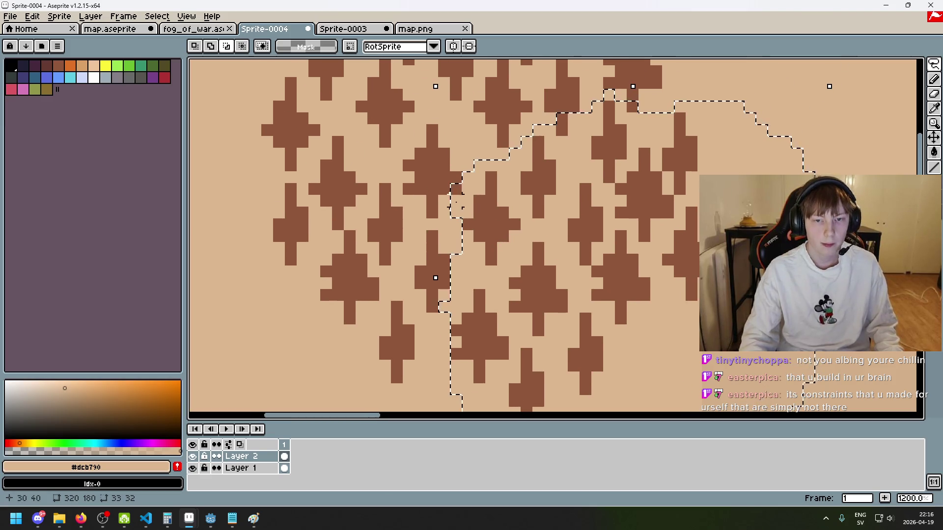
key(ctrl+z)
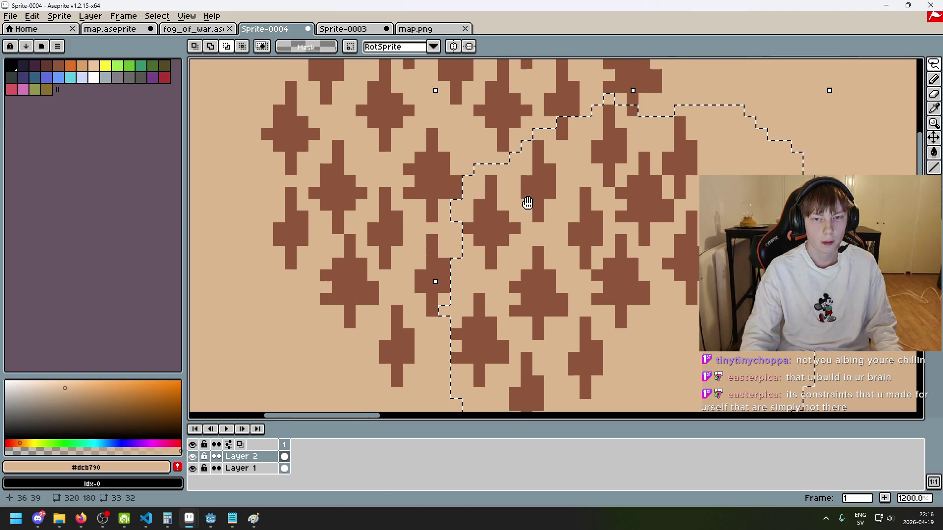
drag(526, 204, 515, 246)
drag(552, 174, 597, 146)
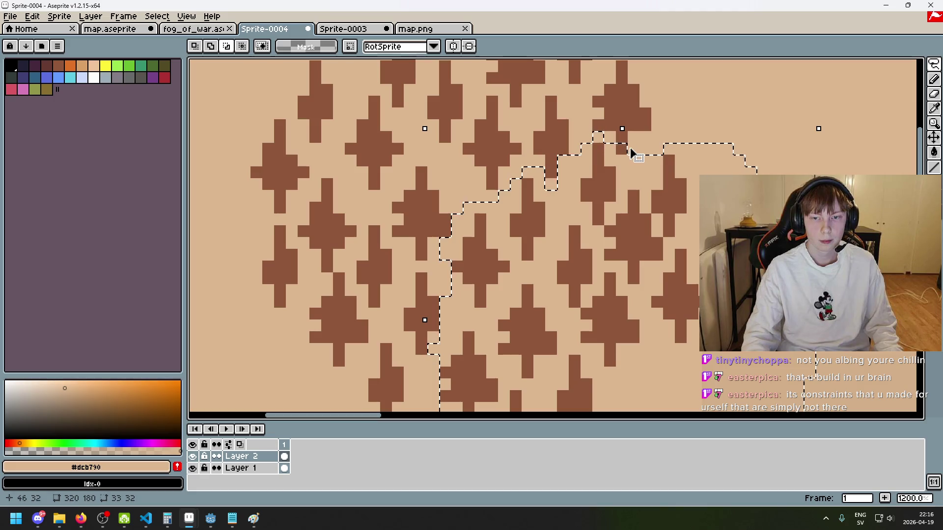
scroll(649, 208, down, 3)
Place a copy of the selected trees above the cluster and commit it.
mouse_move(660, 226)
mouse_down()
mouse_move(667, 236)
mouse_move(688, 79)
mouse_move(552, 80)
mouse_move(511, 128)
mouse_up()
click(547, 154)
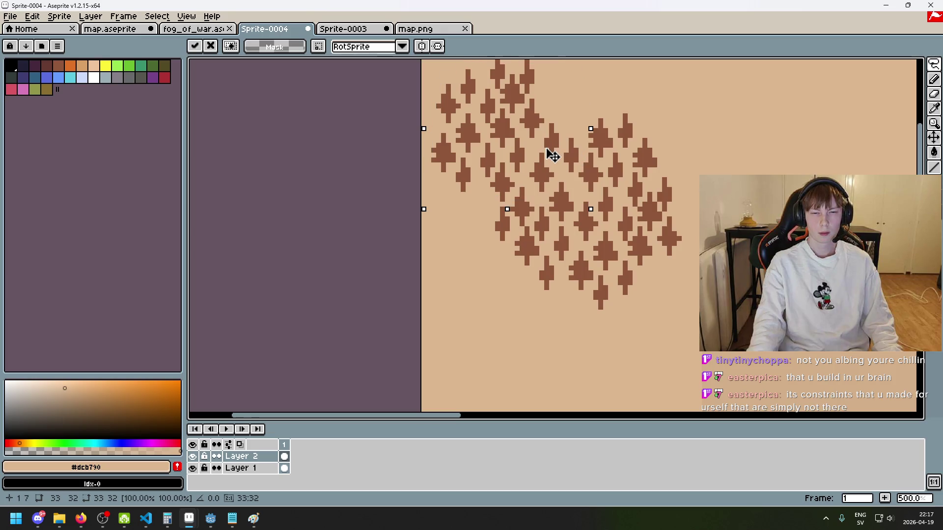
click(543, 154)
key(Return)
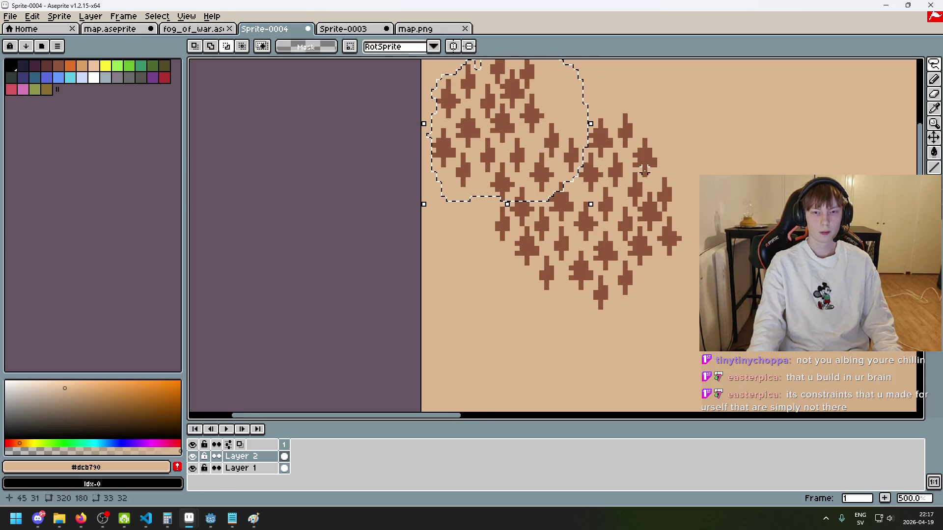
scroll(640, 170, down, 3)
scroll(631, 182, up, 2)
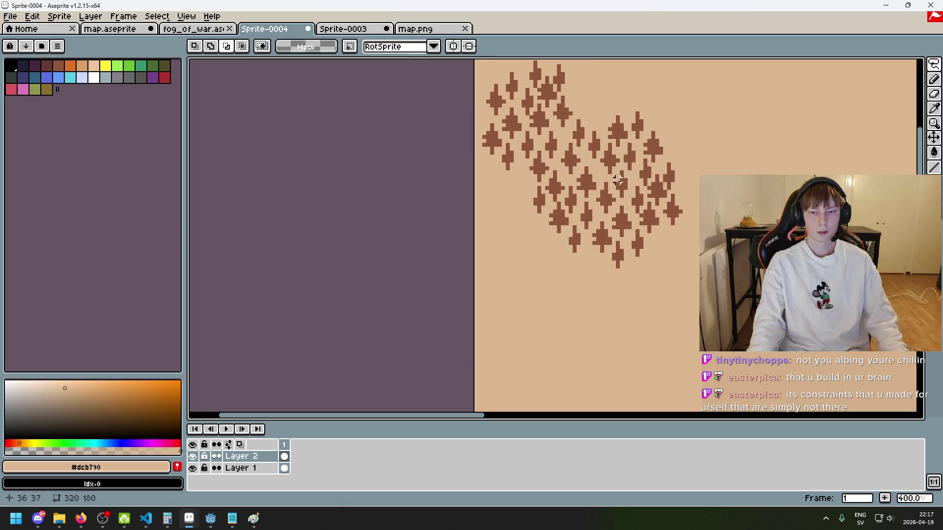
drag(559, 243, 569, 222)
key(ctrl+z)
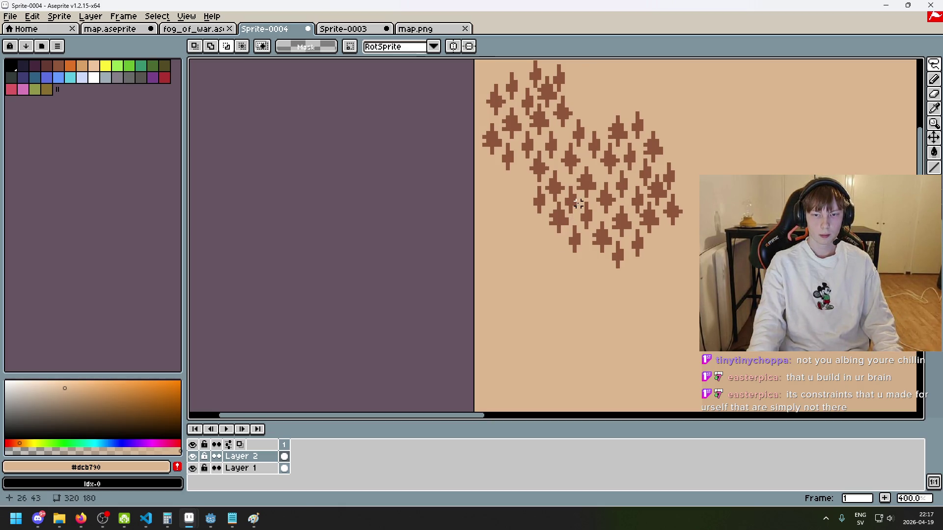
Lasso a tree group in the cluster's lower part and switch to Subtract from selection.
drag(554, 246, 561, 228)
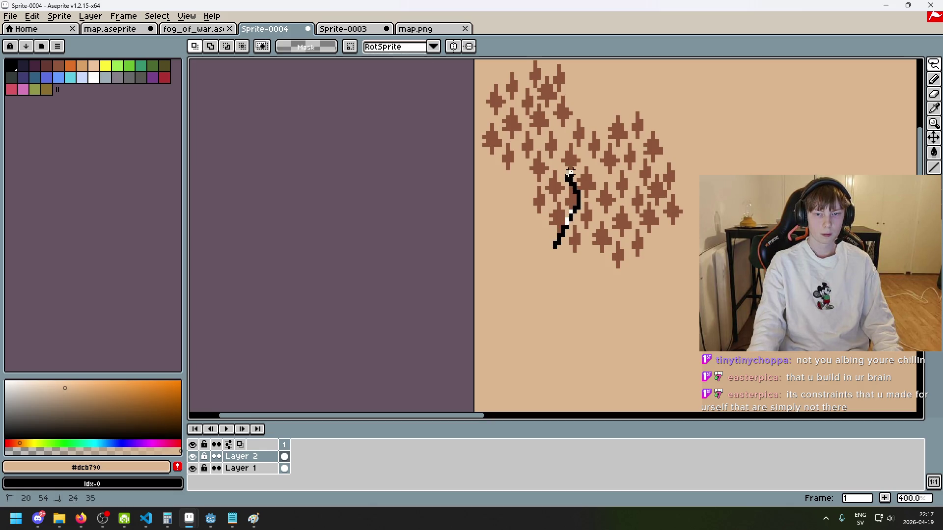
mouse_move(578, 144)
mouse_down()
mouse_move(553, 128)
mouse_move(535, 143)
mouse_up()
drag(523, 176, 555, 248)
scroll(584, 147, up, 3)
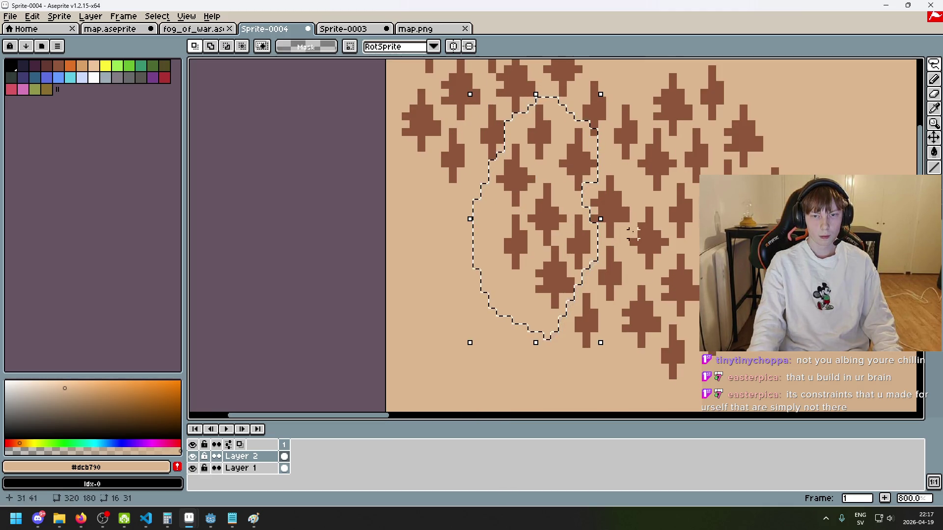
key(plus)
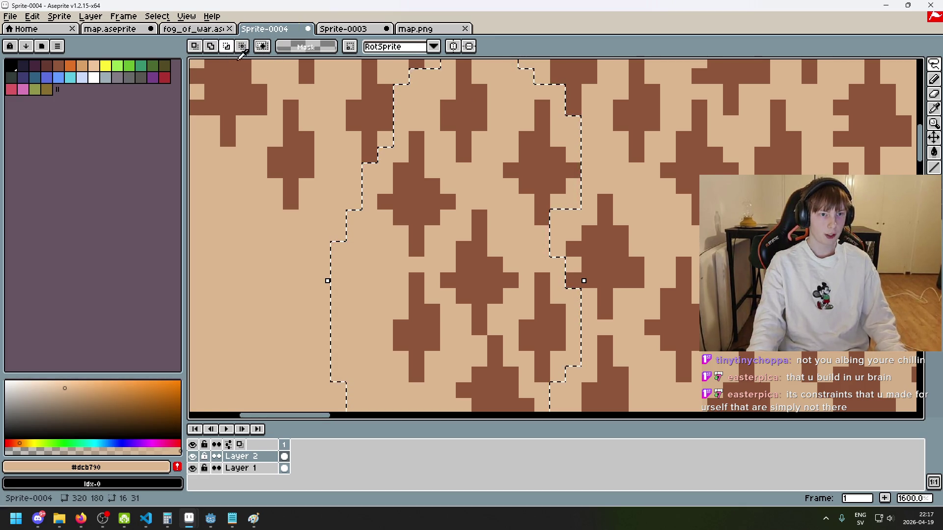
click(226, 46)
scroll(521, 189, down, 4)
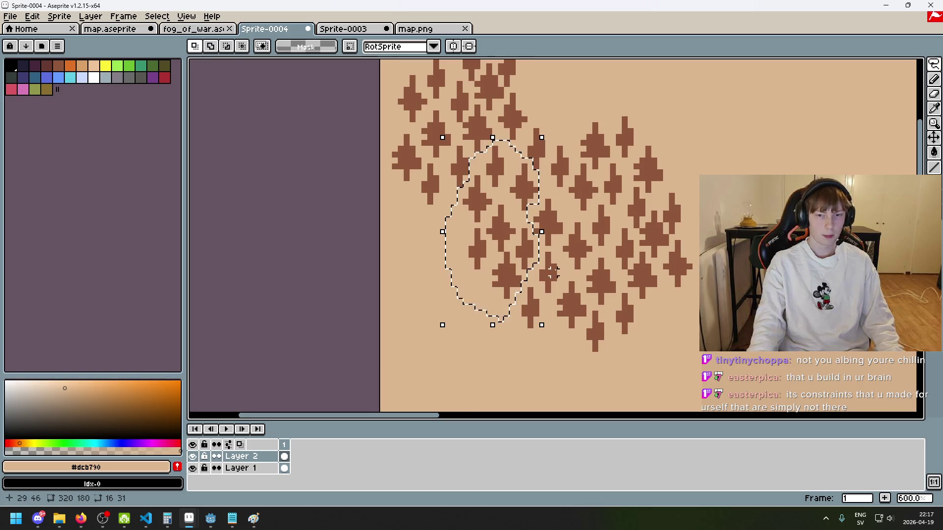
Place a copy of the trimmed trees along the grove's upper edge and commit it.
mouse_move(566, 312)
mouse_down()
mouse_move(537, 221)
mouse_move(490, 275)
mouse_move(525, 136)
mouse_move(508, 148)
mouse_move(520, 147)
mouse_move(511, 140)
mouse_up()
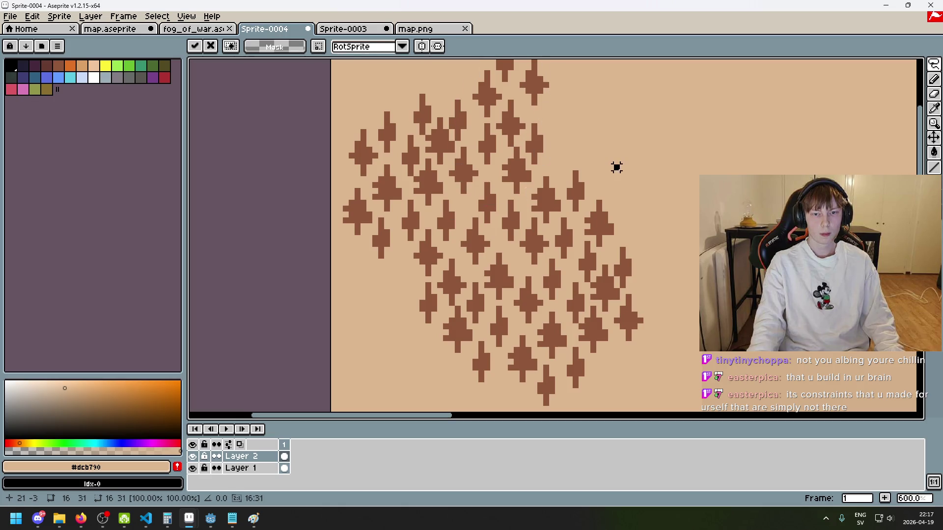
click(614, 164)
scroll(619, 183, down, 2)
mouse_move(619, 183)
mouse_down()
mouse_move(580, 204)
mouse_move(674, 301)
mouse_up()
scroll(580, 204, up, 3)
scroll(611, 183, down, 4)
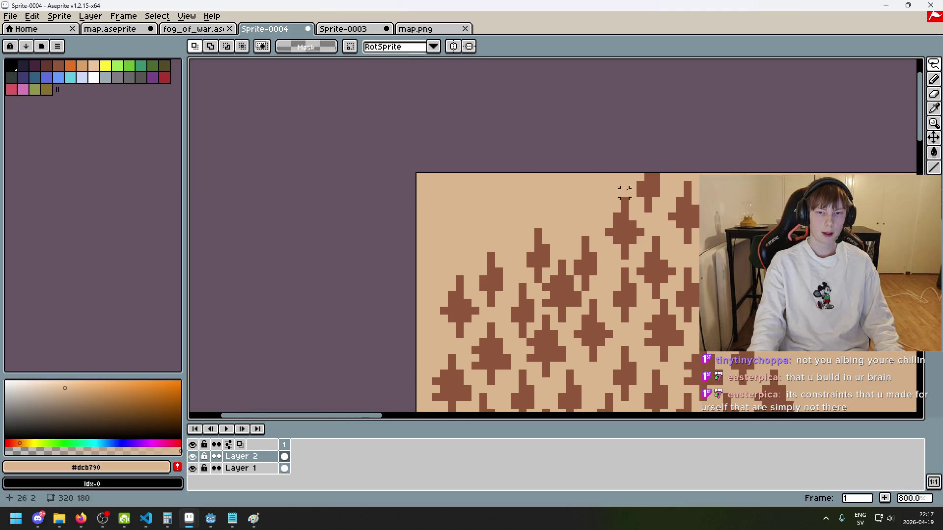
drag(625, 217, 559, 147)
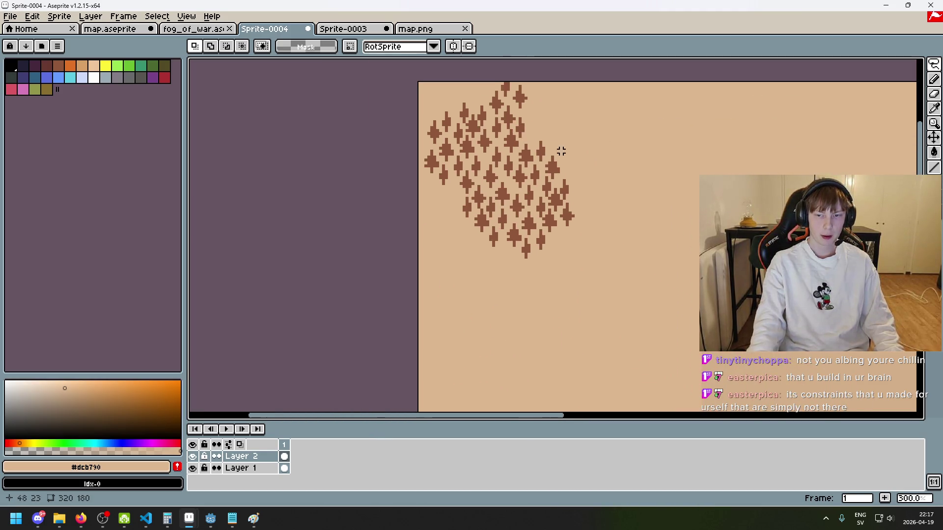
scroll(612, 270, up, 3)
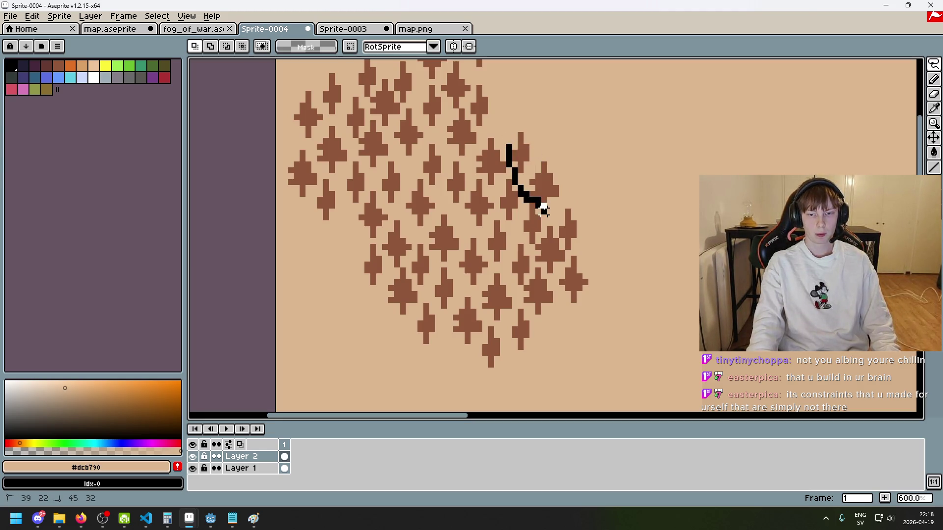
Lasso the trees on the cluster's right edge, move them toward the left side, and deselect.
drag(543, 210, 545, 211)
click(614, 211)
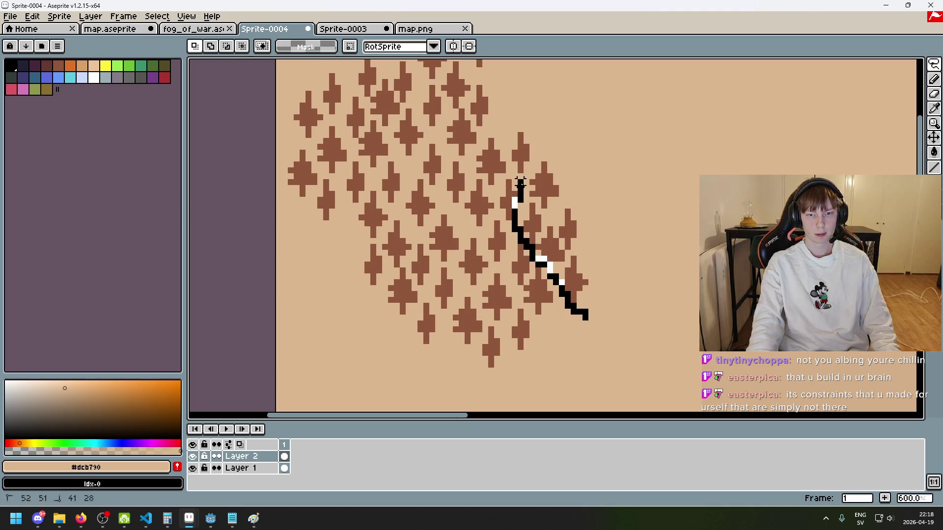
mouse_move(509, 148)
mouse_down()
mouse_move(646, 308)
mouse_move(589, 309)
mouse_up()
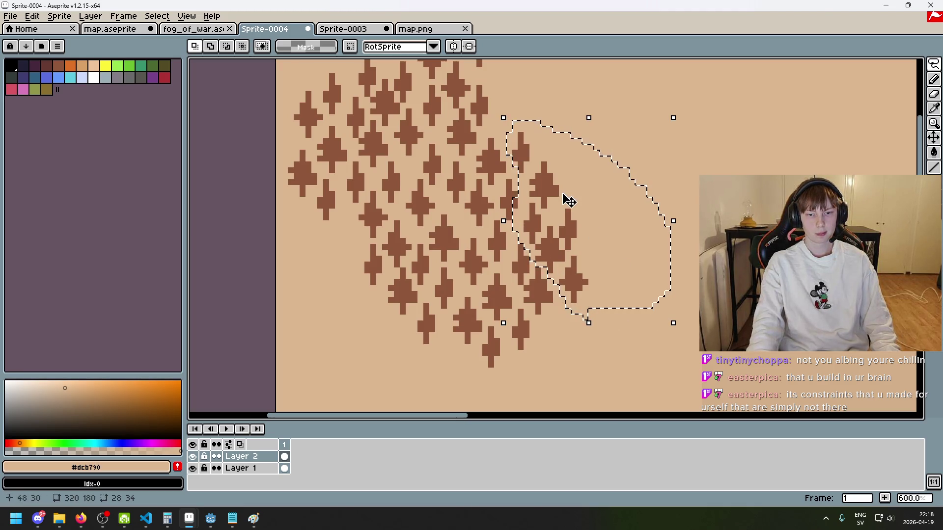
scroll(477, 179, up, 2)
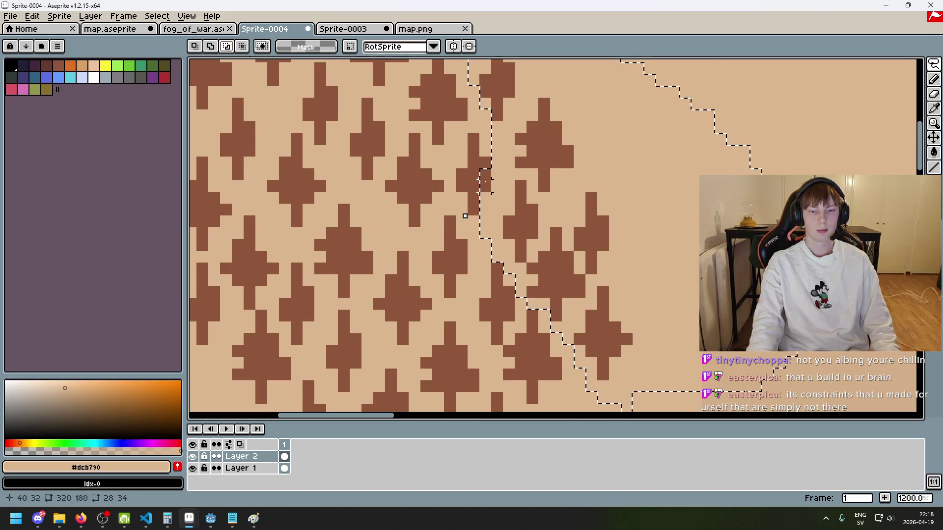
scroll(671, 290, down, 1)
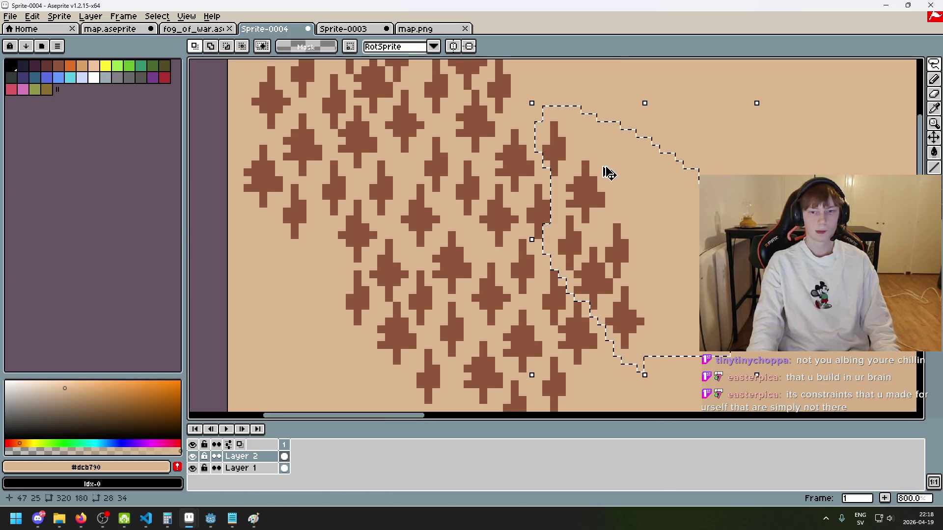
click(620, 180)
mouse_move(620, 180)
mouse_down()
mouse_move(452, 204)
mouse_move(440, 230)
mouse_move(410, 203)
mouse_move(417, 209)
mouse_up()
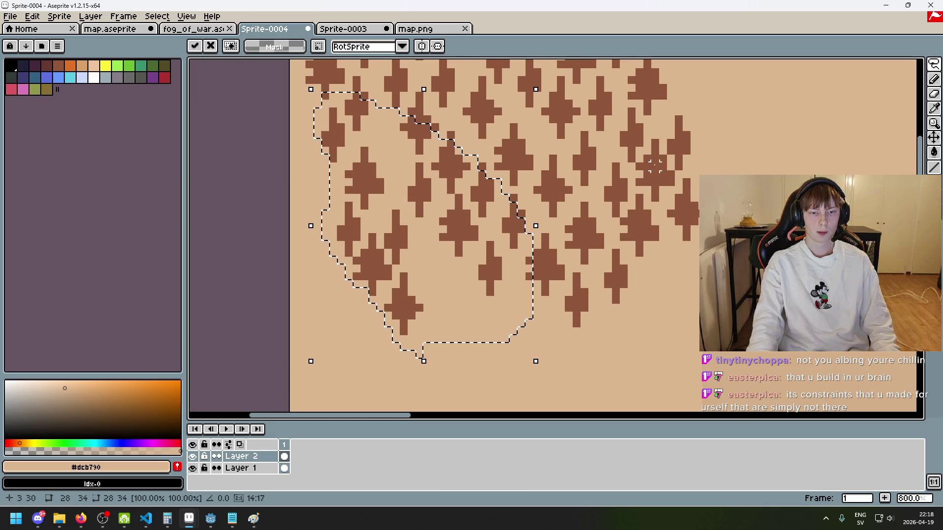
key(ctrl+d)
Lasso a lower-left tree group in subtract mode and place a copy up and to the right.
scroll(547, 215, down, 3)
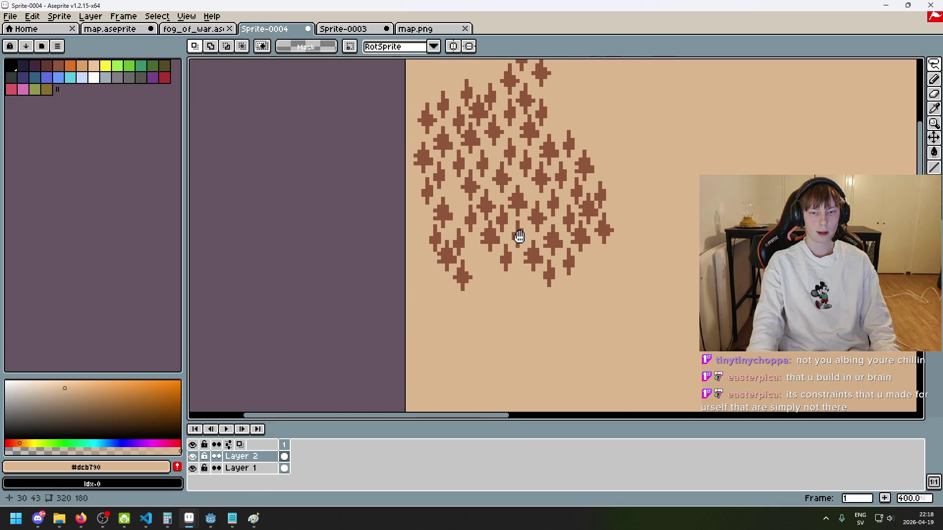
scroll(516, 238, up, 2)
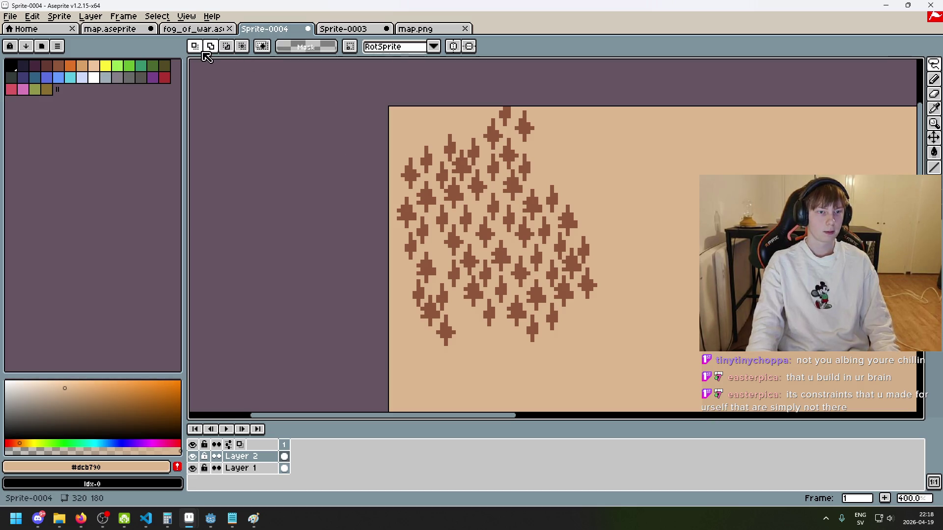
scroll(544, 269, down, 2)
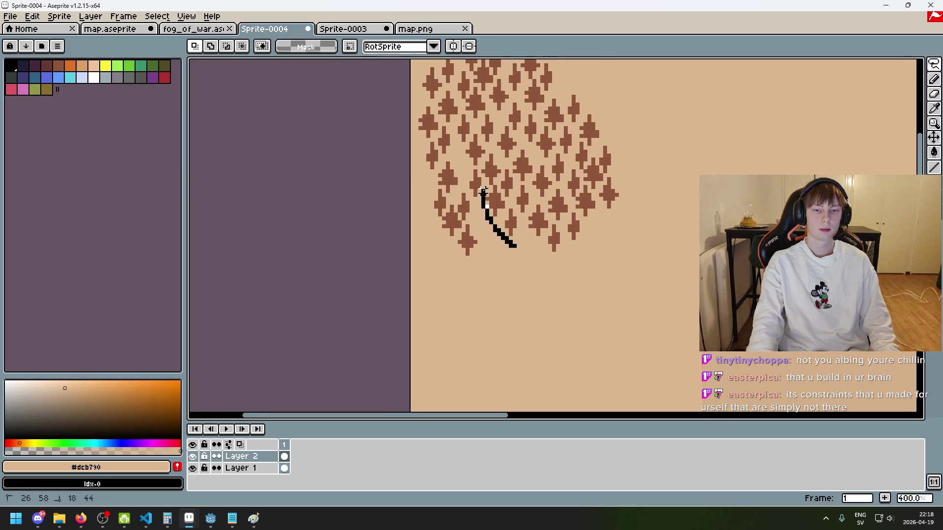
drag(510, 163, 518, 190)
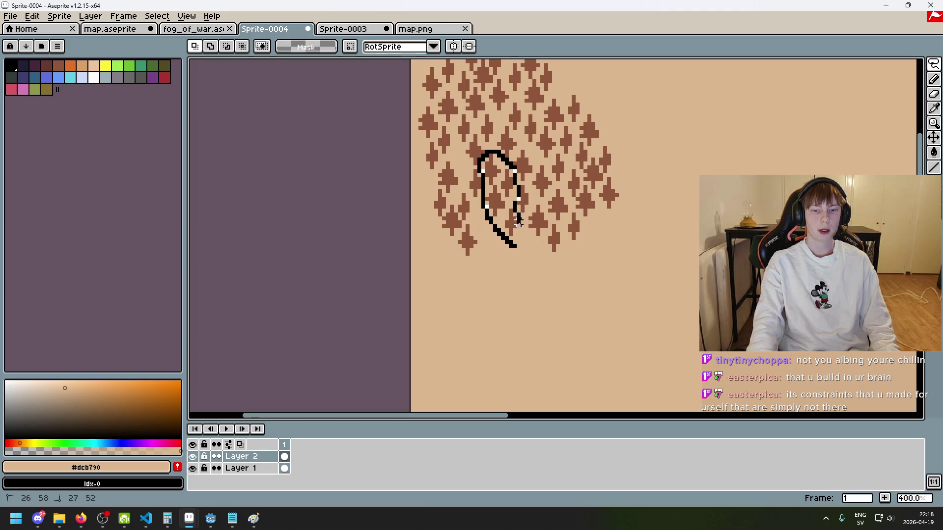
drag(511, 246, 513, 246)
scroll(532, 174, up, 5)
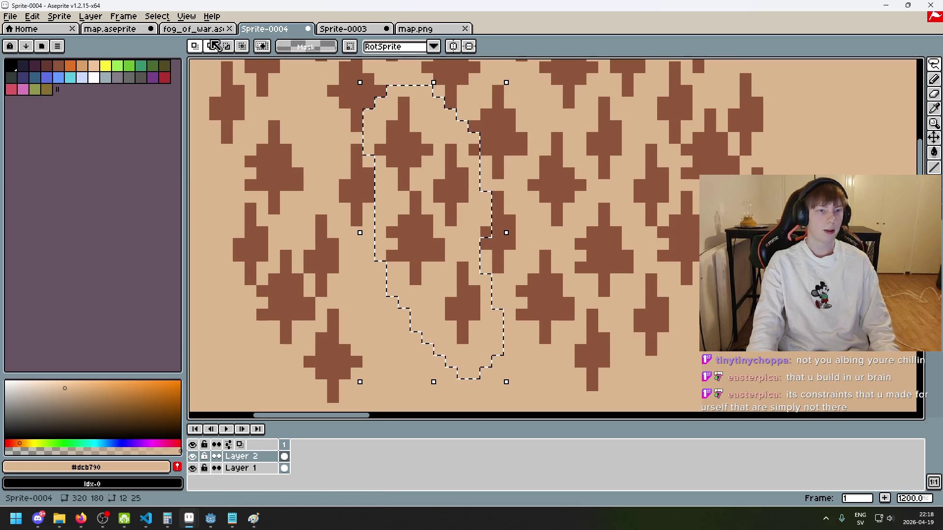
click(226, 46)
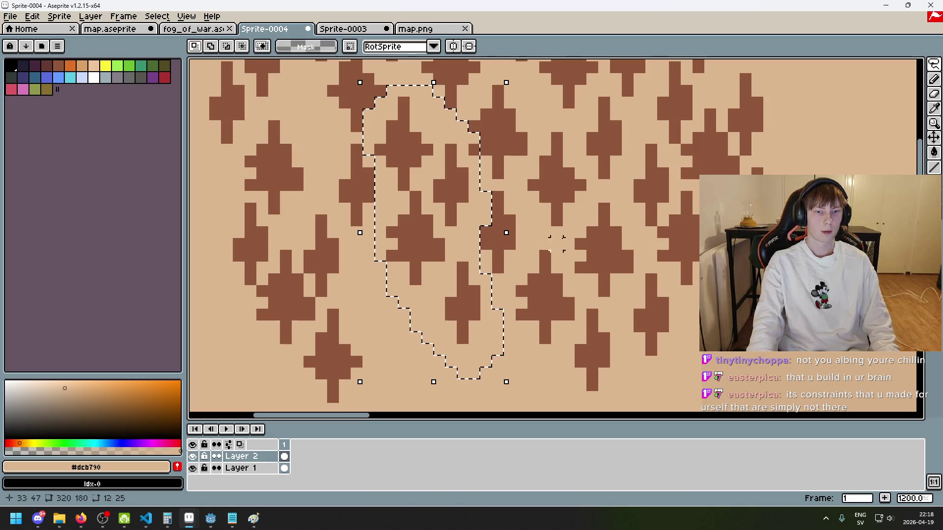
scroll(581, 244, down, 4)
mouse_move(488, 295)
mouse_down()
mouse_move(488, 137)
mouse_move(559, 131)
mouse_move(452, 68)
mouse_move(463, 78)
mouse_move(472, 73)
mouse_move(486, 252)
mouse_move(522, 288)
mouse_move(595, 152)
mouse_move(589, 136)
mouse_move(446, 108)
mouse_move(442, 69)
mouse_move(431, 92)
mouse_up()
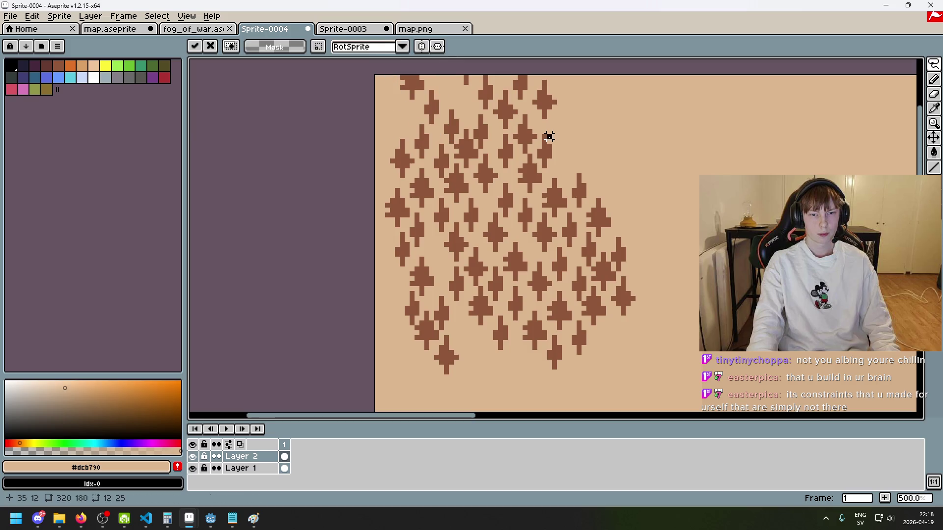
click(547, 137)
Pan across the cluster and abandon an unfinished lasso outline around some trees.
scroll(496, 290, down, 3)
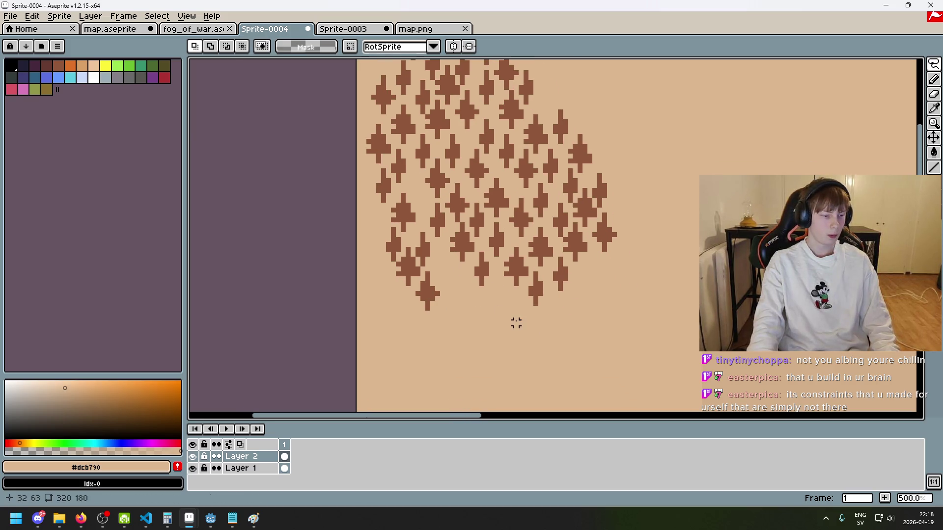
scroll(484, 277, up, 2)
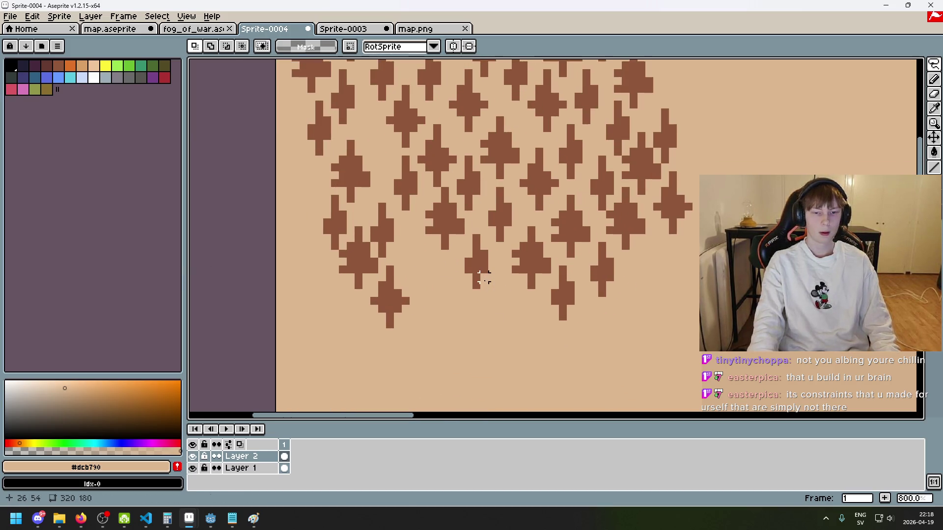
mouse_move(476, 285)
mouse_down()
mouse_move(415, 305)
mouse_move(372, 349)
mouse_up()
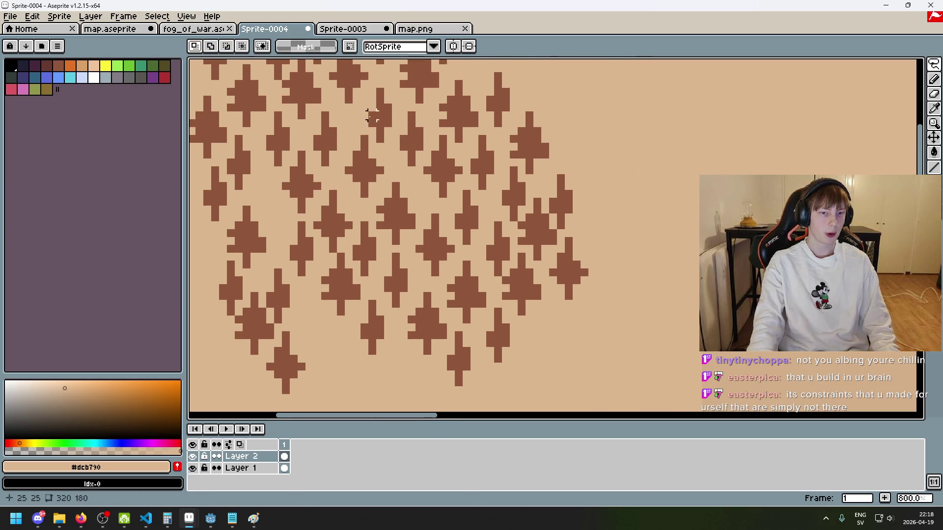
click(411, 116)
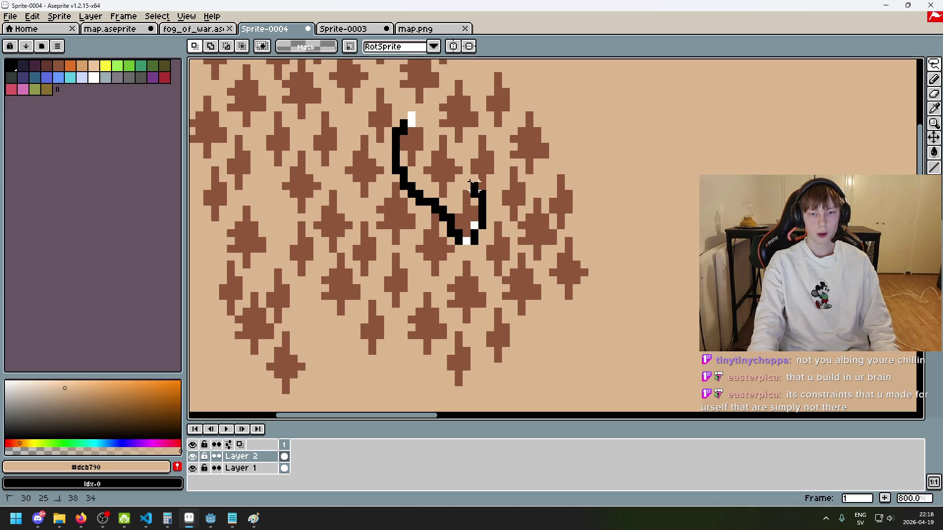
drag(497, 225, 498, 226)
click(521, 274)
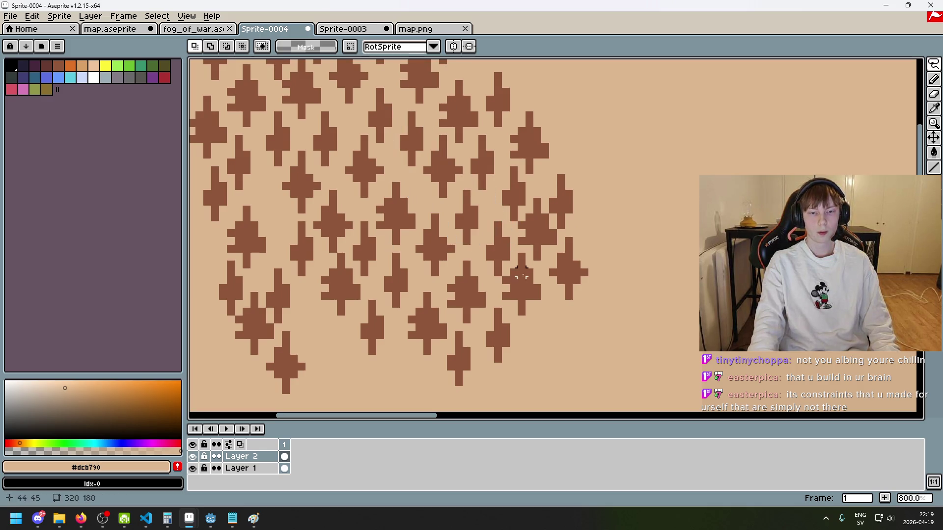
Lasso the right-hand tree patch and place a copy at the canvas's top-left edge.
drag(529, 319, 544, 319)
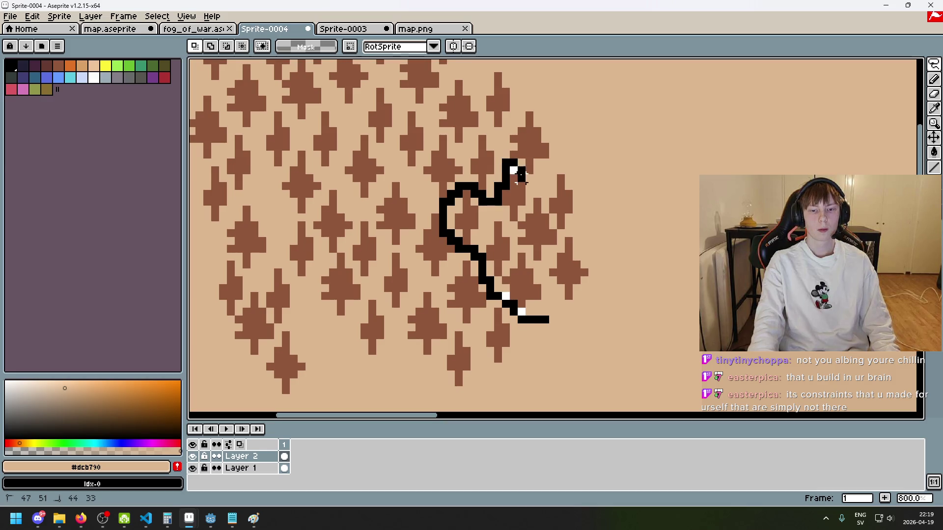
mouse_move(544, 172)
mouse_down()
mouse_move(617, 316)
mouse_move(532, 320)
mouse_up()
scroll(497, 212, up, 2)
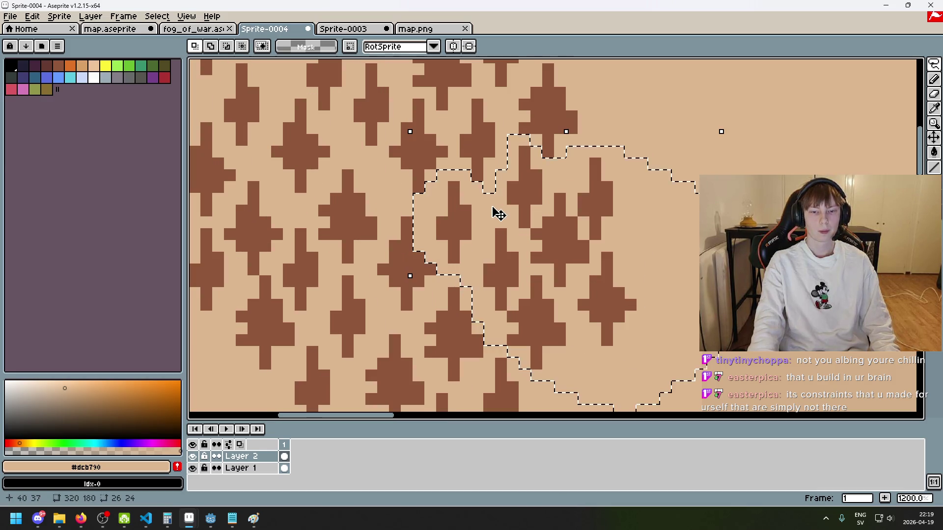
scroll(505, 225, down, 2)
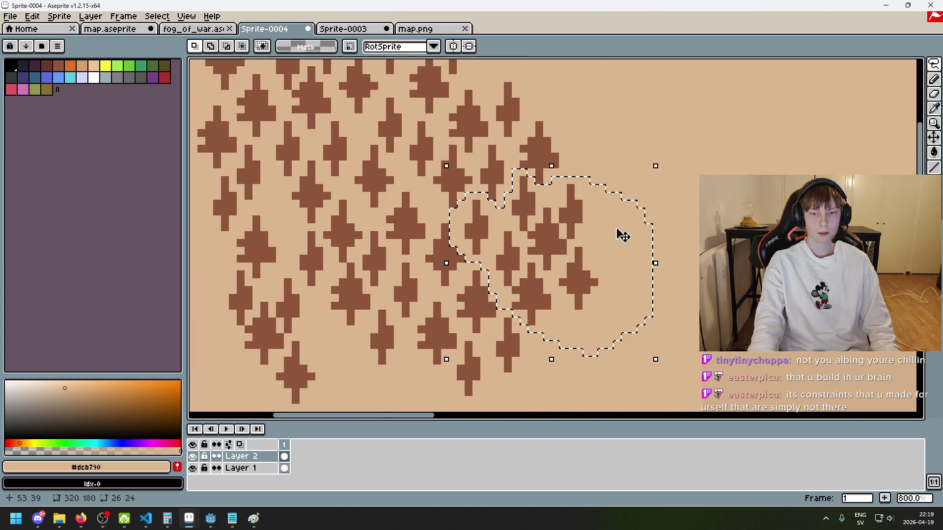
scroll(673, 242, down, 3)
mouse_move(673, 242)
mouse_down()
mouse_move(568, 301)
mouse_move(536, 332)
mouse_move(482, 308)
mouse_move(464, 219)
mouse_up()
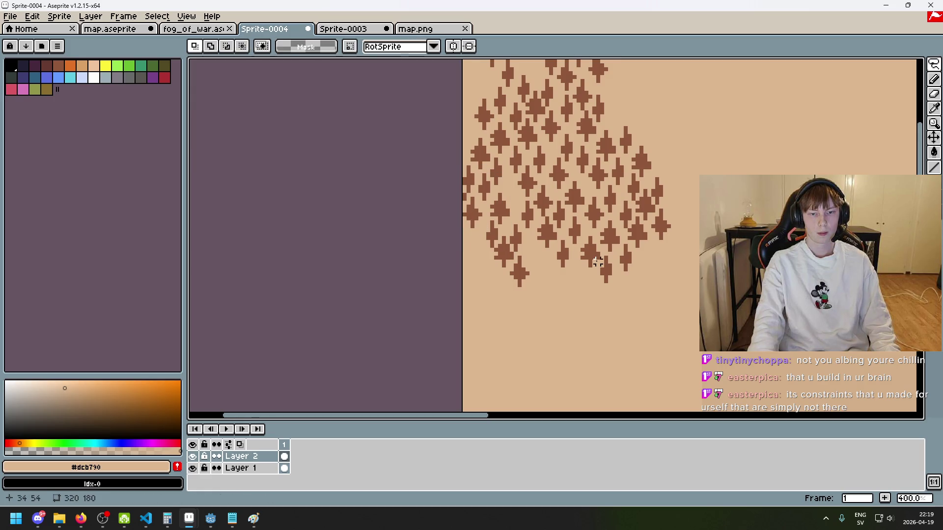
key(ctrl+z)
mouse_move(577, 305)
mouse_down()
mouse_move(396, 172)
mouse_move(387, 147)
mouse_move(396, 148)
mouse_up()
key(Return)
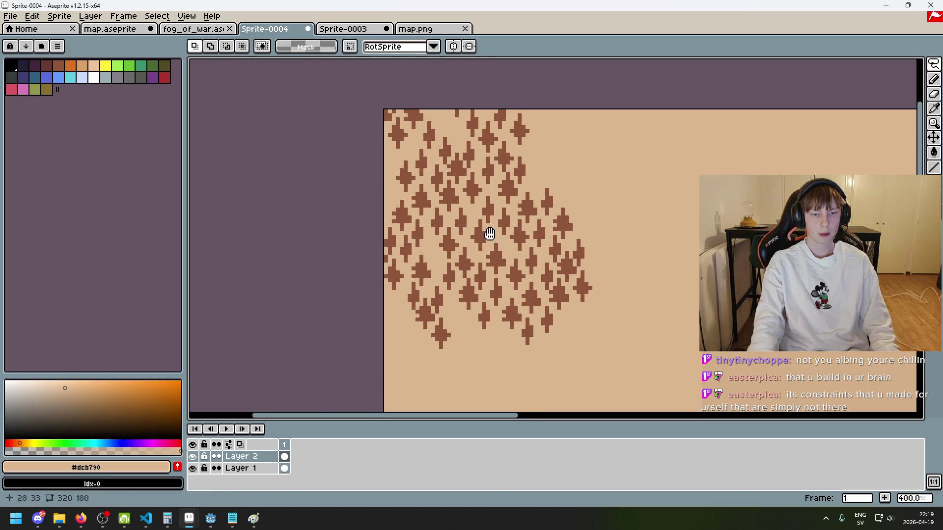
Shift the placed trees further up-left so they are cut off by the border.
drag(486, 235, 428, 183)
scroll(434, 186, up, 2)
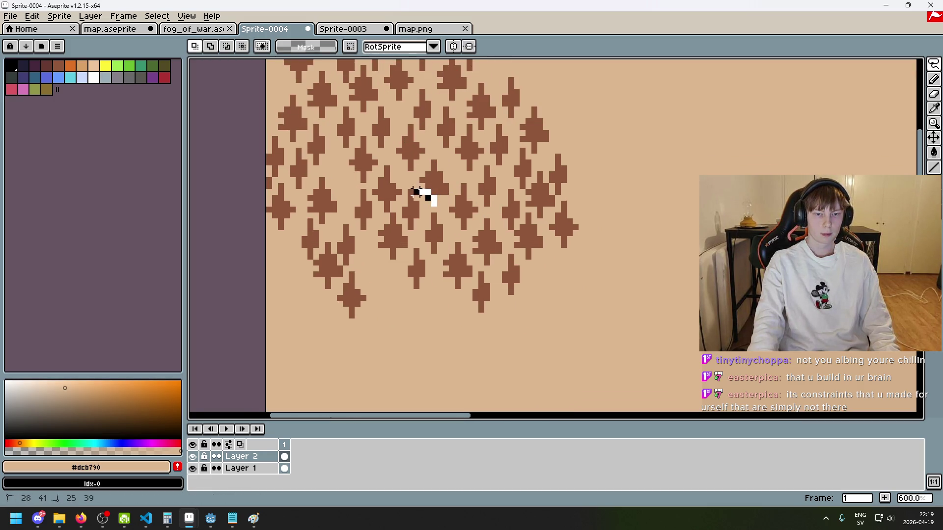
mouse_move(433, 197)
mouse_down()
mouse_move(474, 241)
mouse_move(488, 275)
mouse_move(343, 176)
mouse_move(320, 116)
mouse_move(330, 101)
mouse_up()
key(Return)
drag(437, 169, 449, 198)
Lasso a patch of trees along the top edge of the cluster.
scroll(450, 198, down, 5)
scroll(508, 200, up, 1)
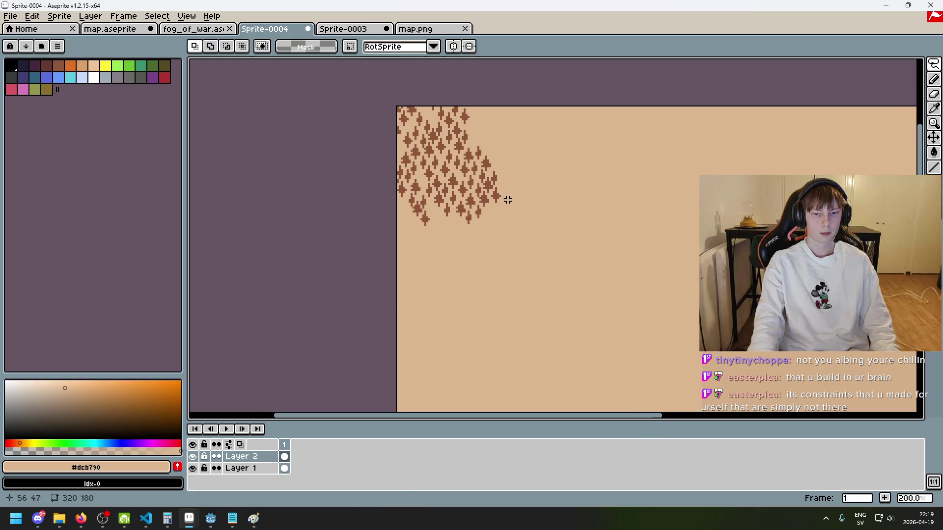
scroll(500, 227, up, 2)
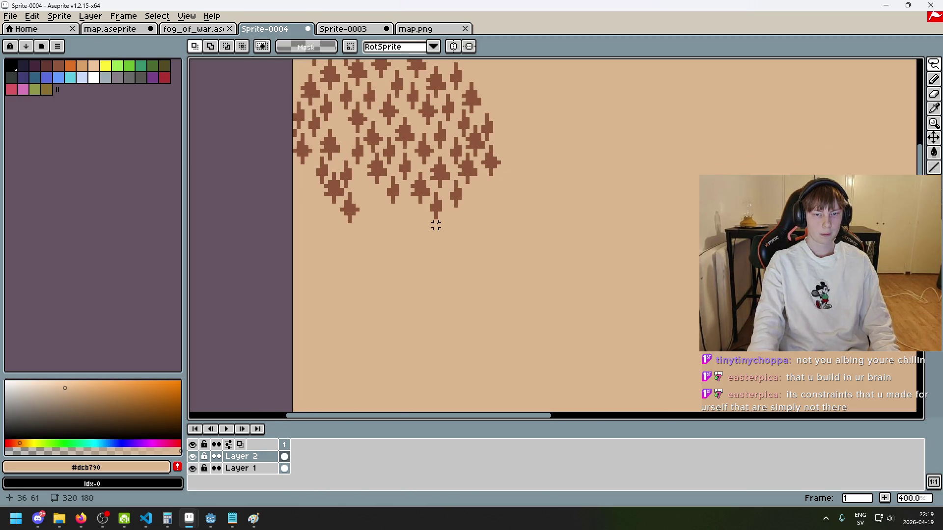
drag(393, 162, 381, 143)
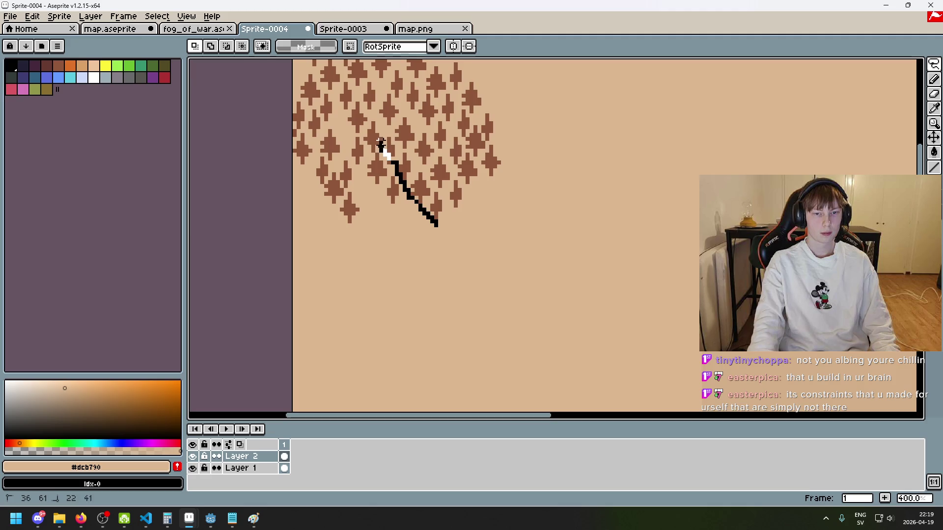
mouse_move(424, 73)
mouse_down()
mouse_move(475, 63)
mouse_move(475, 231)
mouse_move(444, 231)
mouse_up()
scroll(475, 311, down, 1)
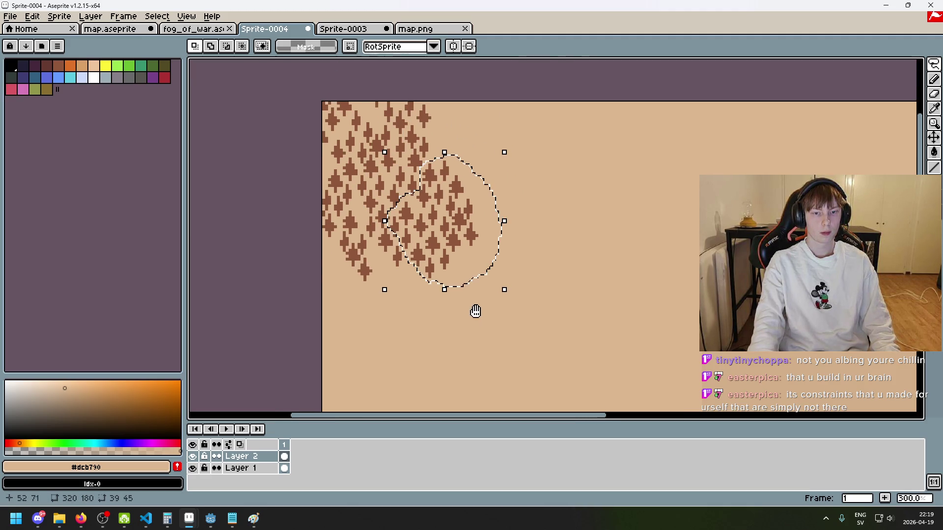
click(417, 170)
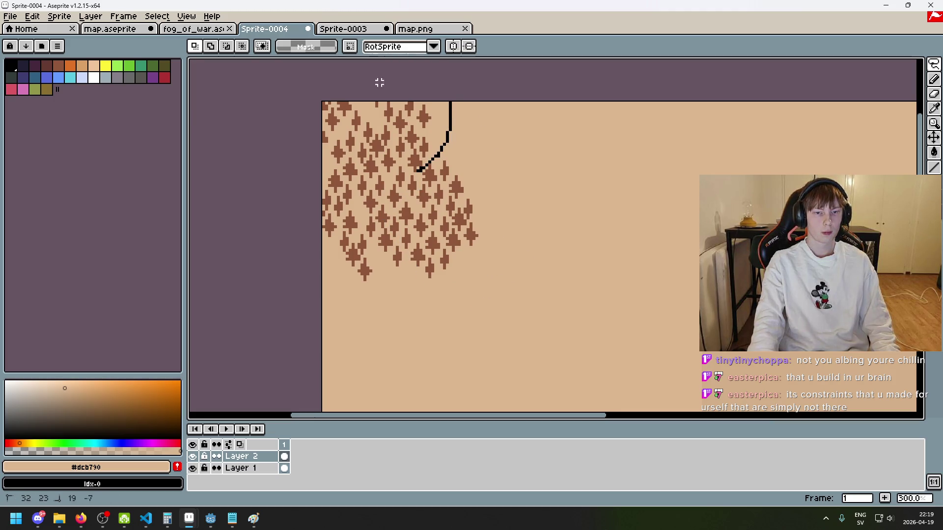
drag(362, 88, 454, 169)
key(Delete)
scroll(402, 131, up, 1)
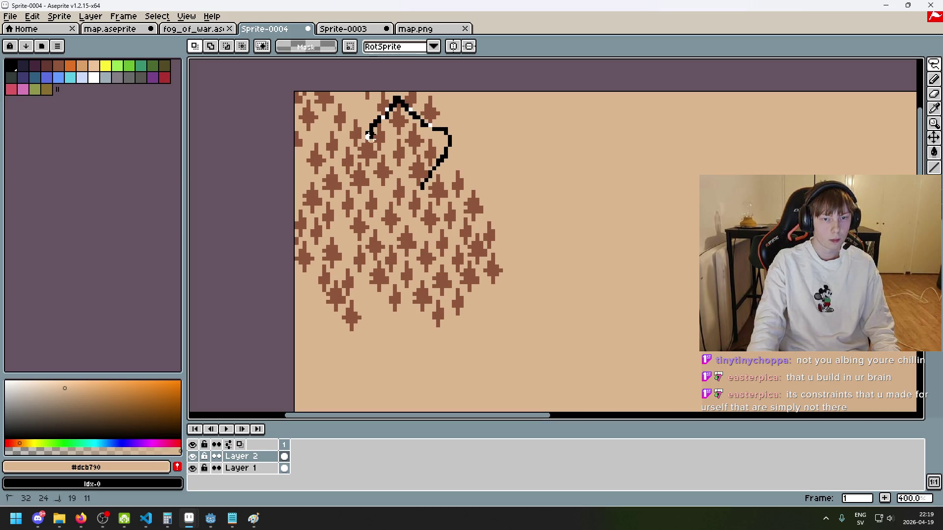
mouse_move(378, 161)
mouse_down()
mouse_move(378, 195)
mouse_move(410, 188)
mouse_up()
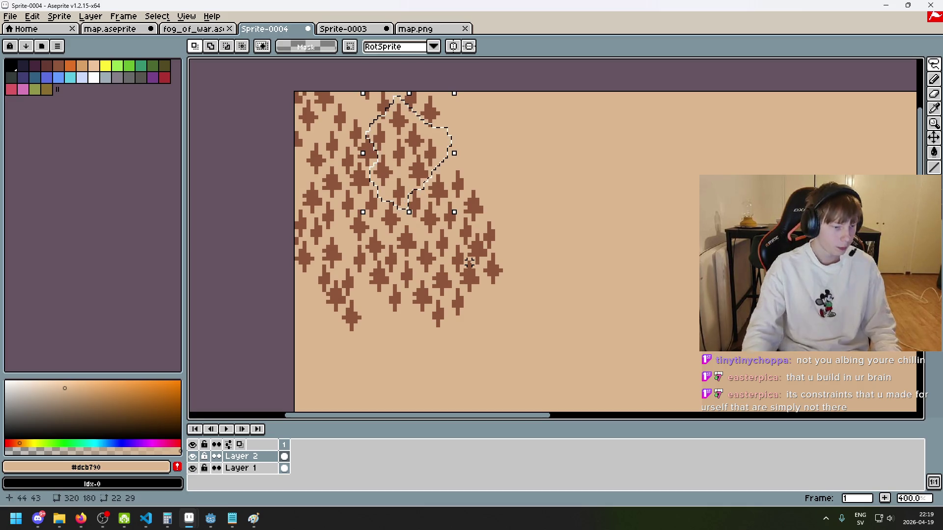
Place a copy of the top patch below the cluster's lower edge and commit it.
scroll(393, 132, up, 3)
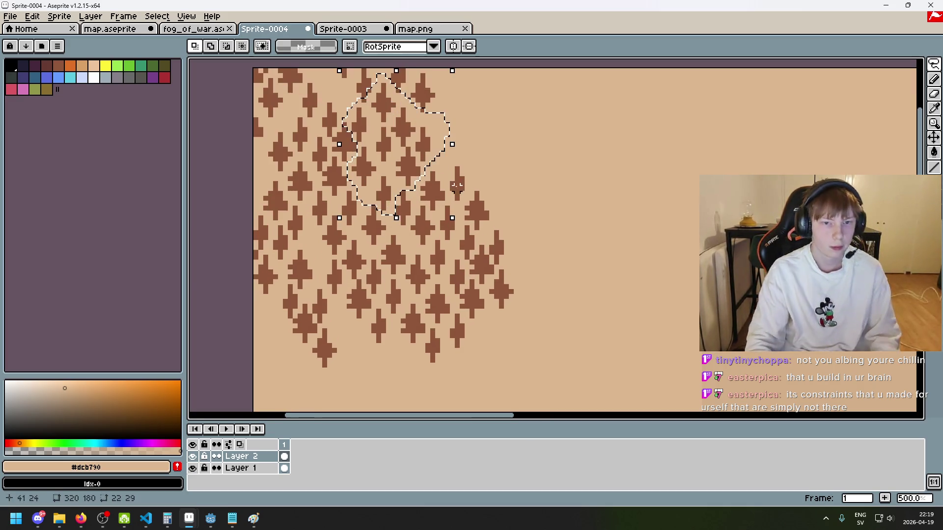
drag(551, 239, 558, 282)
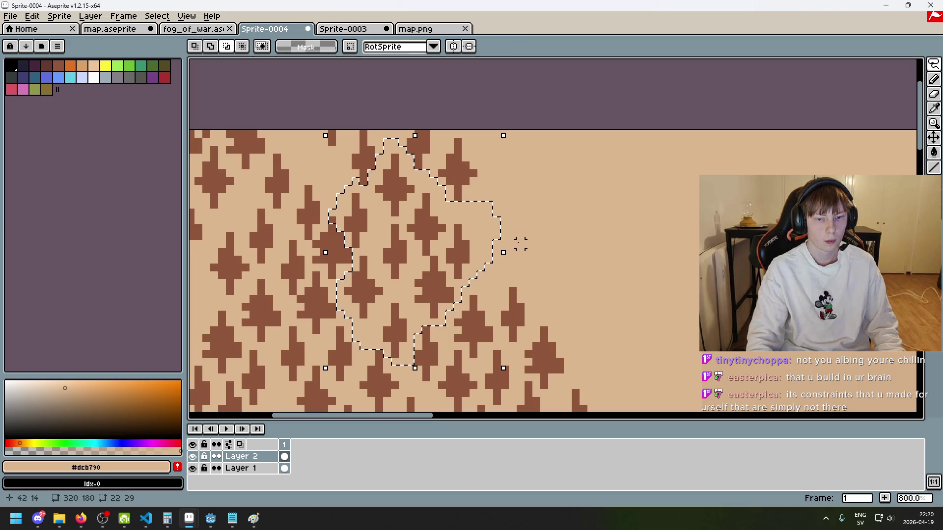
scroll(495, 261, down, 3)
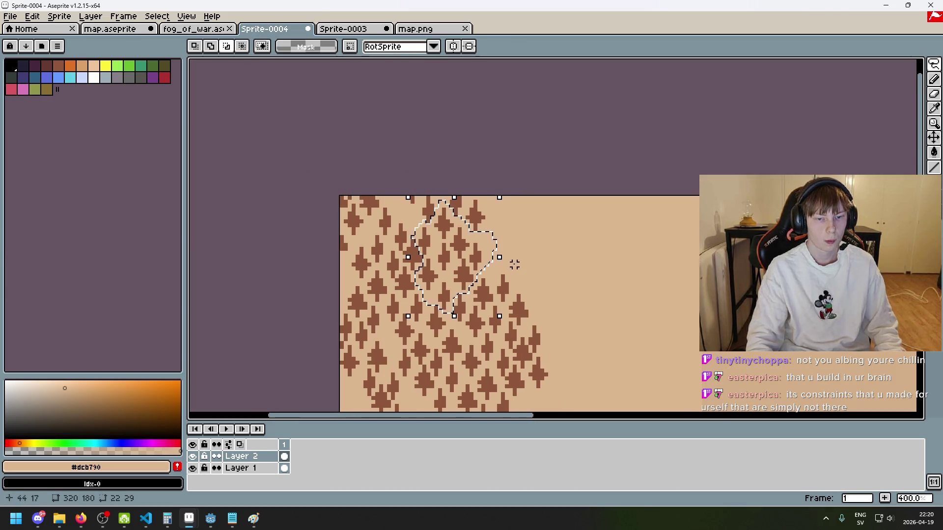
drag(574, 308, 551, 223)
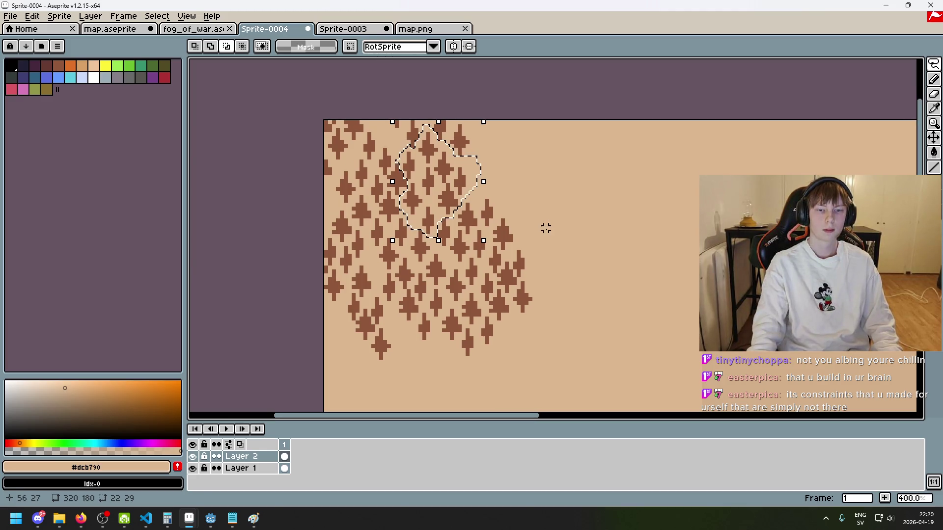
click(426, 181)
mouse_move(426, 181)
mouse_down()
mouse_move(446, 118)
mouse_move(419, 332)
mouse_move(441, 322)
mouse_up()
key(Return)
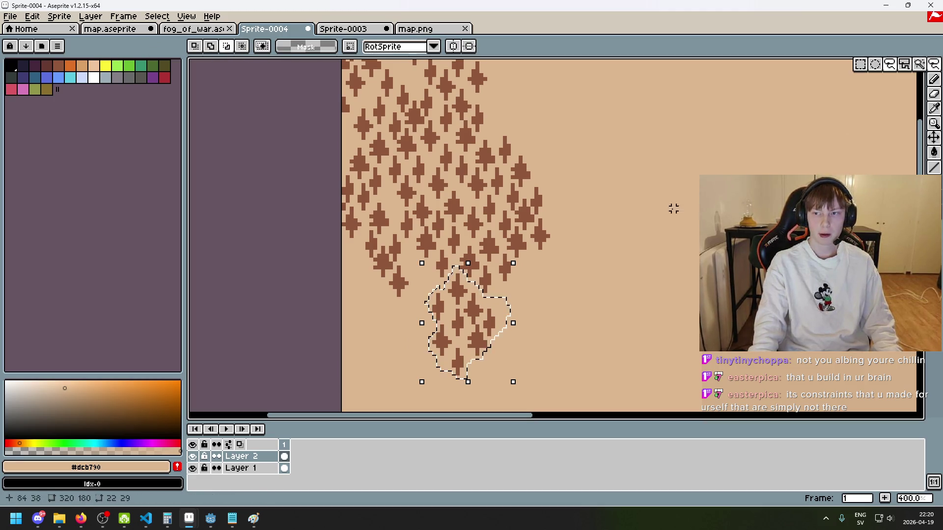
Lasso a single central tree, move it down-left, and confirm its placement.
key(ctrl+d)
scroll(452, 218, up, 2)
mouse_move(446, 223)
mouse_down()
mouse_move(446, 211)
mouse_move(460, 230)
mouse_up()
key(ctrl+d)
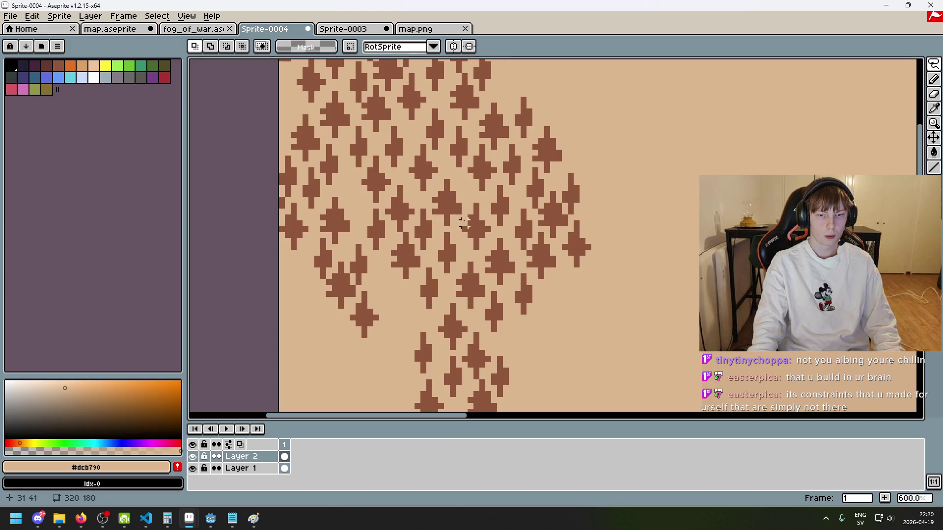
mouse_move(447, 224)
mouse_down()
mouse_move(461, 211)
mouse_move(406, 297)
mouse_move(395, 283)
mouse_up()
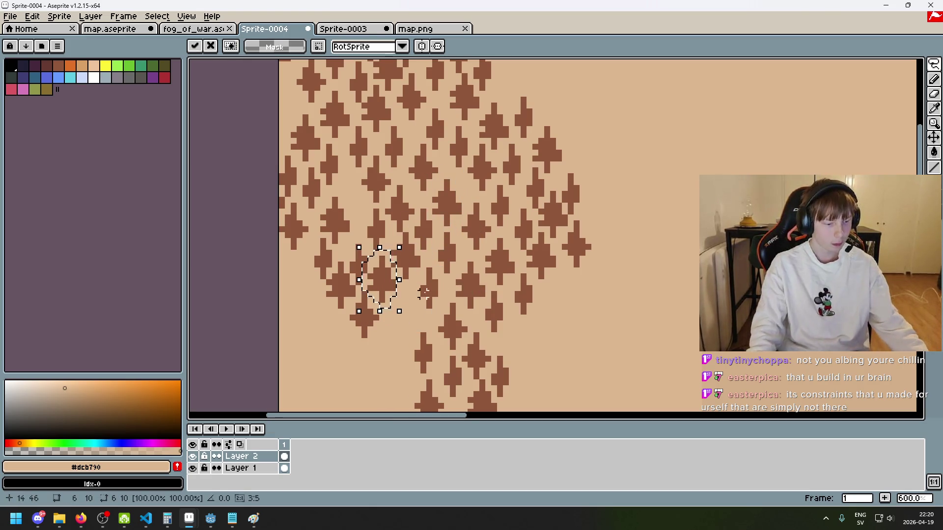
scroll(418, 292, left, 2)
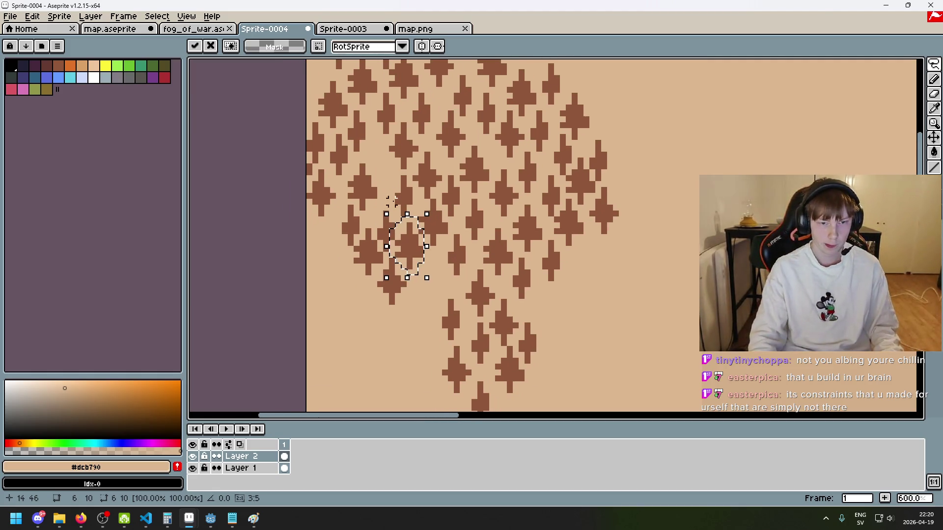
scroll(407, 300, up, 3)
mouse_move(435, 249)
mouse_down()
mouse_move(423, 217)
mouse_move(434, 247)
mouse_move(428, 239)
mouse_move(379, 273)
mouse_move(385, 277)
mouse_up()
key(Return)
Move a small tree up into the cluster and another near its top, then commit.
scroll(501, 307, down, 4)
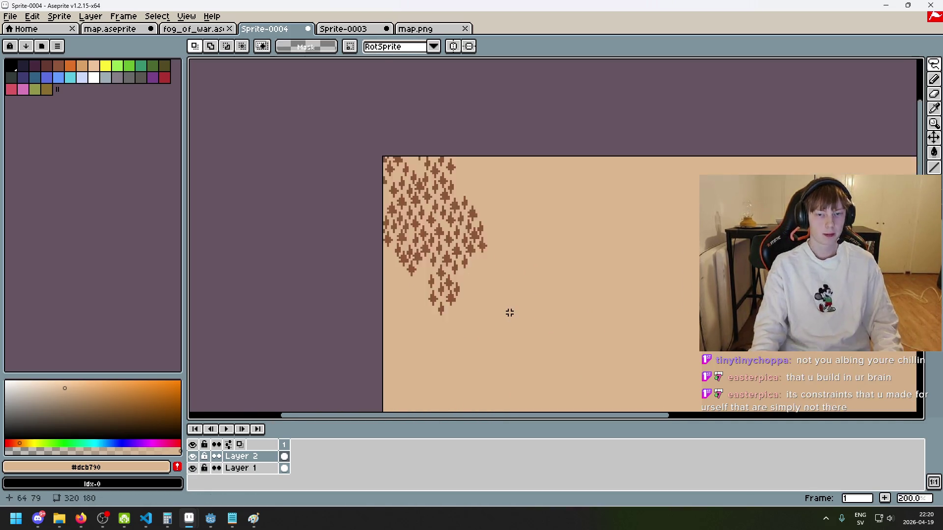
scroll(435, 191, up, 2)
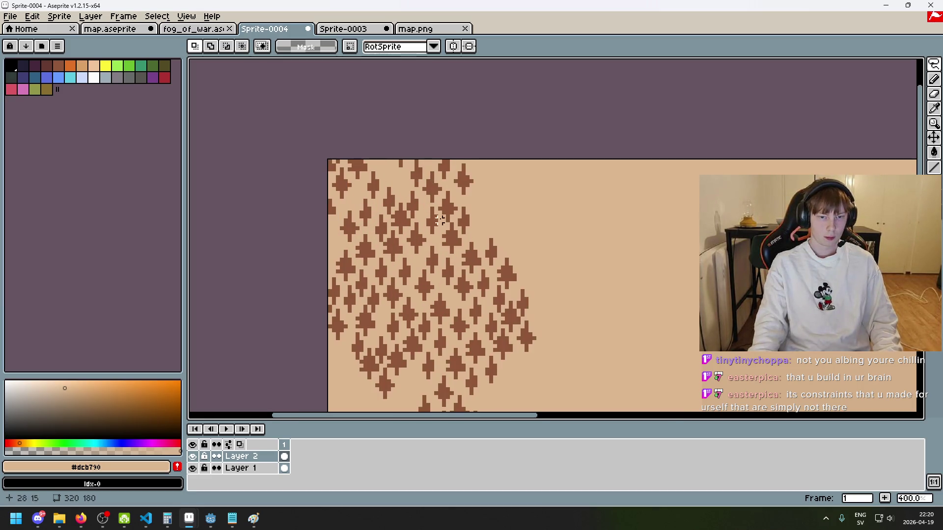
key(ctrl+t)
mouse_move(402, 265)
mouse_down()
mouse_move(398, 187)
mouse_move(385, 179)
mouse_up()
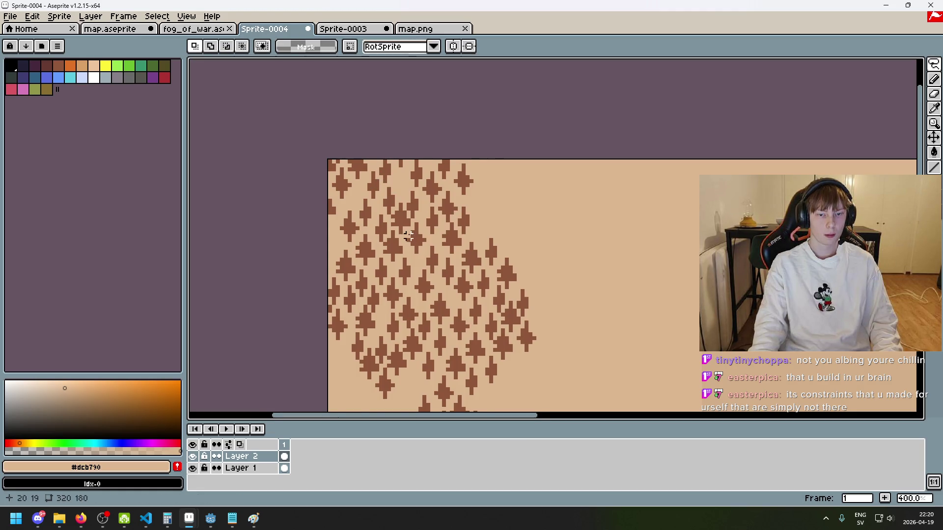
scroll(407, 236, up, 2)
mouse_move(417, 220)
mouse_down()
mouse_move(426, 268)
mouse_move(400, 185)
mouse_move(407, 166)
mouse_up()
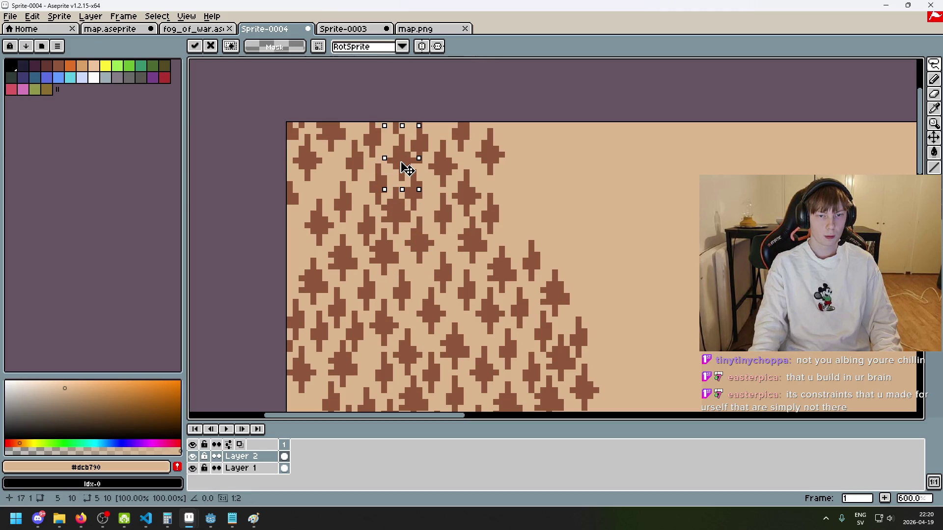
click(484, 190)
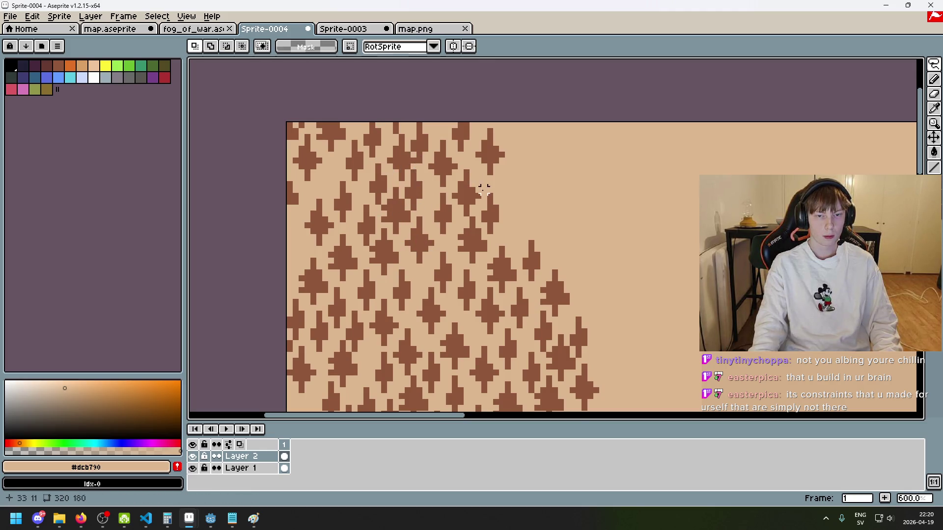
Undo the last paste of trees, then lasso a tree group.
scroll(498, 221, down, 3)
key(ctrl+z)
key(ctrl+z)
key(ctrl+z)
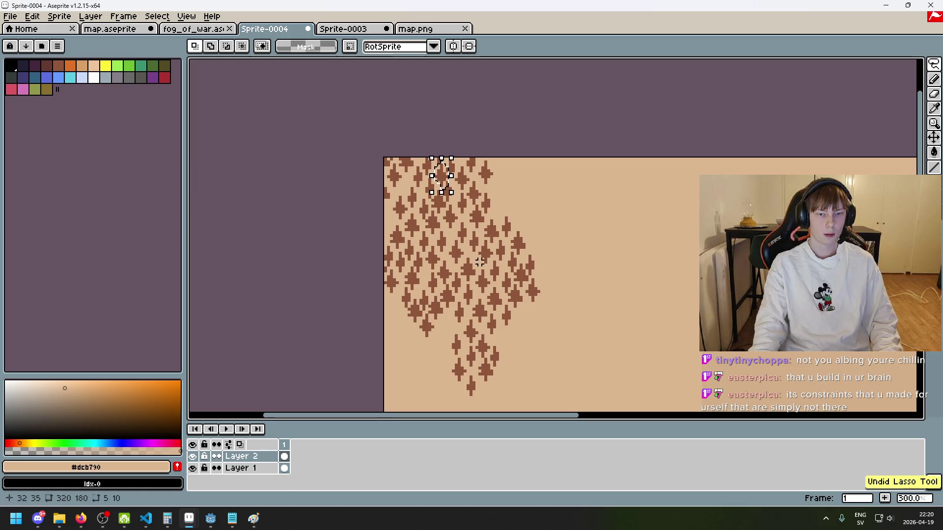
scroll(511, 235, down, 2)
scroll(512, 237, up, 3)
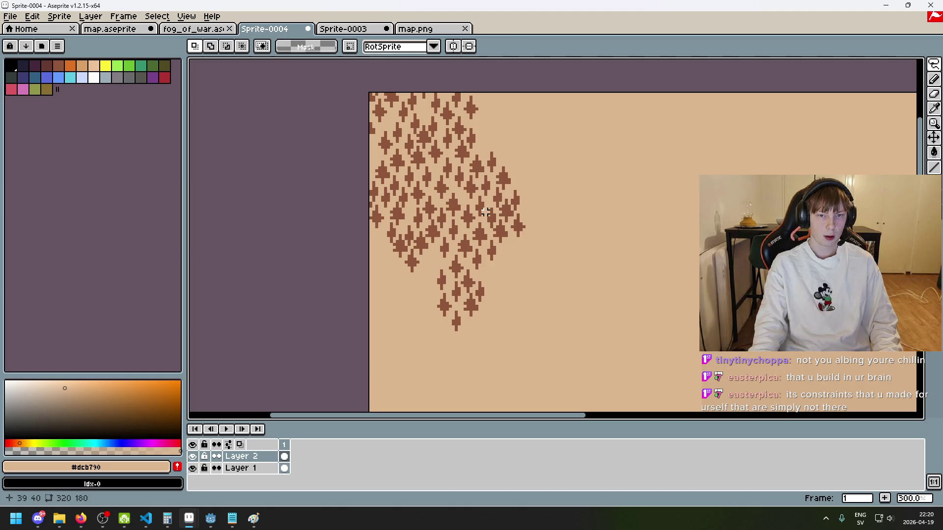
scroll(474, 265, down, 1)
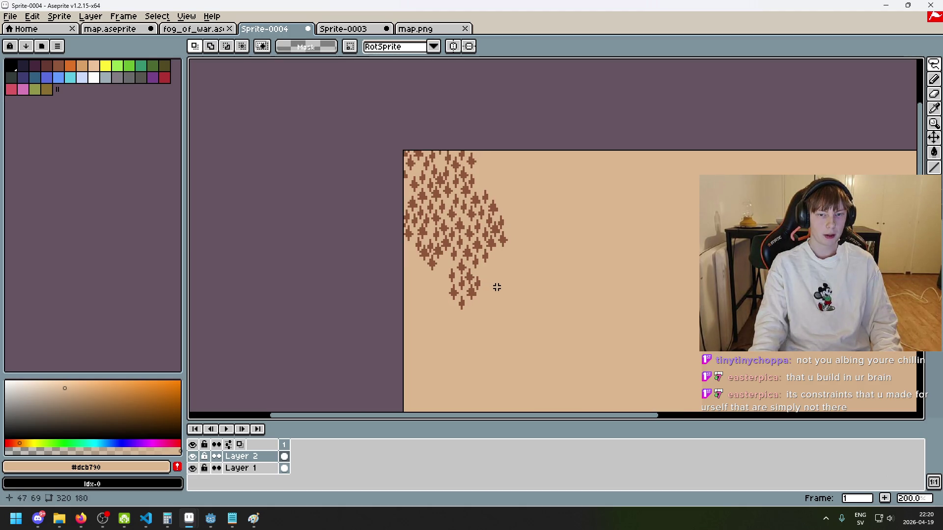
drag(508, 307, 536, 256)
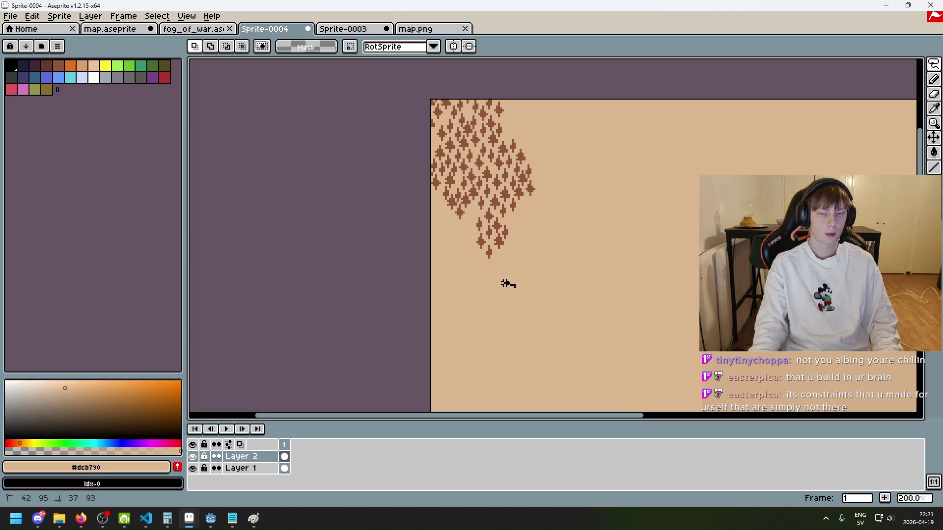
drag(464, 260, 464, 259)
scroll(583, 272, down, 3)
scroll(502, 237, up, 2)
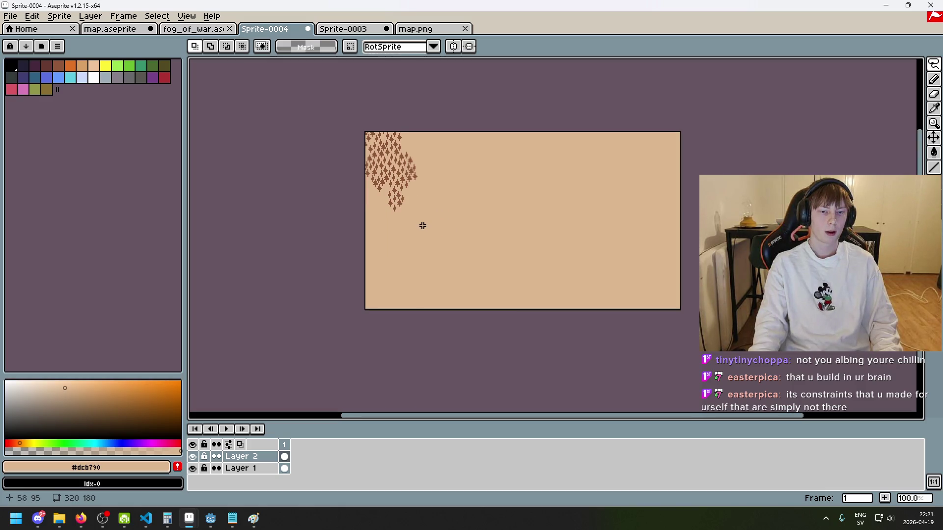
scroll(416, 165, up, 1)
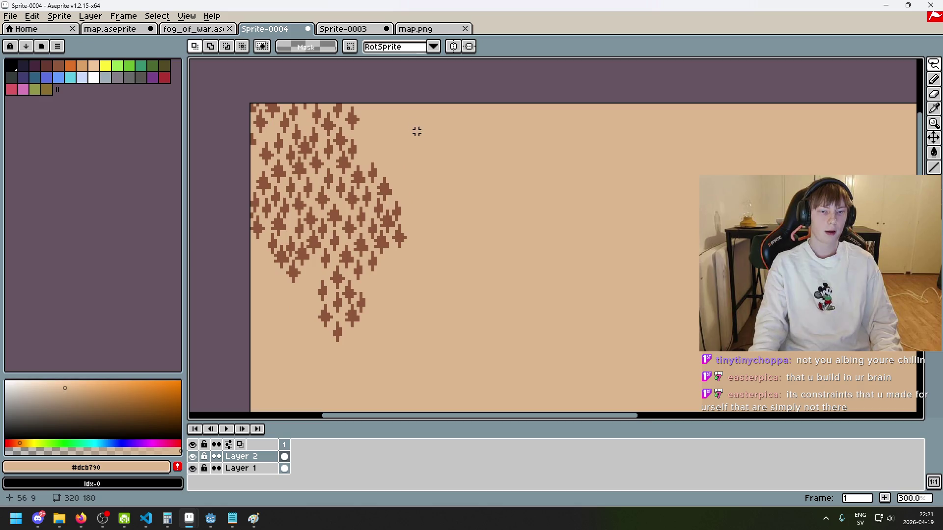
scroll(417, 131, down, 2)
Switch to the fog_of_war sprite and back, then try lassoing trees at the cluster's lower end.
click(197, 28)
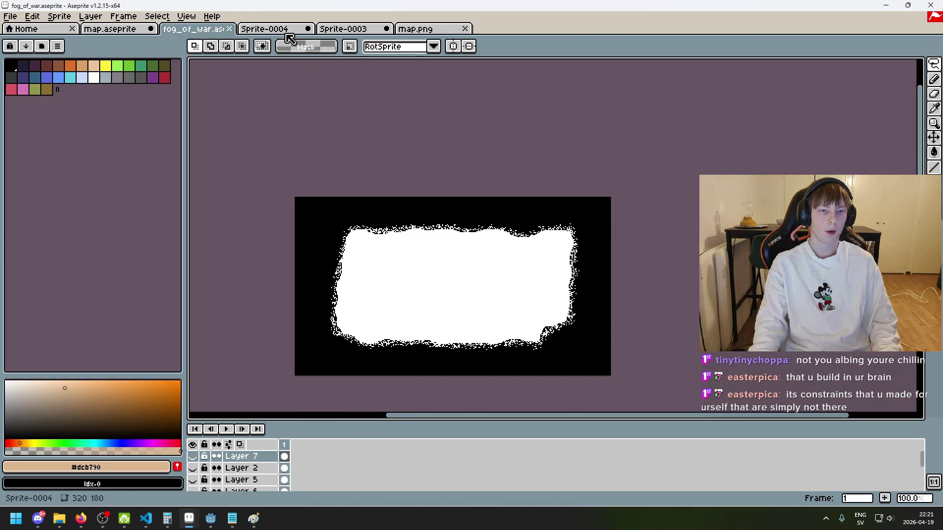
click(264, 29)
scroll(477, 173, up, 1)
scroll(381, 100, up, 1)
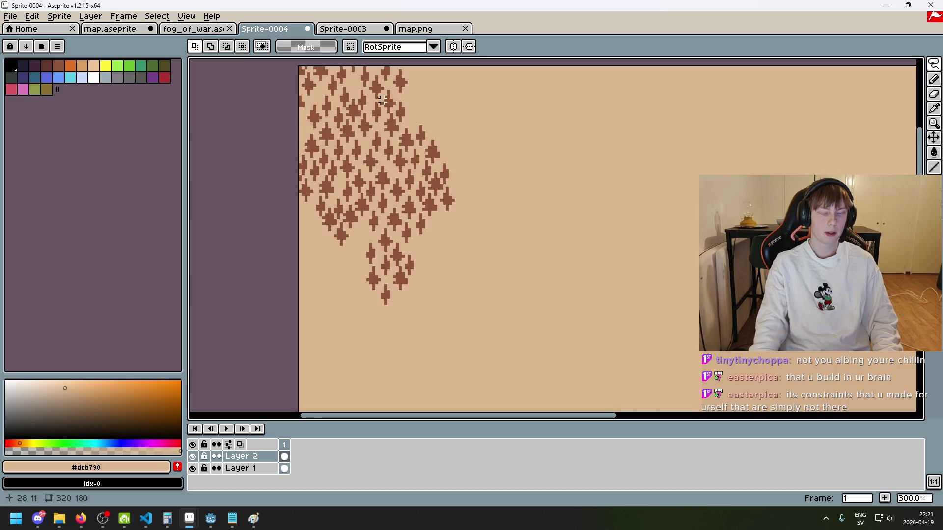
scroll(372, 264, down, 3)
scroll(381, 263, up, 2)
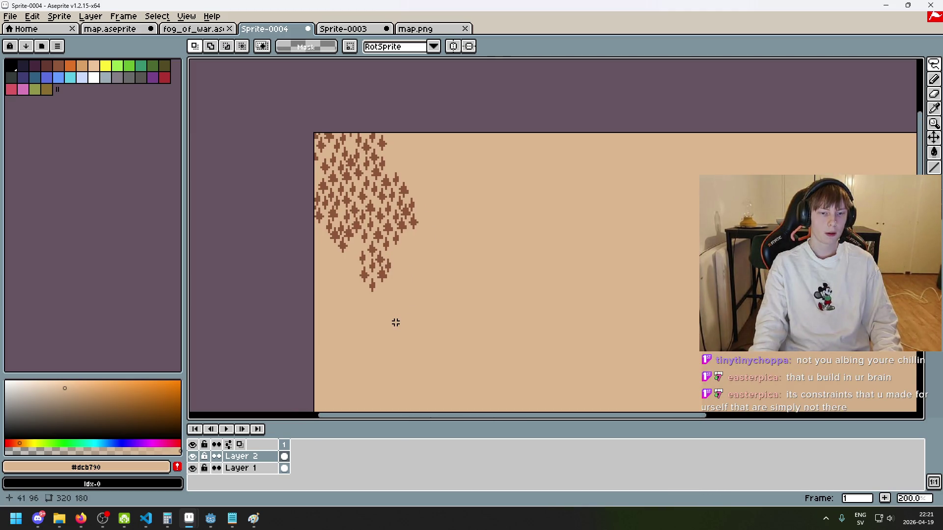
drag(391, 261, 431, 304)
click(431, 301)
scroll(432, 301, up, 2)
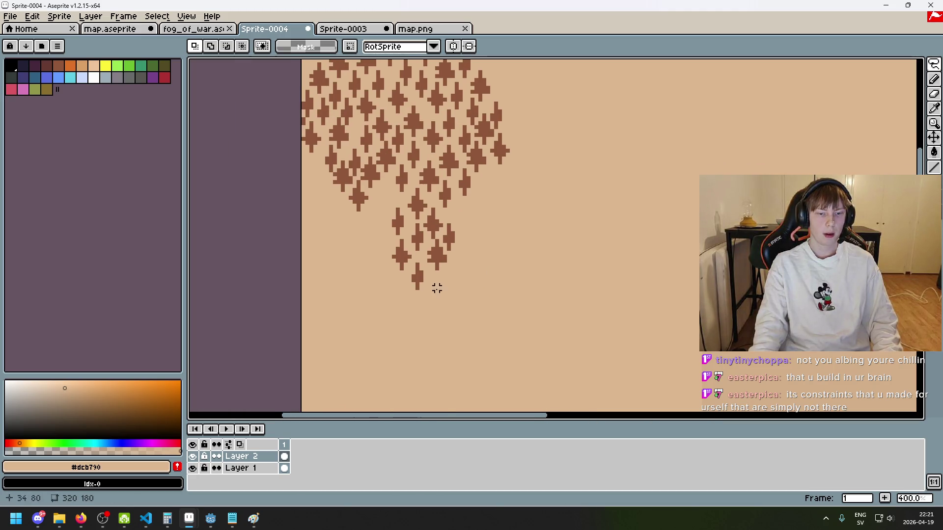
drag(459, 218, 417, 292)
click(429, 307)
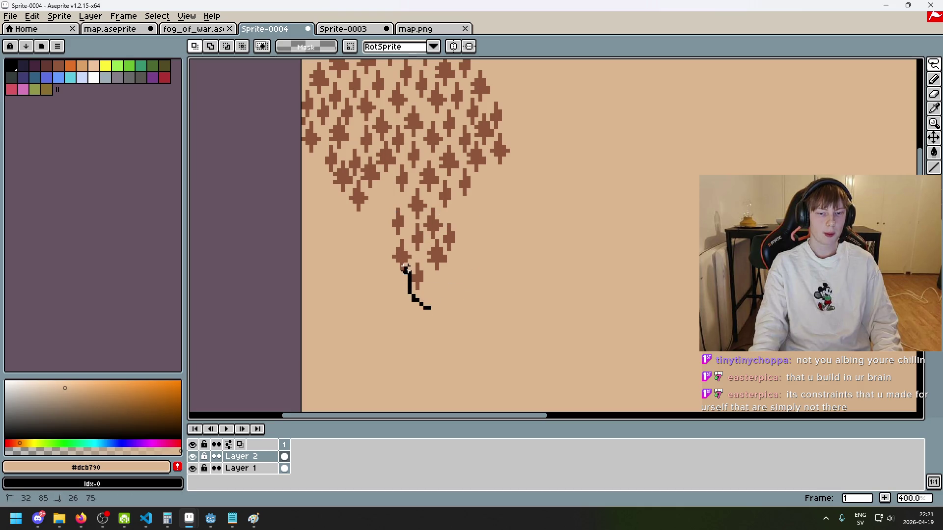
Lasso the trees at the lower tip, trim a stray pixel, move them up-right, and deselect.
drag(453, 295, 437, 309)
scroll(446, 235, up, 9)
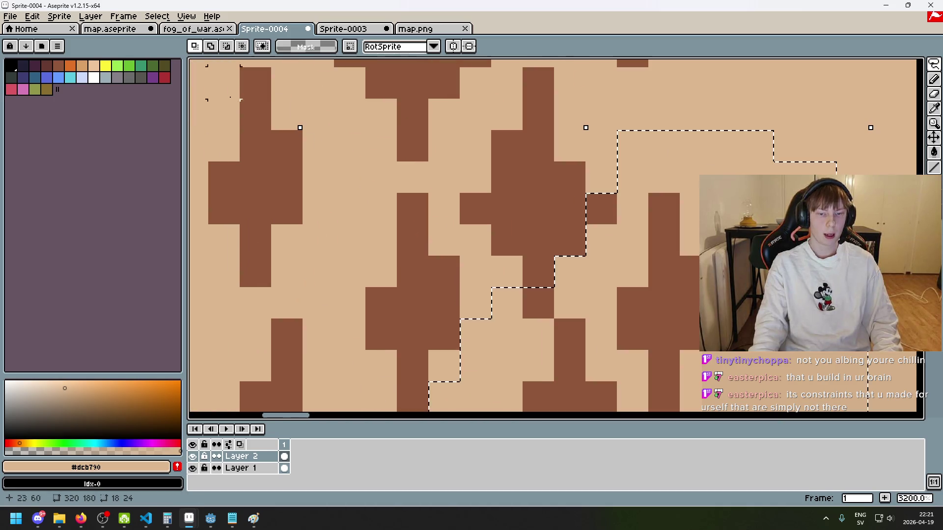
click(226, 45)
drag(528, 292, 534, 297)
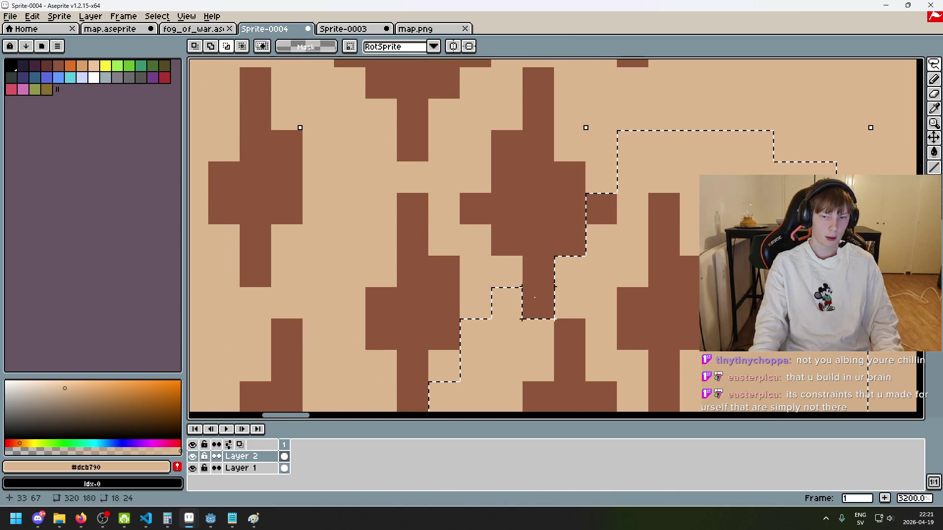
scroll(535, 297, down, 4)
scroll(506, 269, up, 3)
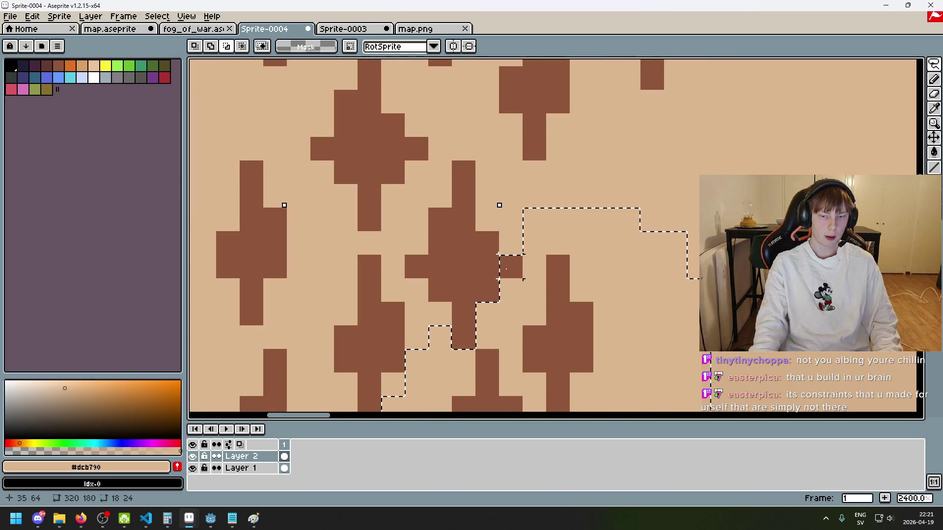
scroll(506, 269, down, 6)
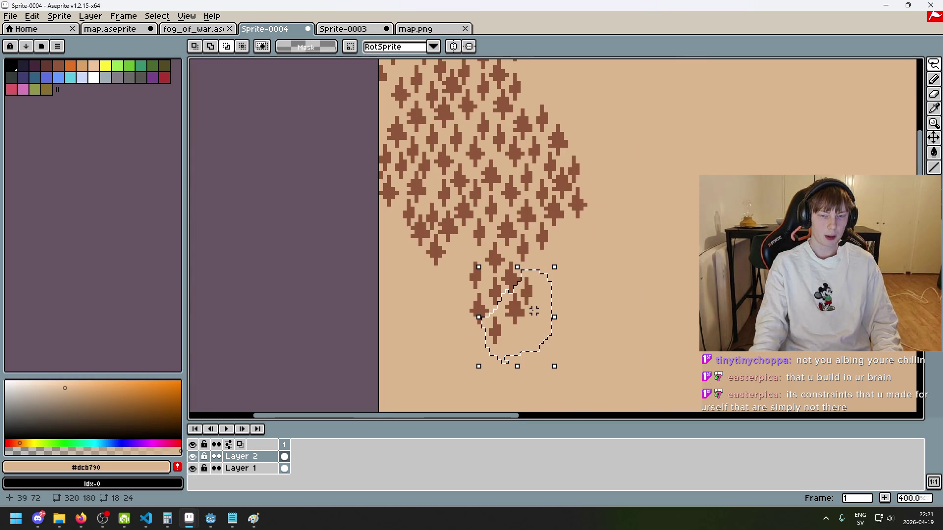
mouse_move(540, 317)
mouse_down()
mouse_move(581, 277)
mouse_move(574, 250)
mouse_move(587, 261)
mouse_up()
key(Return)
scroll(648, 244, down, 2)
key(ctrl+d)
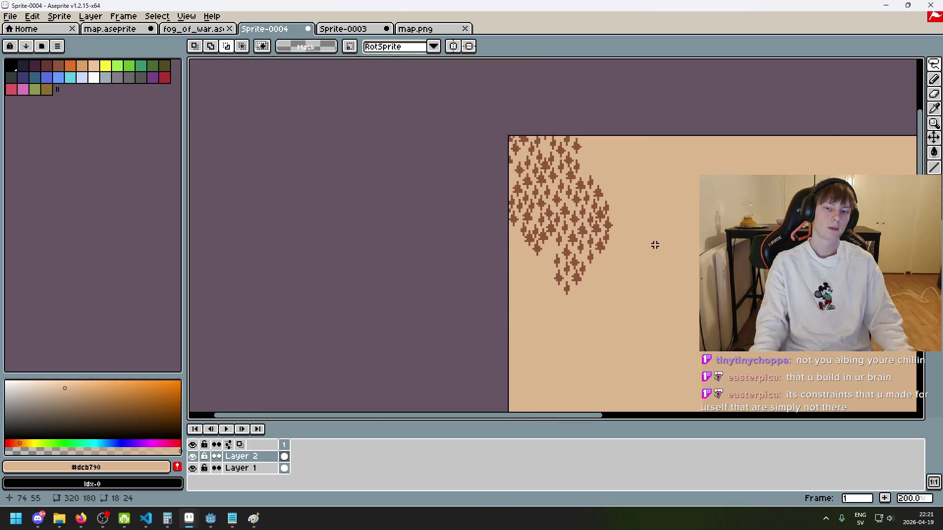
Lasso a single tree in the cluster's lower part and move it into place.
scroll(603, 245, up, 2)
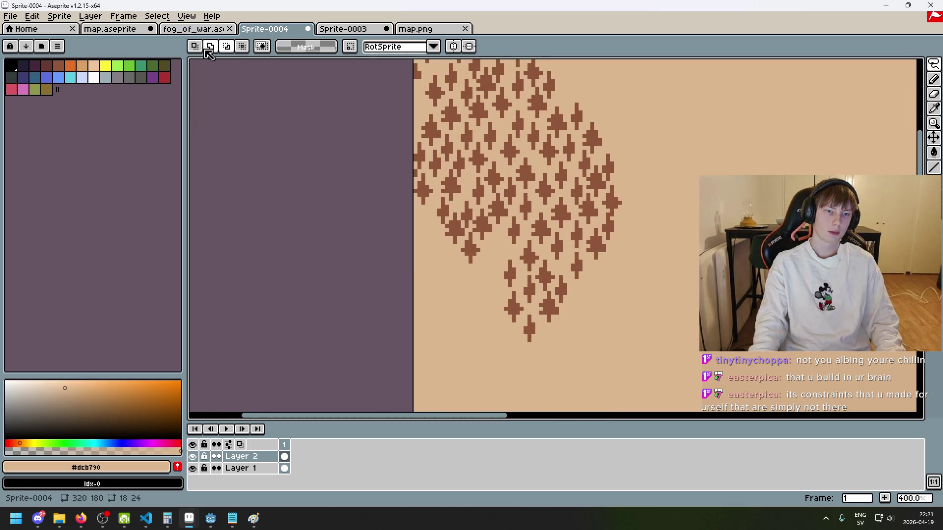
scroll(548, 232, down, 2)
scroll(548, 233, up, 2)
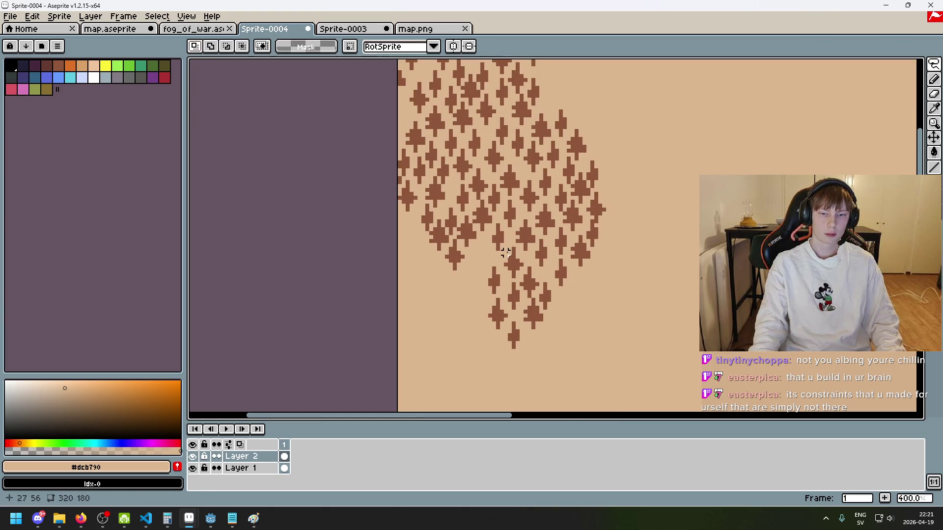
drag(506, 249, 528, 237)
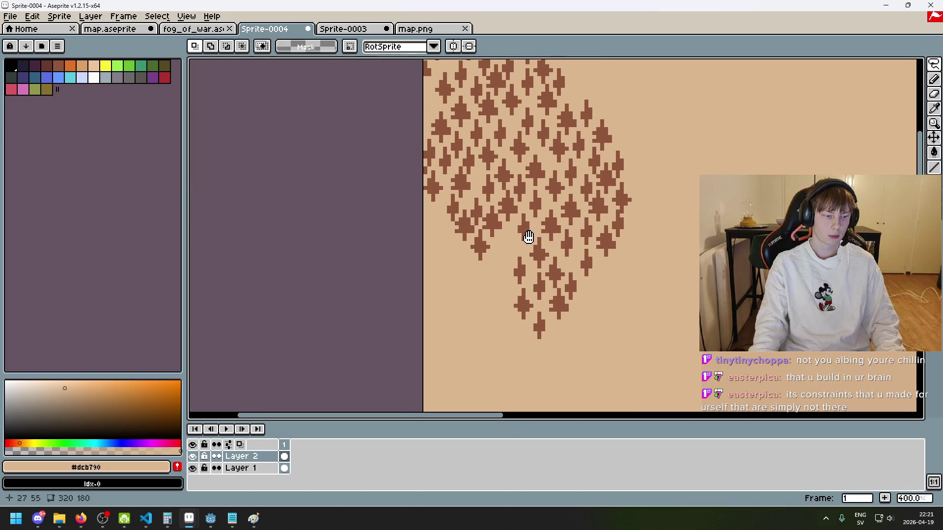
scroll(535, 239, up, 5)
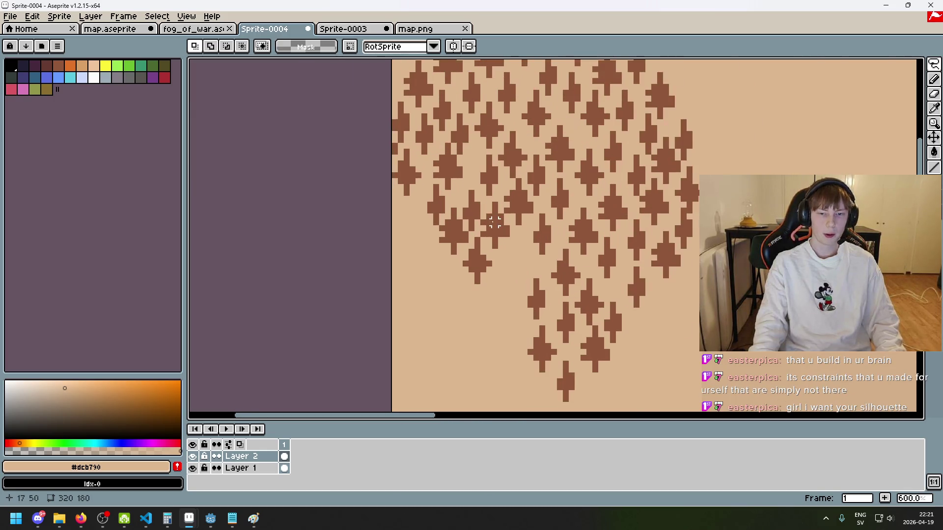
mouse_move(493, 187)
mouse_down()
mouse_move(511, 211)
mouse_move(534, 172)
mouse_move(542, 221)
mouse_up()
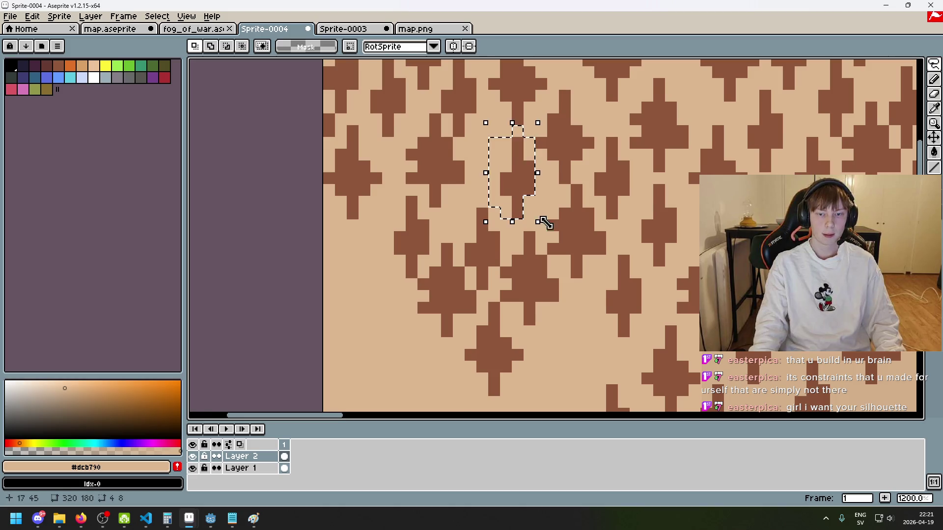
scroll(543, 220, down, 4)
scroll(621, 242, up, 2)
scroll(621, 241, up, 1)
mouse_move(596, 258)
mouse_down()
mouse_move(568, 220)
mouse_move(614, 230)
mouse_move(598, 260)
mouse_move(542, 223)
mouse_up()
click(653, 248)
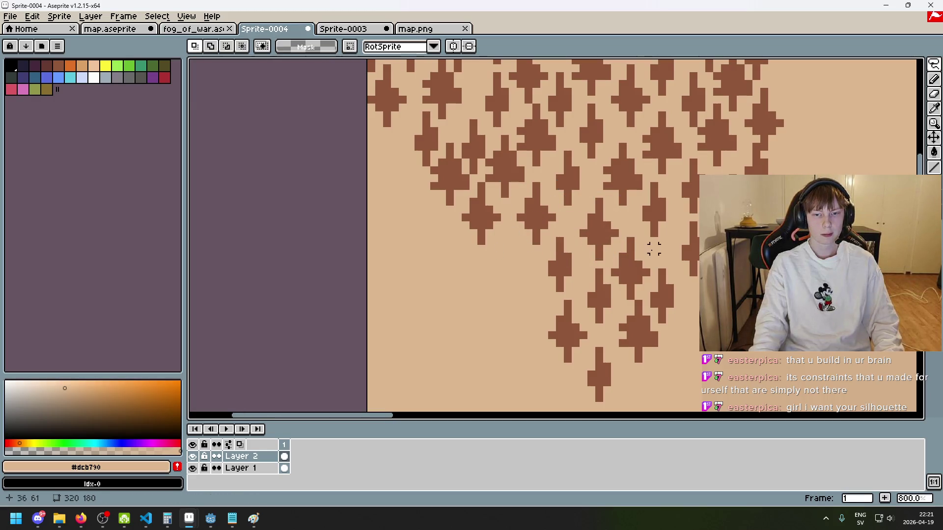
Lasso another tree, move it, and deselect.
mouse_move(509, 190)
mouse_down()
mouse_move(497, 188)
mouse_move(496, 139)
mouse_up()
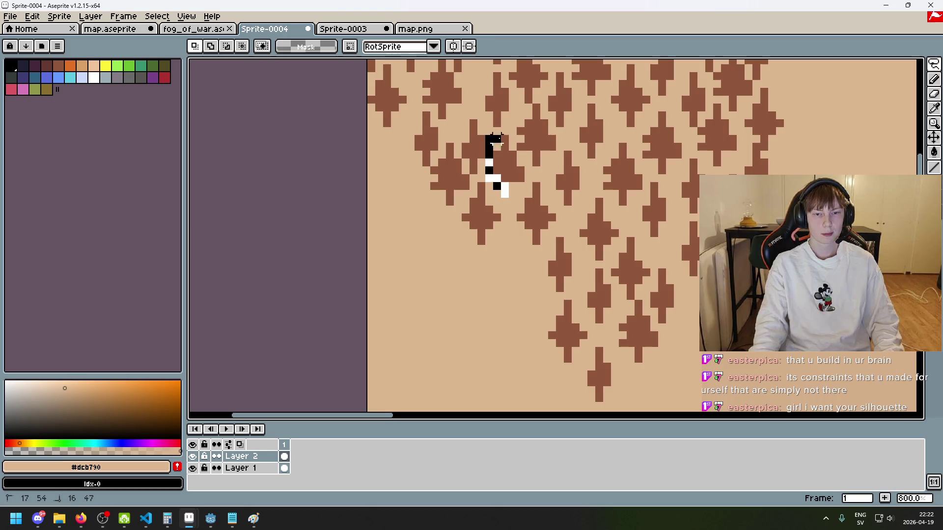
mouse_move(518, 170)
mouse_down()
mouse_move(501, 204)
mouse_move(518, 332)
mouse_move(510, 273)
mouse_up()
click(506, 184)
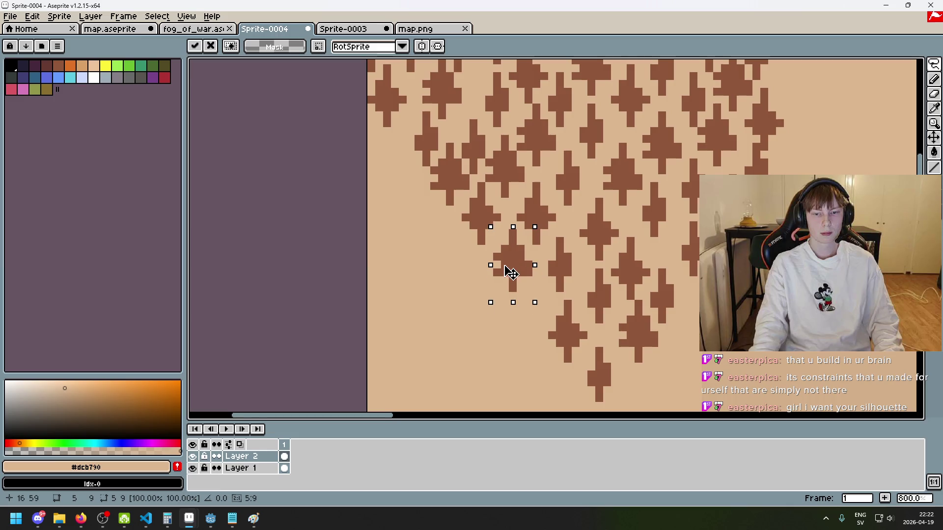
key(ctrl+d)
scroll(607, 272, down, 3)
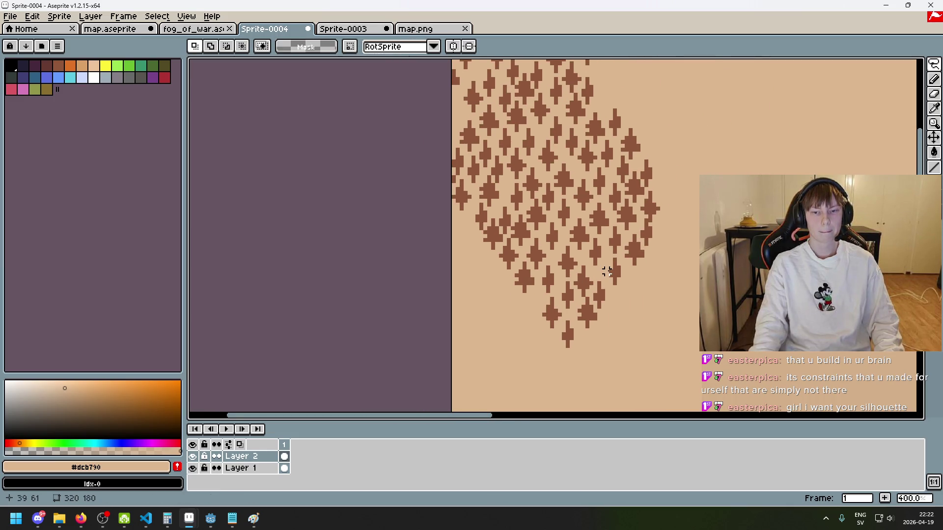
Move a small block of trees, then outline trees along the cluster's lower-left edge.
drag(614, 272, 577, 299)
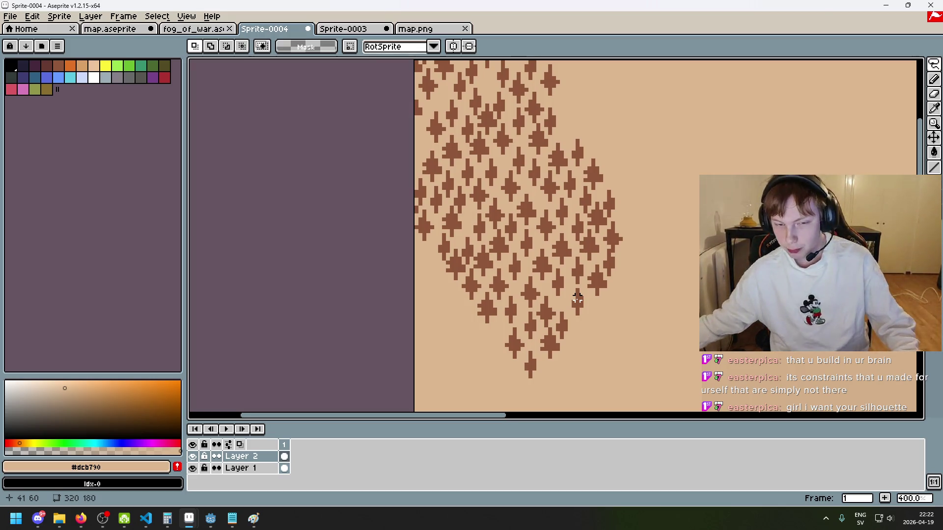
scroll(589, 306, down, 2)
scroll(614, 311, right, 2)
mouse_move(446, 214)
mouse_down()
mouse_move(458, 234)
mouse_move(460, 306)
mouse_move(428, 281)
mouse_move(421, 260)
mouse_up()
scroll(457, 226, up, 2)
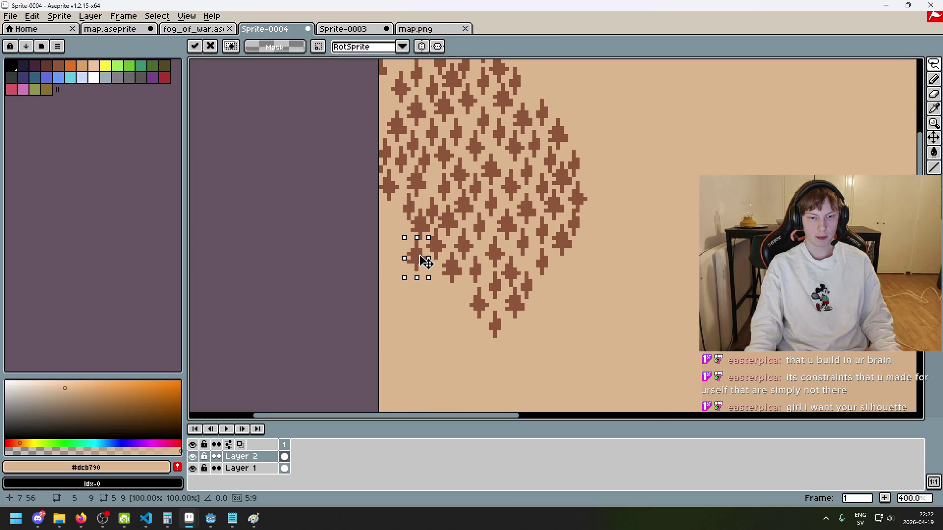
click(499, 274)
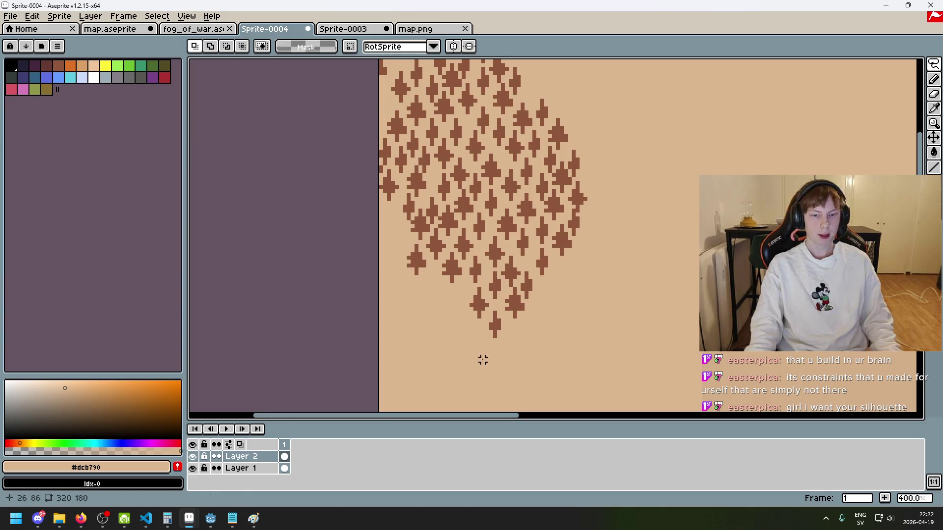
drag(525, 367, 463, 308)
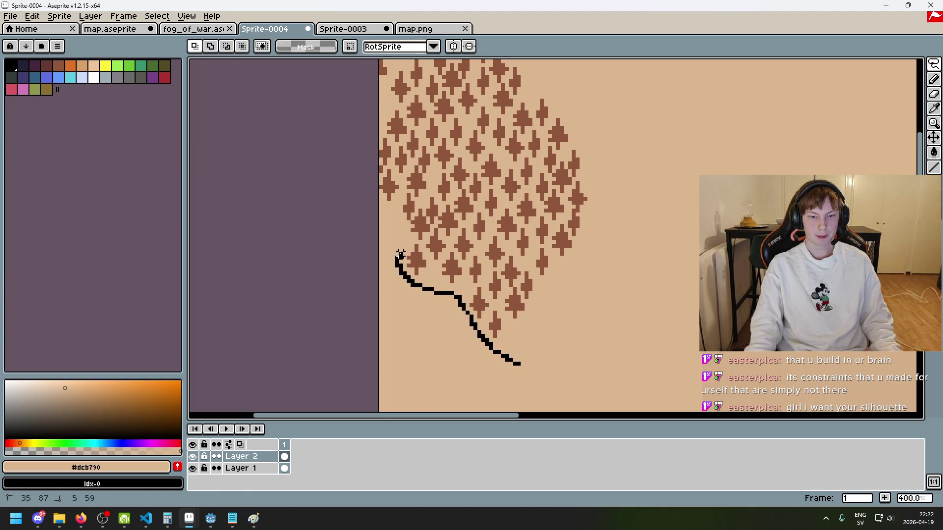
Lasso-outline a group of trees in the cluster.
drag(403, 230, 415, 218)
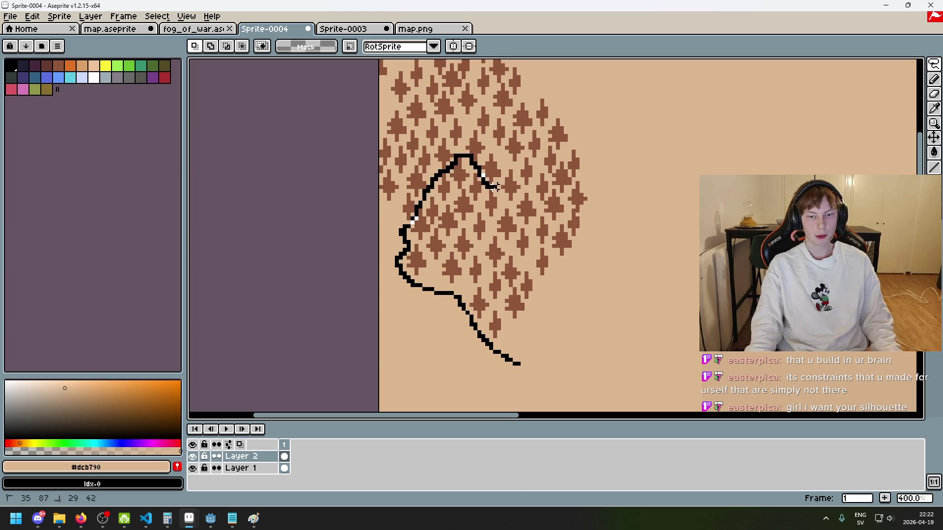
mouse_move(506, 207)
mouse_down()
mouse_move(522, 226)
mouse_move(538, 340)
mouse_up()
drag(478, 350, 479, 350)
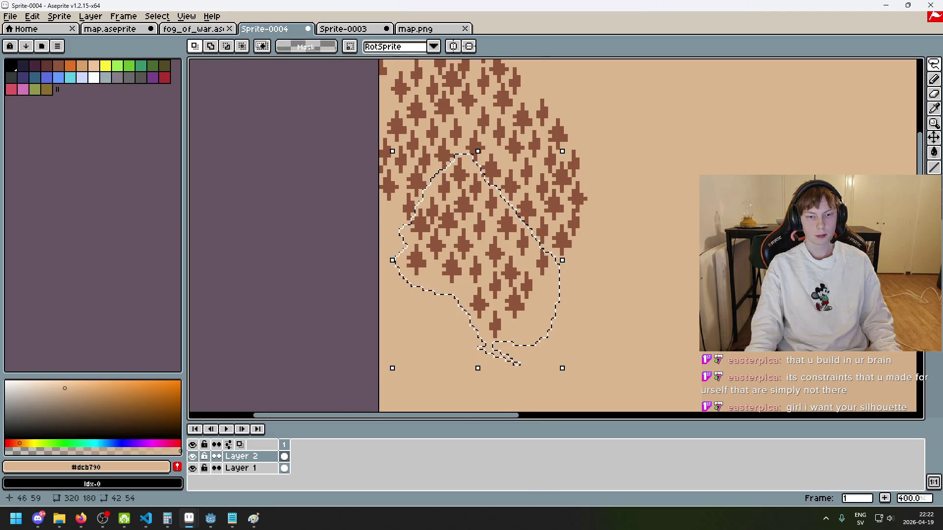
scroll(479, 343, up, 2)
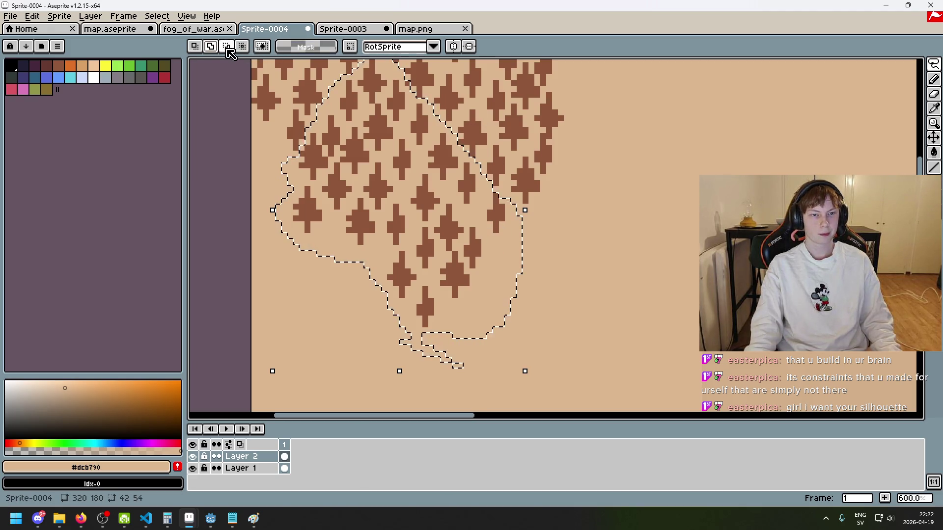
scroll(541, 152, up, 6)
scroll(541, 152, down, 5)
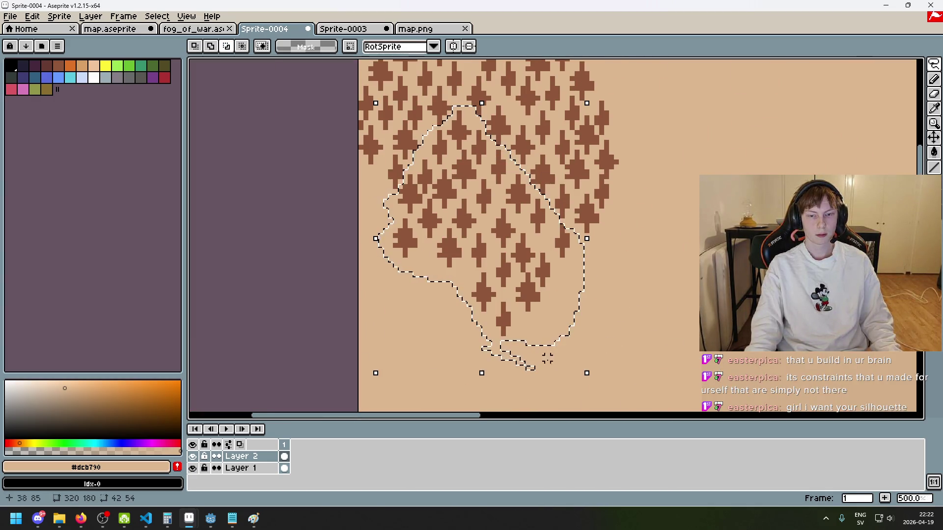
Move the lassoed trees up and to the right as a new lobe, commit, and deselect.
key(ctrl+t)
mouse_move(614, 396)
mouse_down()
mouse_move(514, 298)
mouse_move(594, 168)
mouse_move(608, 162)
mouse_move(600, 142)
mouse_up()
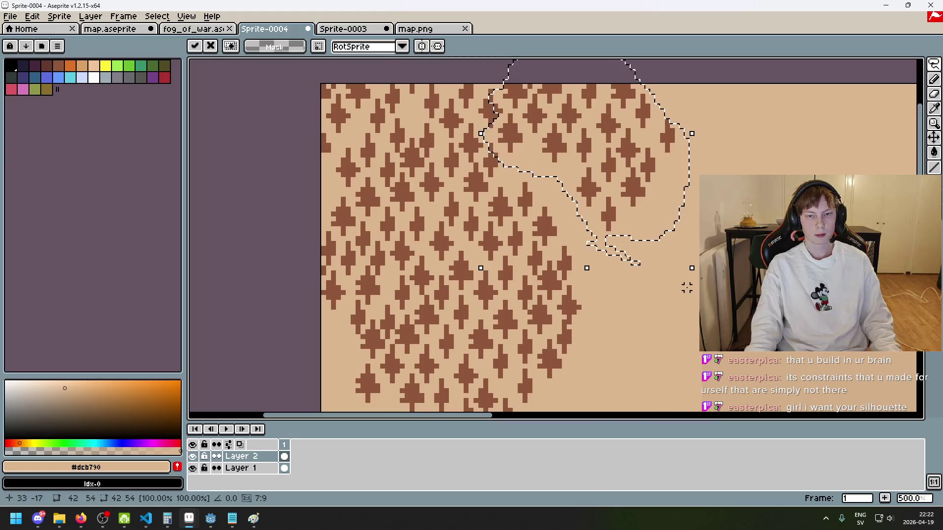
mouse_move(592, 196)
mouse_down()
mouse_move(596, 224)
mouse_move(598, 198)
mouse_up()
key(Return)
scroll(670, 319, down, 1)
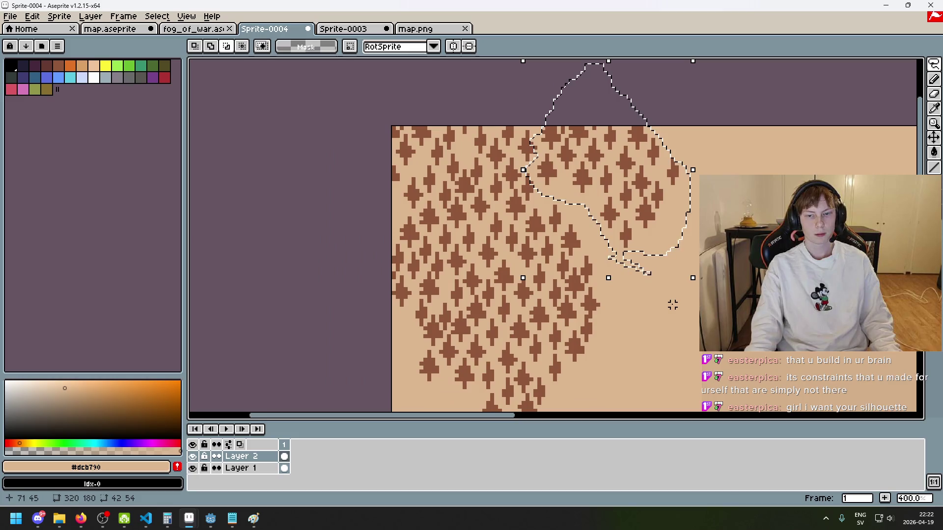
key(ctrl+d)
drag(644, 314, 611, 291)
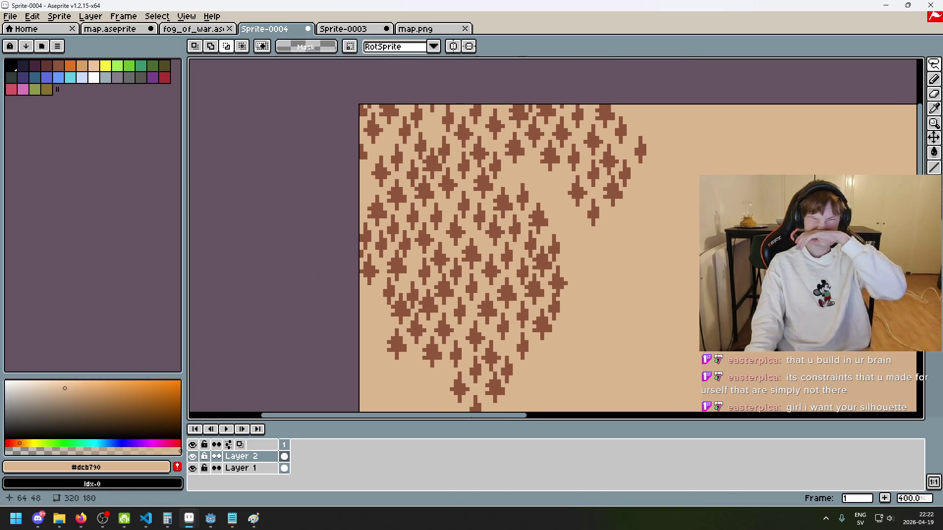
scroll(573, 279, down, 2)
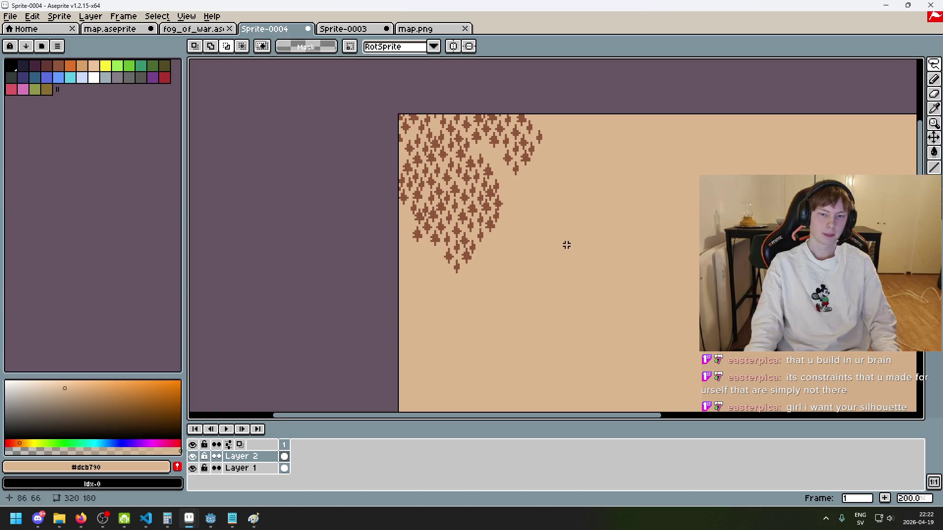
Paste the copied tree group below the cluster, commit it, and deselect.
key(ctrl+v)
mouse_move(435, 257)
mouse_down()
mouse_move(413, 314)
mouse_move(566, 236)
mouse_move(561, 203)
mouse_move(555, 271)
mouse_move(288, 278)
mouse_move(553, 205)
mouse_move(213, 202)
mouse_up()
key(Return)
key(ctrl+d)
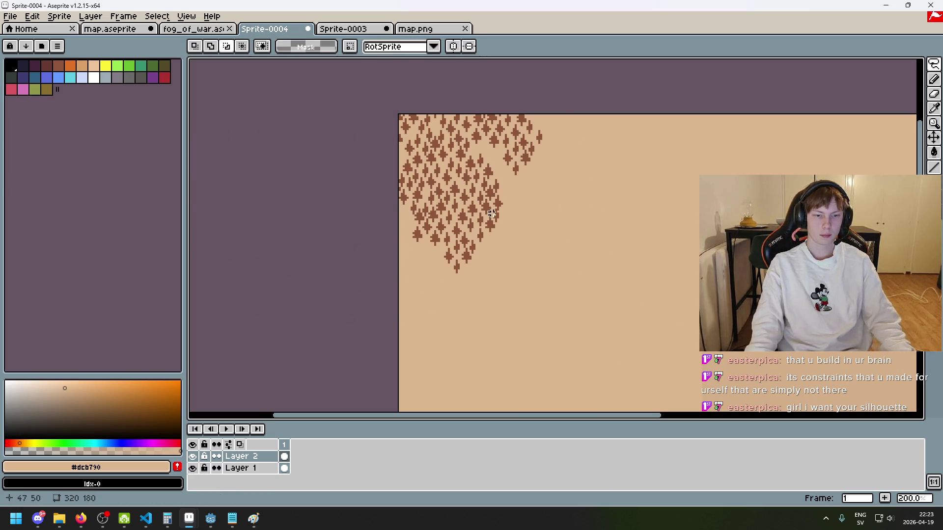
scroll(481, 197, up, 2)
drag(434, 153, 468, 215)
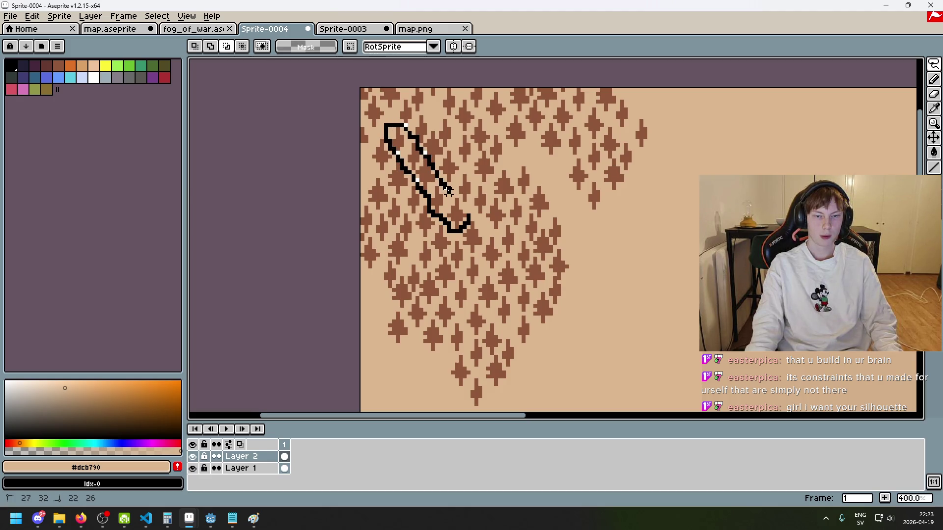
Lasso a diagonal strip of trees and move it to the right.
drag(464, 209, 464, 208)
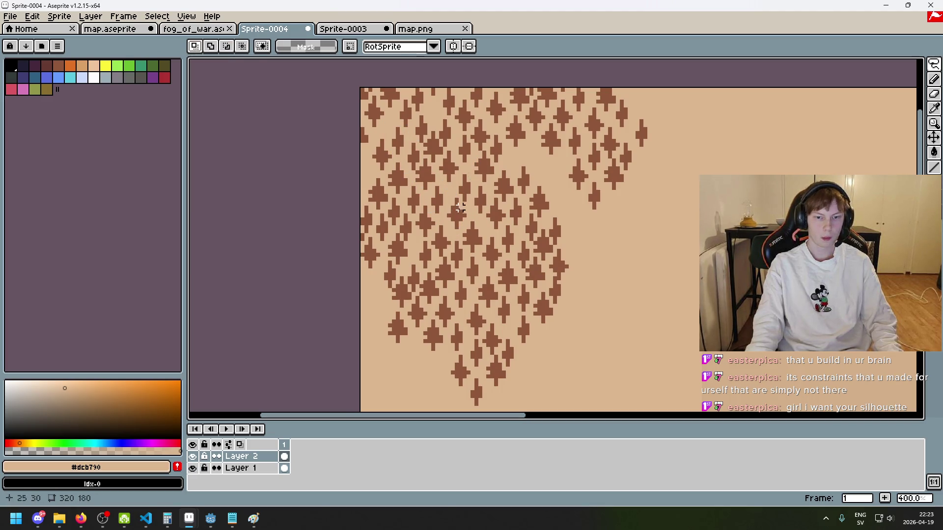
drag(456, 231, 433, 211)
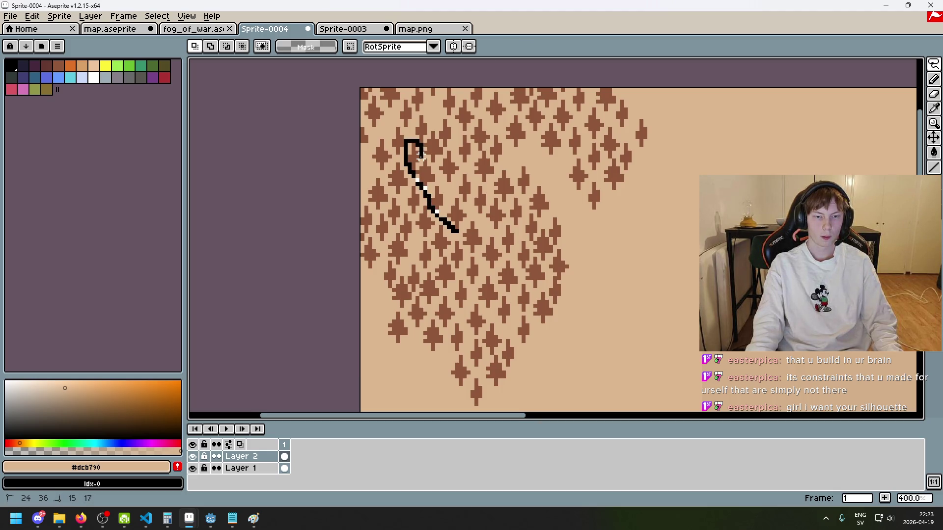
mouse_move(450, 200)
mouse_down()
mouse_move(467, 215)
mouse_move(457, 232)
mouse_up()
scroll(633, 269, up, 5)
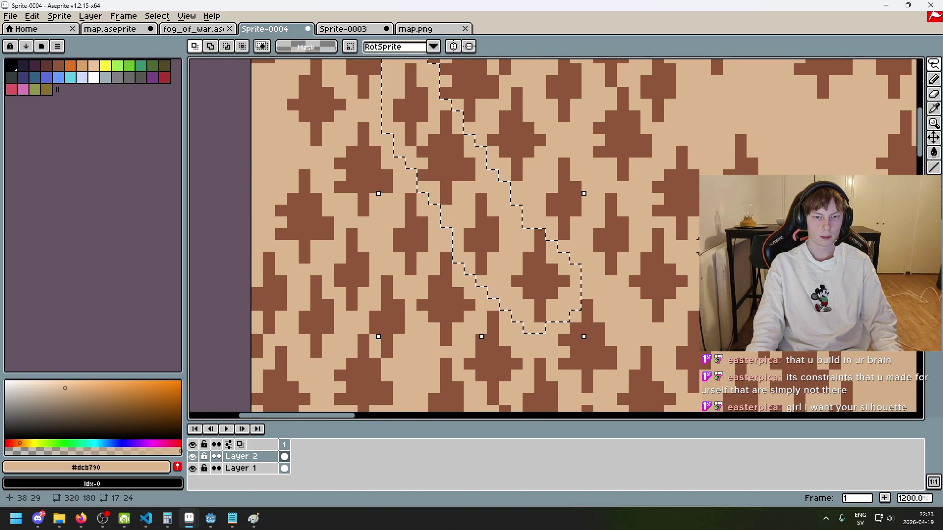
scroll(633, 269, down, 4)
drag(591, 268, 741, 277)
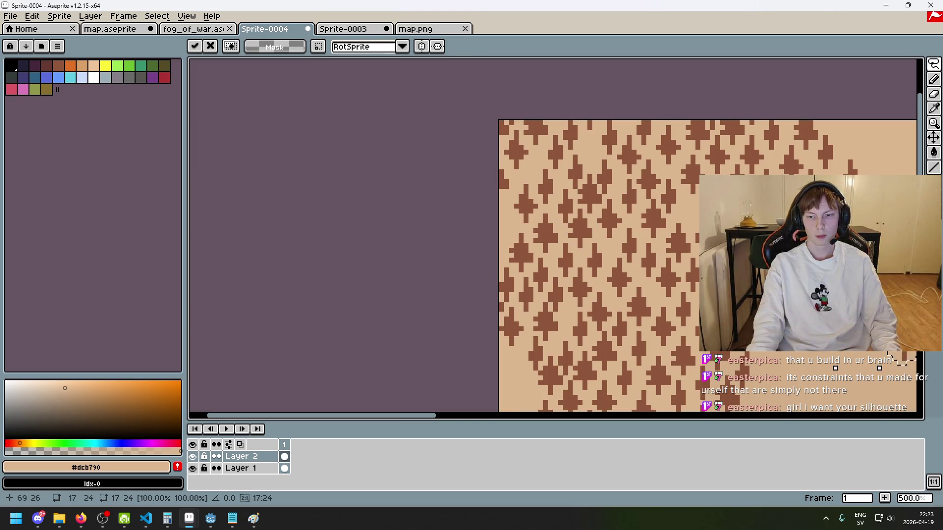
key(Return)
Paste two single trees into gaps near the cluster's right edge.
scroll(841, 265, up, 2)
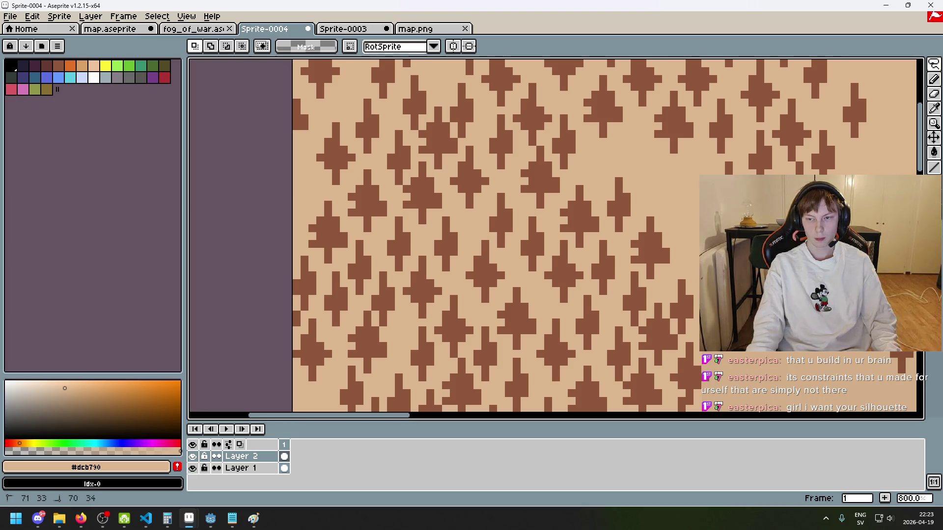
key(ctrl+v)
drag(721, 216, 604, 153)
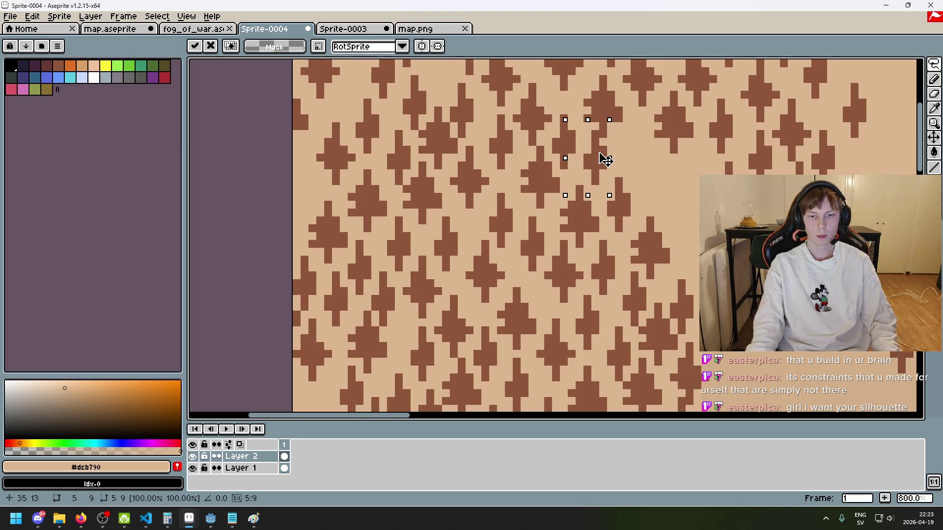
key(Return)
scroll(669, 232, down, 2)
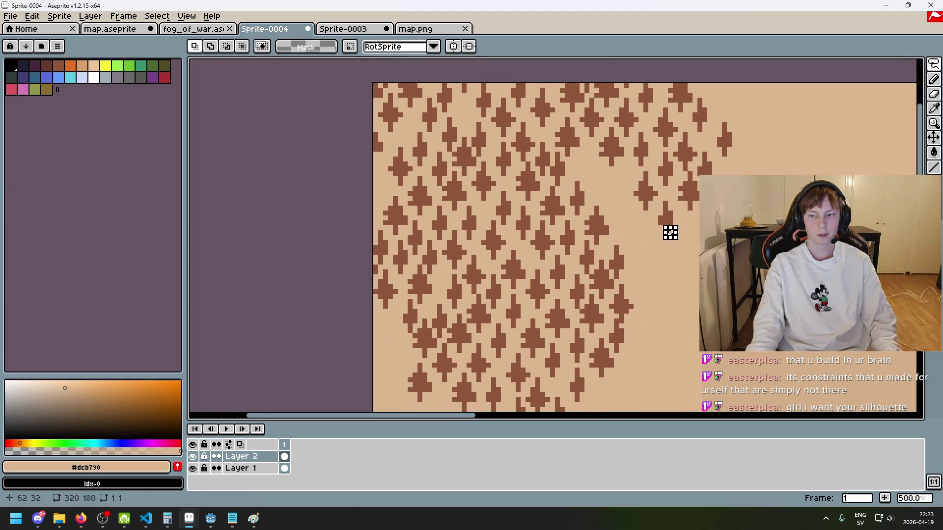
key(ctrl+v)
drag(631, 199, 628, 190)
key(Return)
Select a single tree cross on the right edge and move it into place.
scroll(582, 193, up, 4)
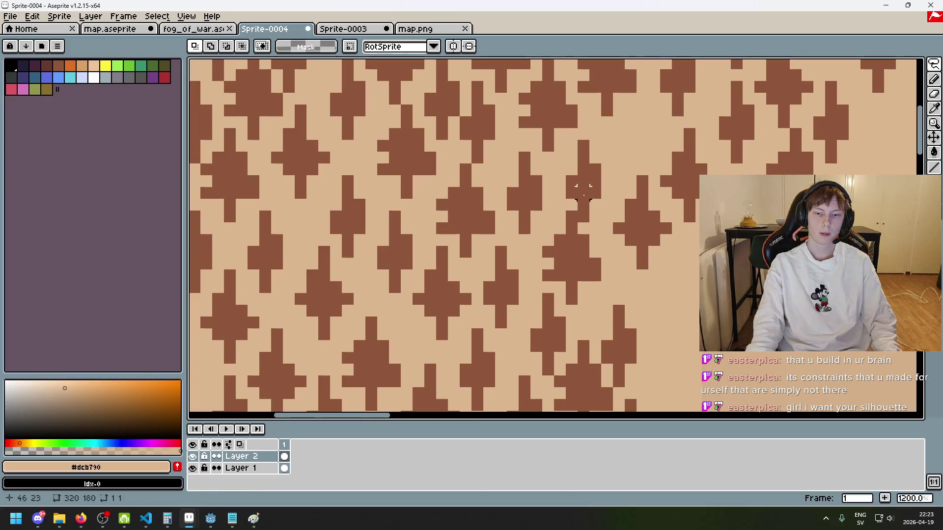
mouse_move(582, 216)
mouse_down()
mouse_move(553, 201)
mouse_move(611, 162)
mouse_move(596, 211)
mouse_move(597, 178)
mouse_move(610, 167)
mouse_up()
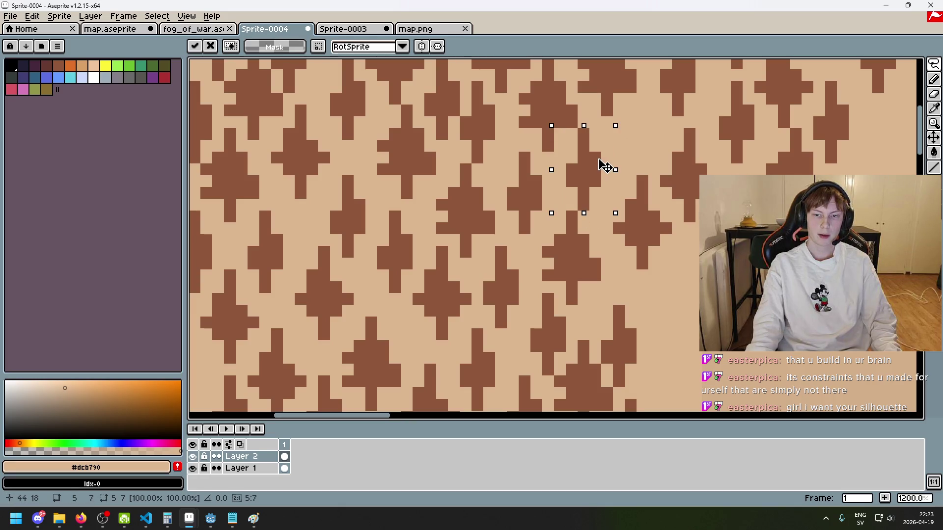
key(Return)
scroll(642, 143, down, 6)
scroll(620, 167, up, 3)
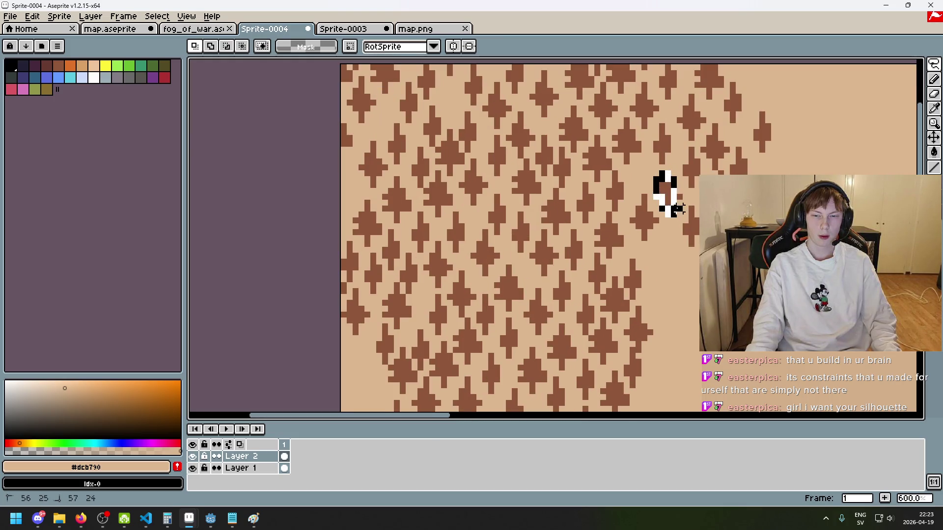
mouse_move(658, 195)
mouse_down()
mouse_move(667, 186)
mouse_move(659, 181)
mouse_move(672, 196)
mouse_up()
Lasso a tree near the right edge, reposition it, and commit the move.
drag(658, 243, 643, 191)
mouse_move(643, 244)
mouse_down()
mouse_move(663, 232)
mouse_move(658, 188)
mouse_up()
click(675, 218)
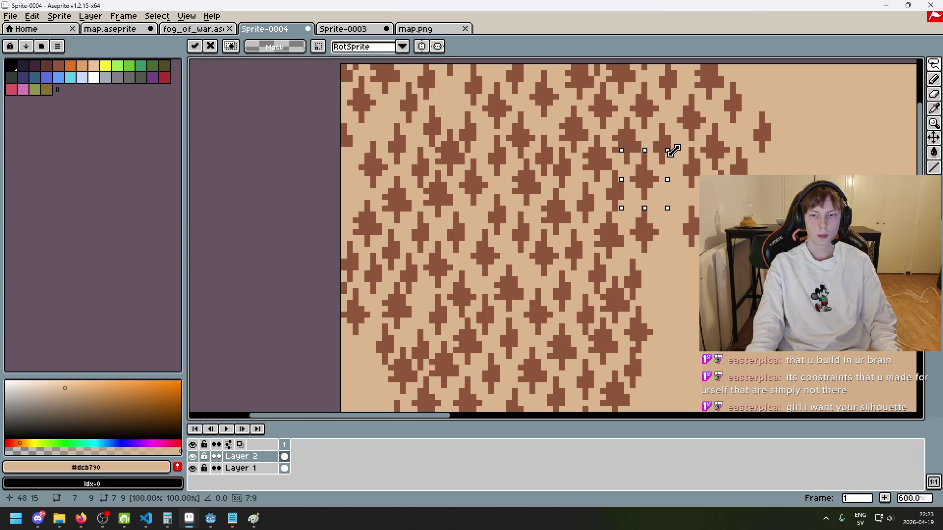
scroll(673, 151, up, 1)
key(Return)
scroll(669, 231, down, 3)
scroll(591, 178, up, 2)
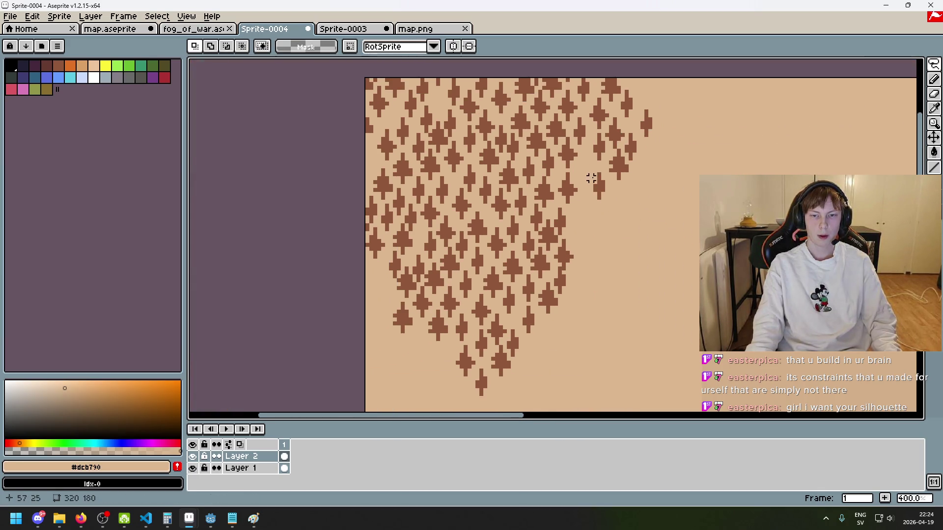
Select another edge tree, shift it one pixel right, and deselect.
drag(614, 205, 614, 205)
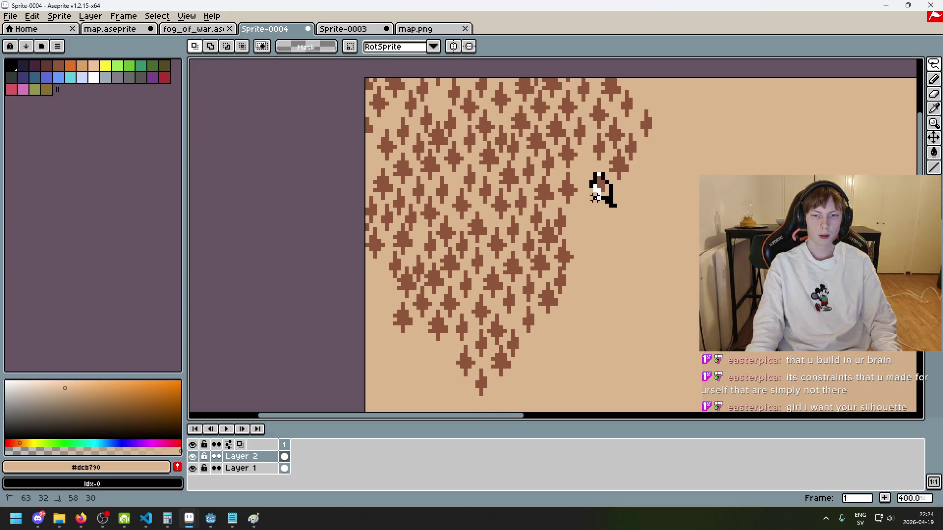
scroll(595, 196, up, 2)
scroll(552, 236, down, 1)
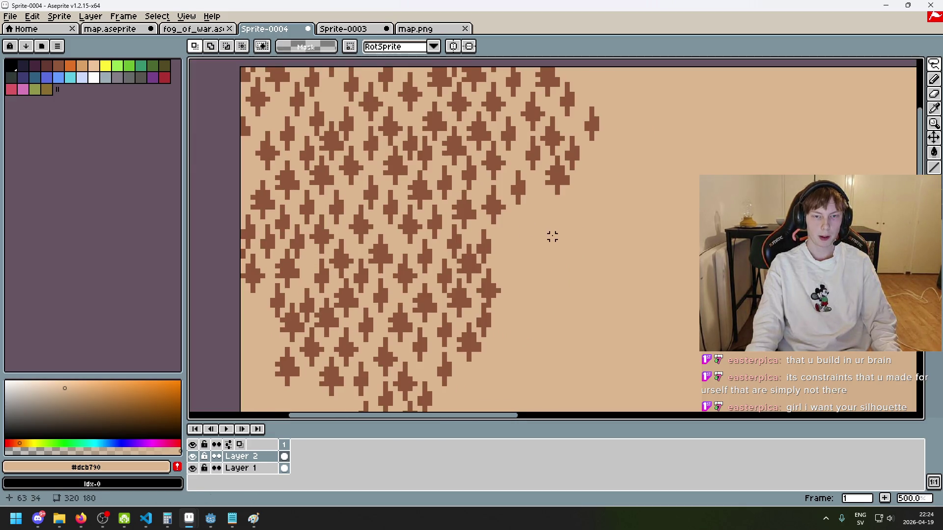
scroll(550, 240, down, 3)
scroll(558, 244, up, 2)
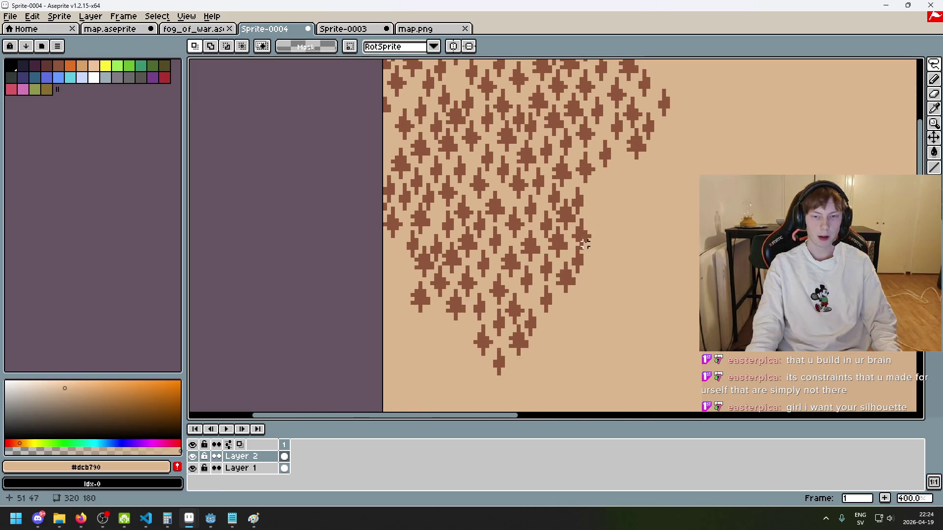
scroll(594, 255, up, 5)
mouse_move(584, 227)
mouse_down()
mouse_move(578, 306)
mouse_move(613, 244)
mouse_move(572, 199)
mouse_move(587, 147)
mouse_move(598, 227)
mouse_up()
click(634, 239)
drag(616, 196, 625, 198)
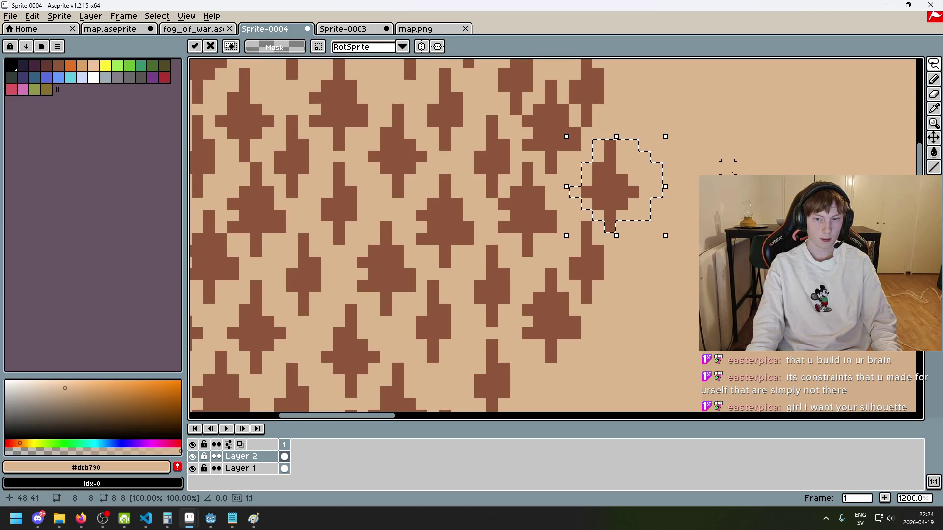
click(728, 168)
Outline another group of trees on the cluster's right edge.
scroll(728, 168, down, 7)
scroll(673, 202, up, 3)
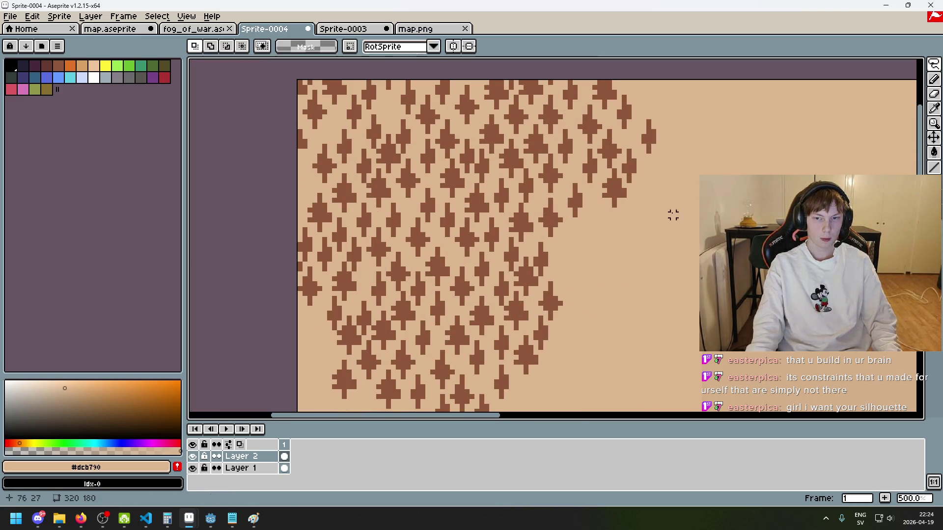
drag(608, 211, 594, 199)
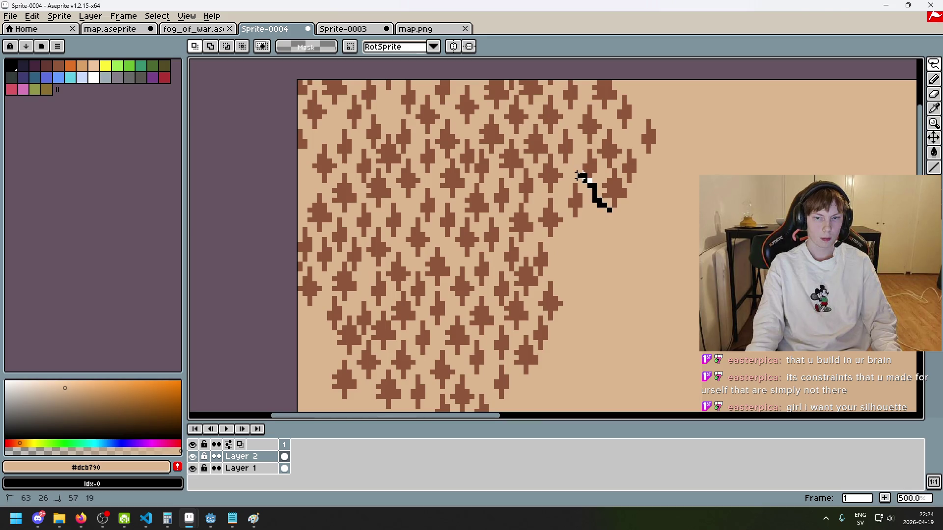